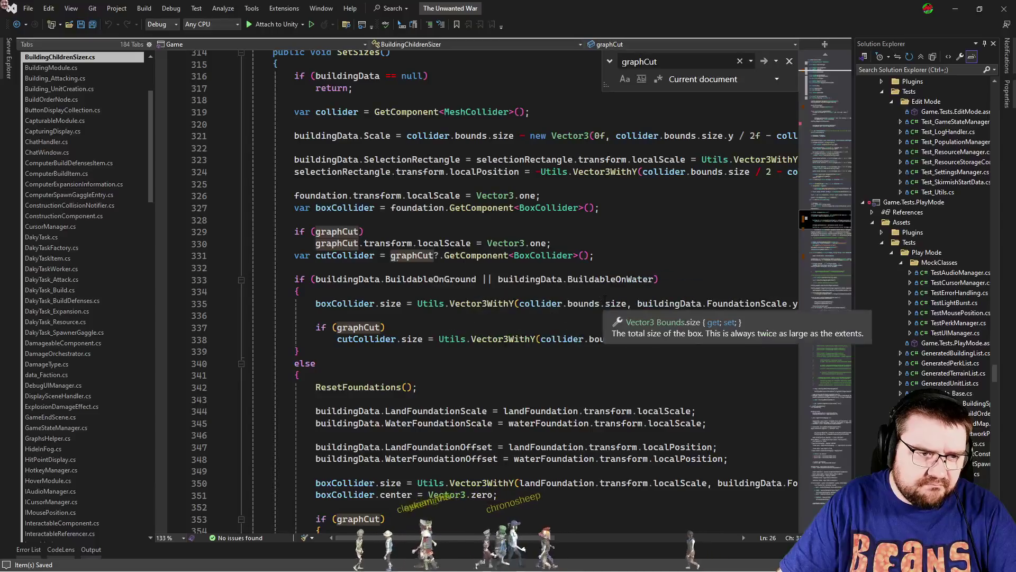
# Return to SetSizes and position at the line after the if (graphCut) check.
pyautogui.click(814, 255)
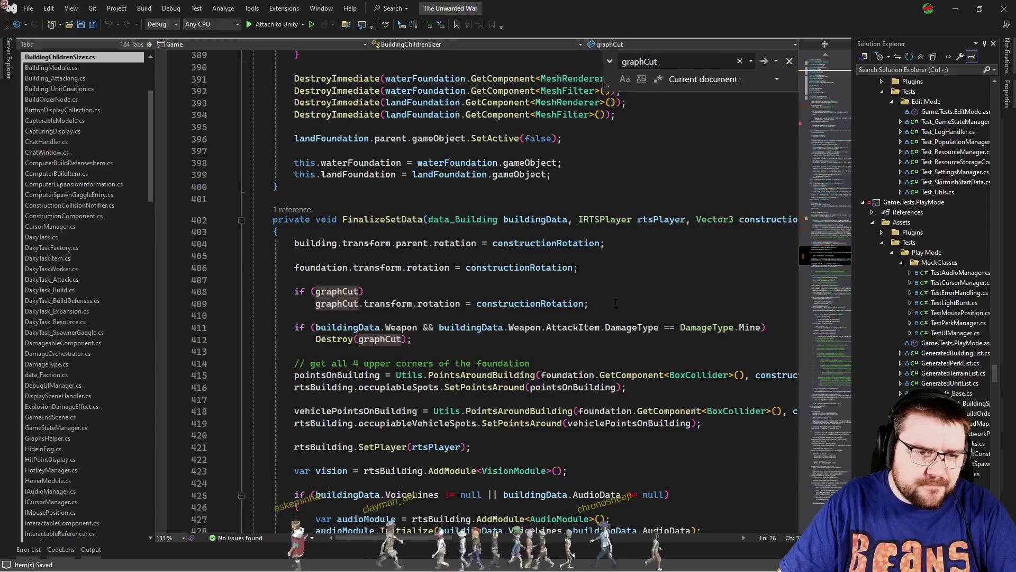
pyautogui.click(807, 218)
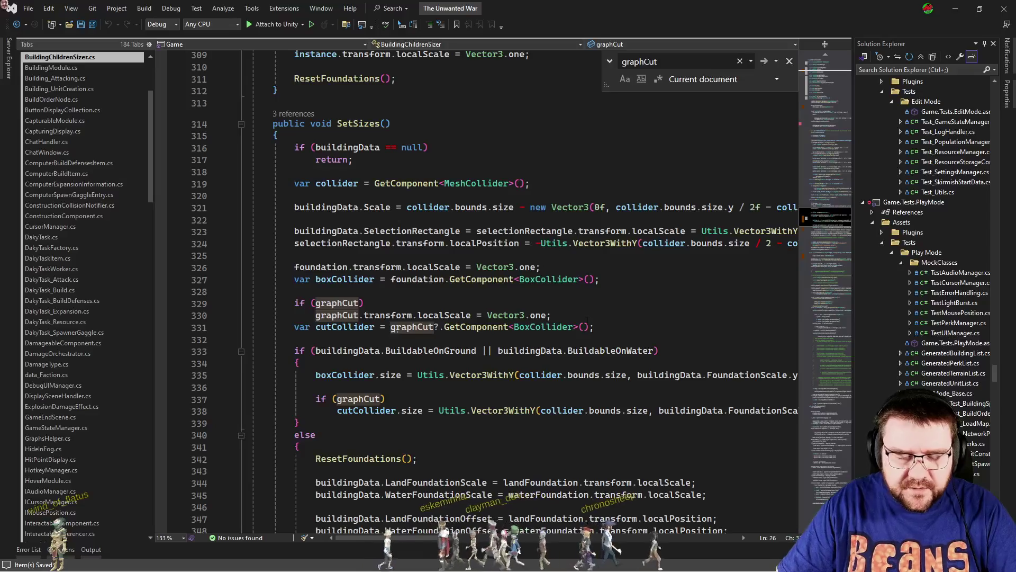
pyautogui.click(609, 316)
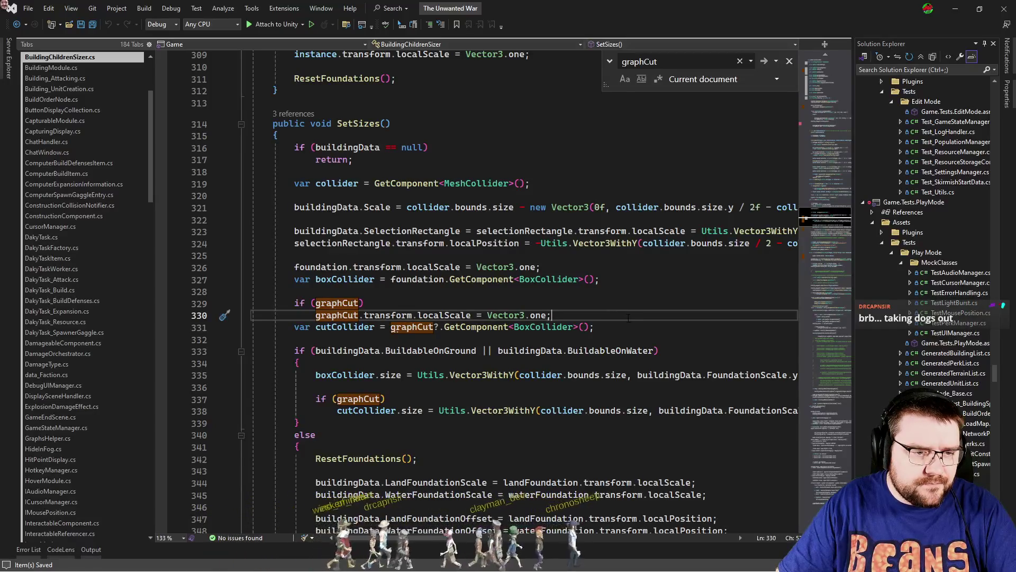
pyautogui.press('Up')
# Enclose the graphCut scaling statement in braces under if (graphCut), leaving an empty line inside.
pyautogui.write('{')
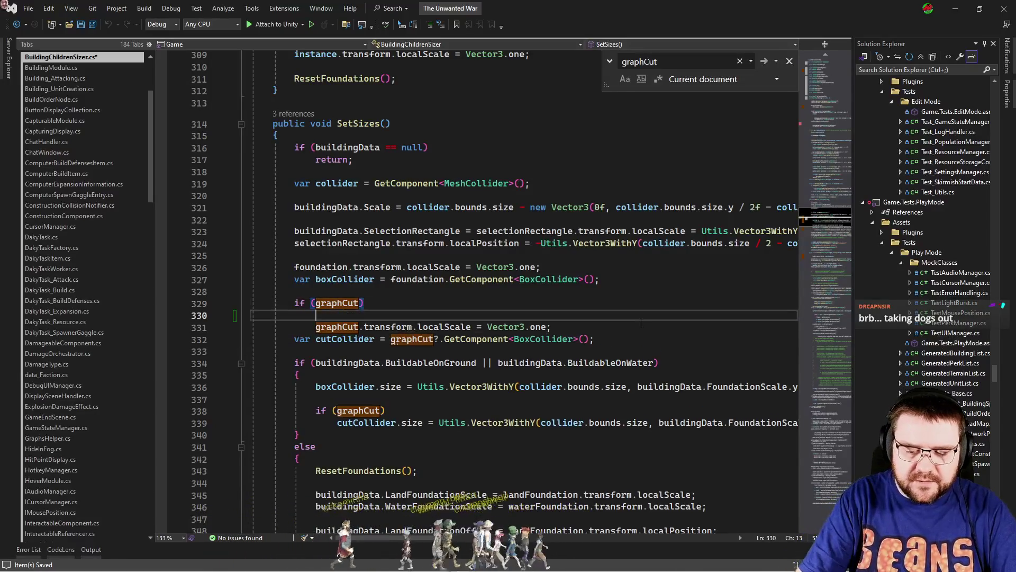
pyautogui.press('Return')
pyautogui.press('Down')
pyautogui.press('Down')
pyautogui.hotkey('alt', 'Up')
pyautogui.hotkey('alt', 'Up')
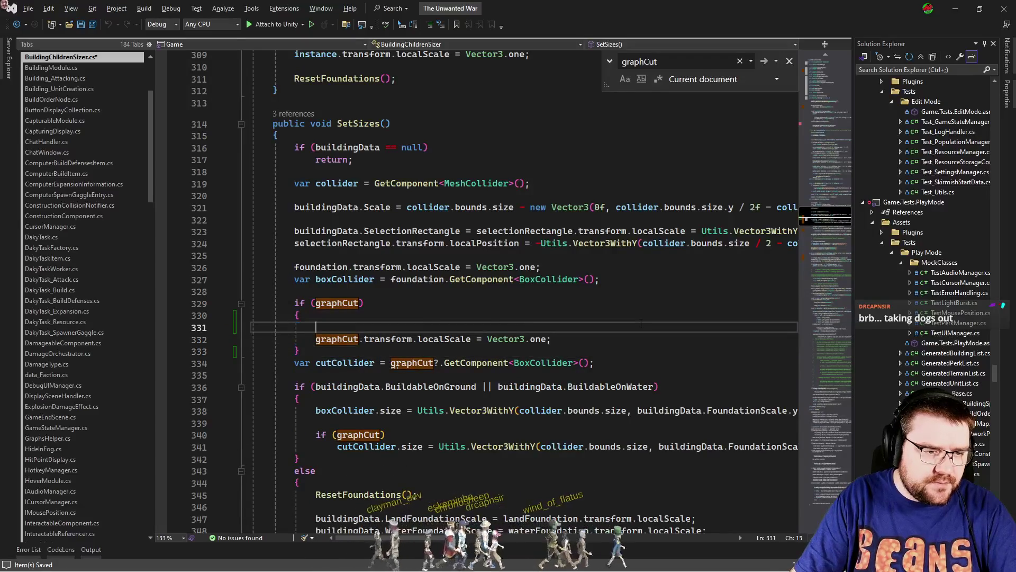
pyautogui.press('Down')
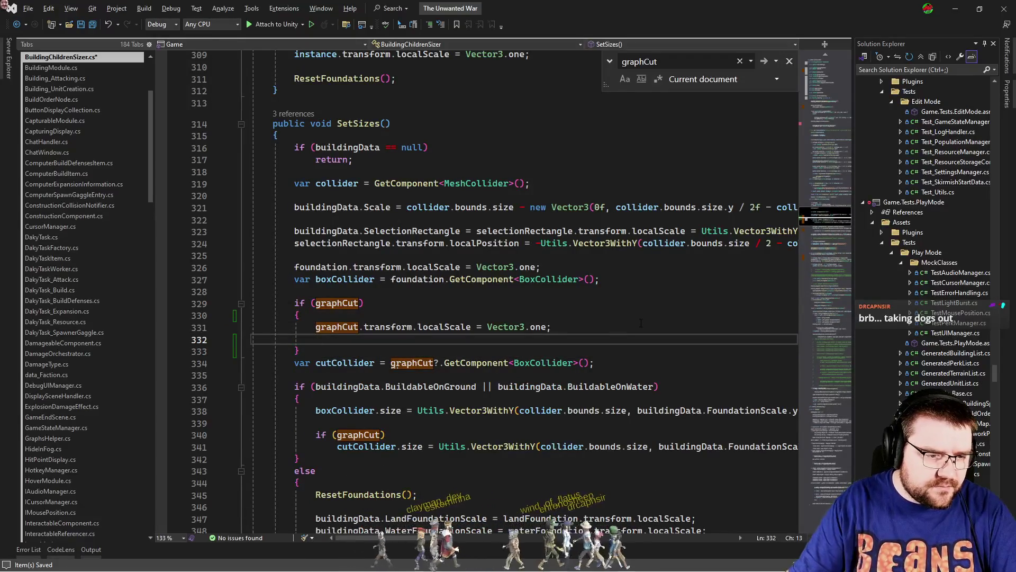
pyautogui.scroll(-2, 603, 350)
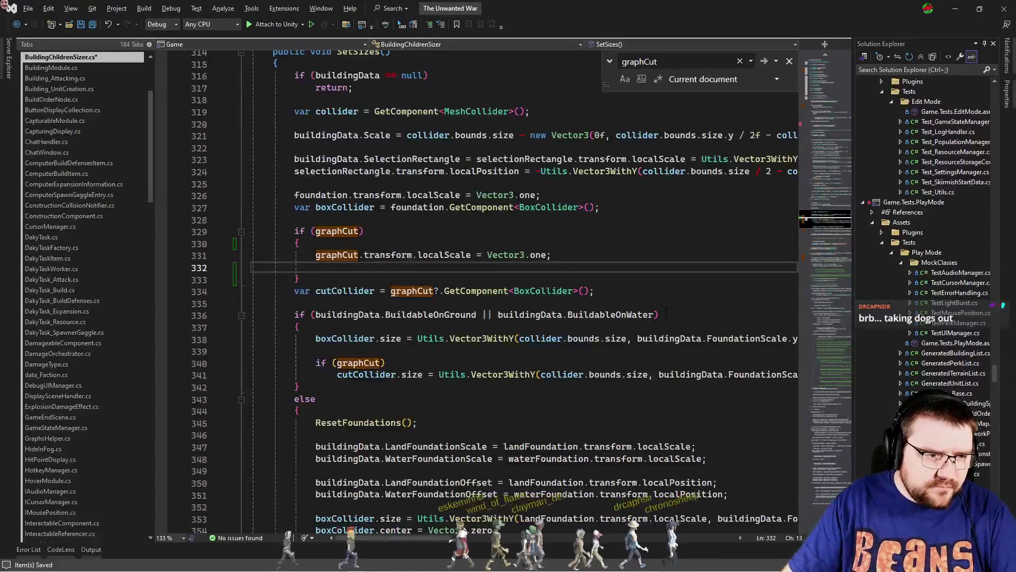
# Replace the unfinished graphCut.layer line with a buildingData.BuildingClass comparison.
pyautogui.write('graphCut.layer =')
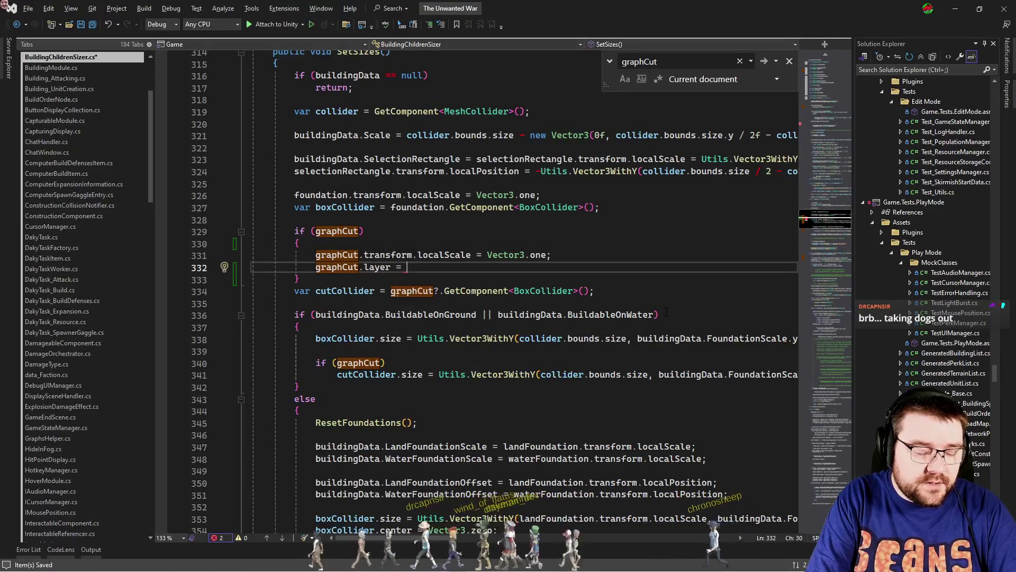
pyautogui.hotkey('shift', 'Home')
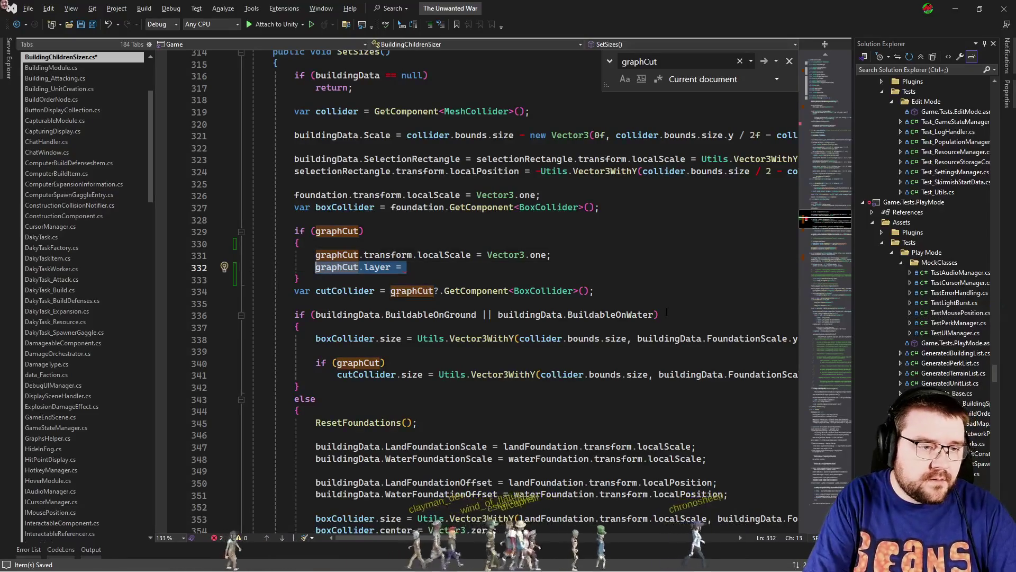
pyautogui.write('building')
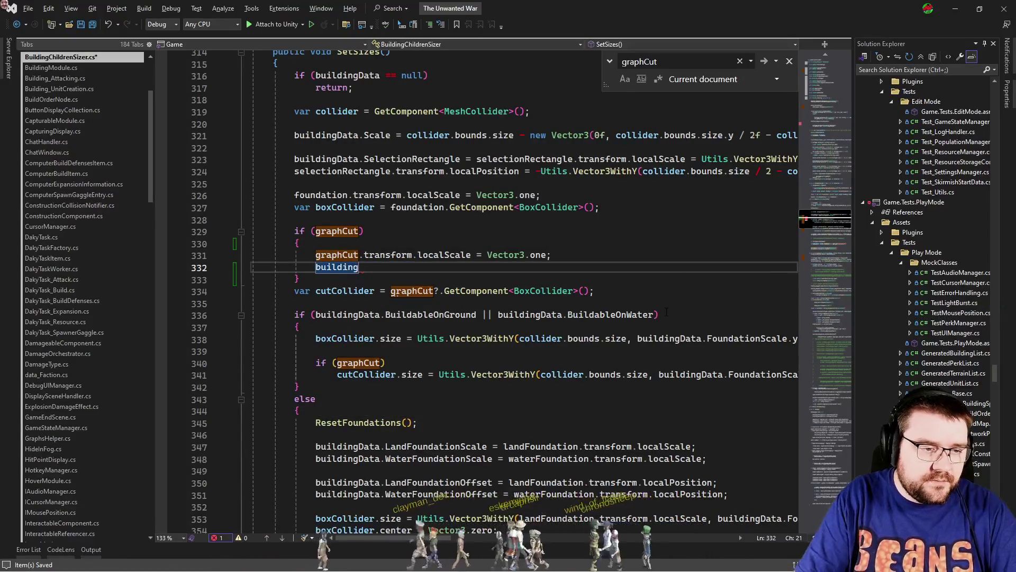
pyautogui.press('BackSpace')
pyautogui.press('BackSpace')
pyautogui.press('BackSpace')
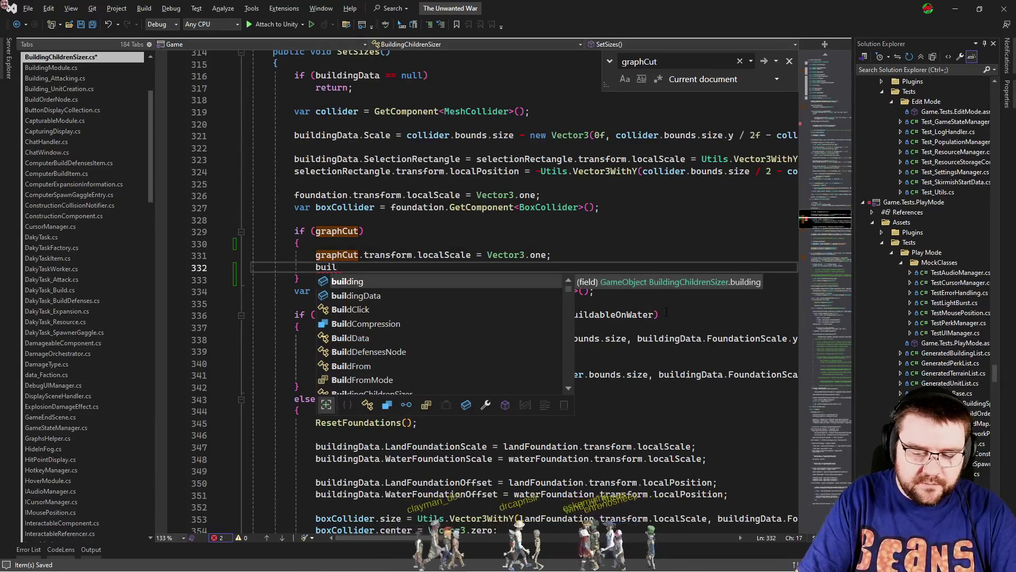
pyautogui.press('Tab')
pyautogui.write('.')
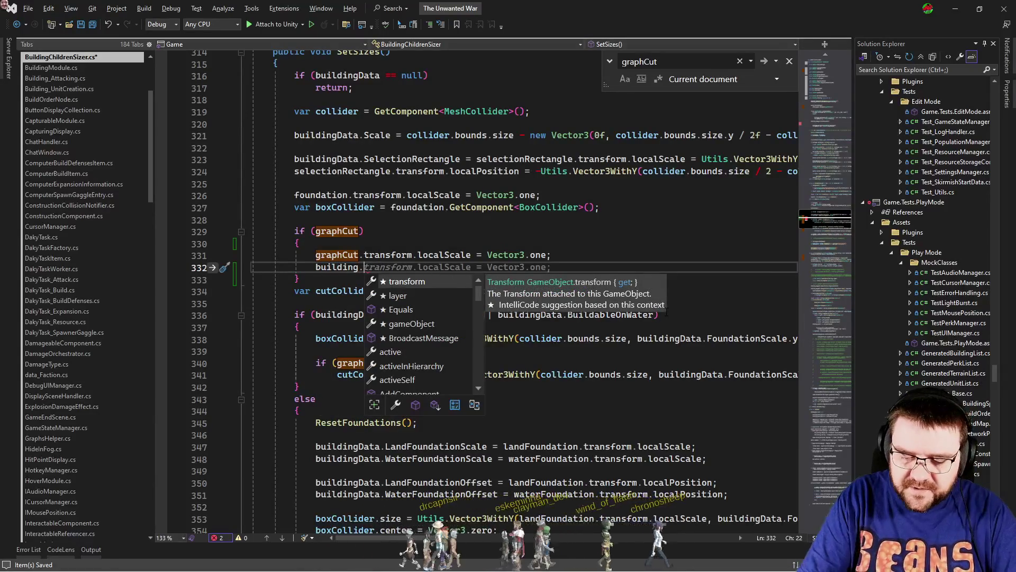
pyautogui.press('BackSpace')
pyautogui.write('Data')
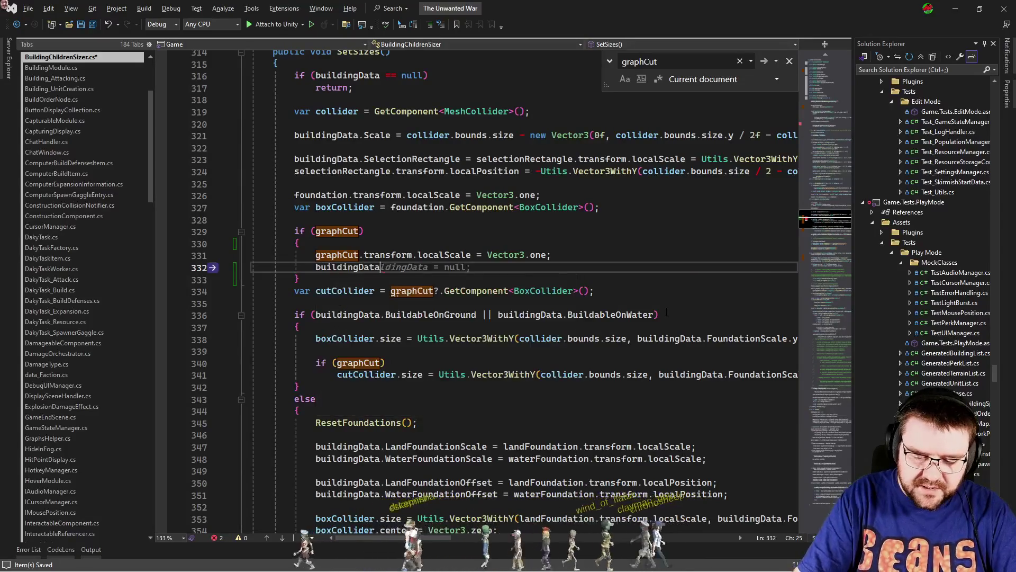
pyautogui.write('.clas')
pyautogui.press('Tab')
pyautogui.write('=')
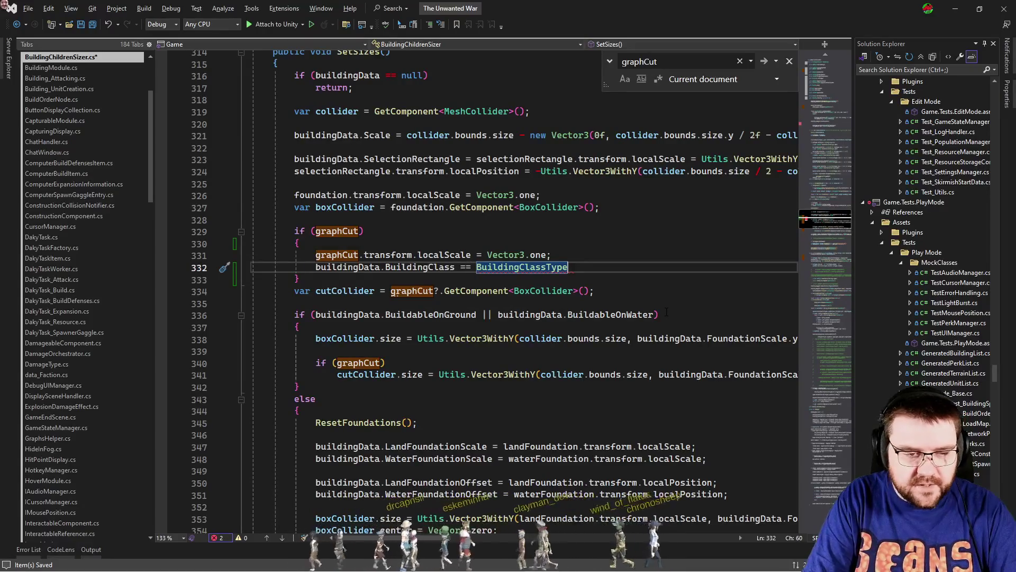
# Turn it into an if checking BuildingClassType.Line or BuildingClassType.Defensive.
pyautogui.press('Home')
pyautogui.write('if(')
pyautogui.press('End')
pyautogui.write('.Line')
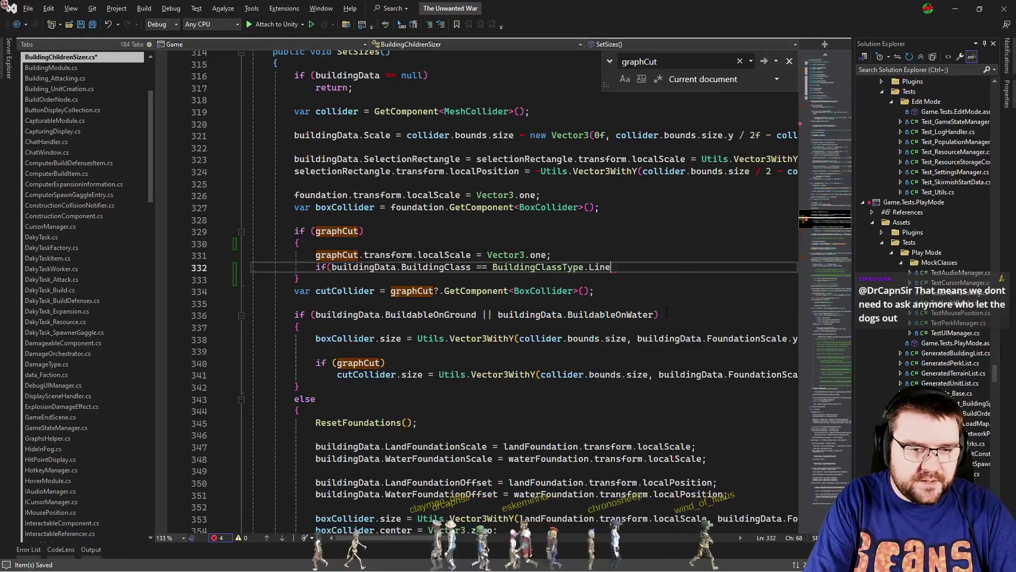
pyautogui.write(' || buildingData.')
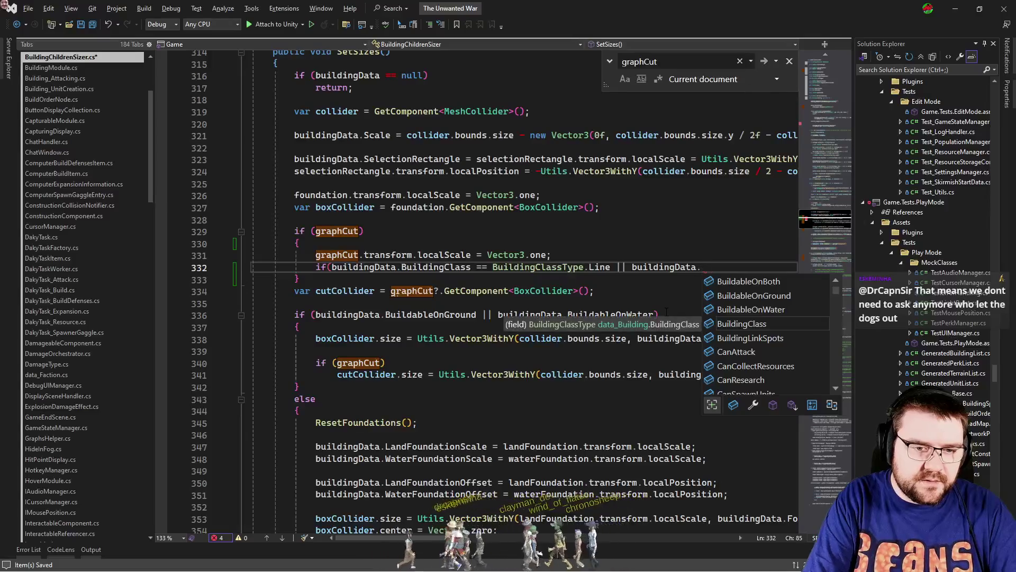
pyautogui.write('clas')
pyautogui.press('Tab')
pyautogui.write('BuildingClassType.de')
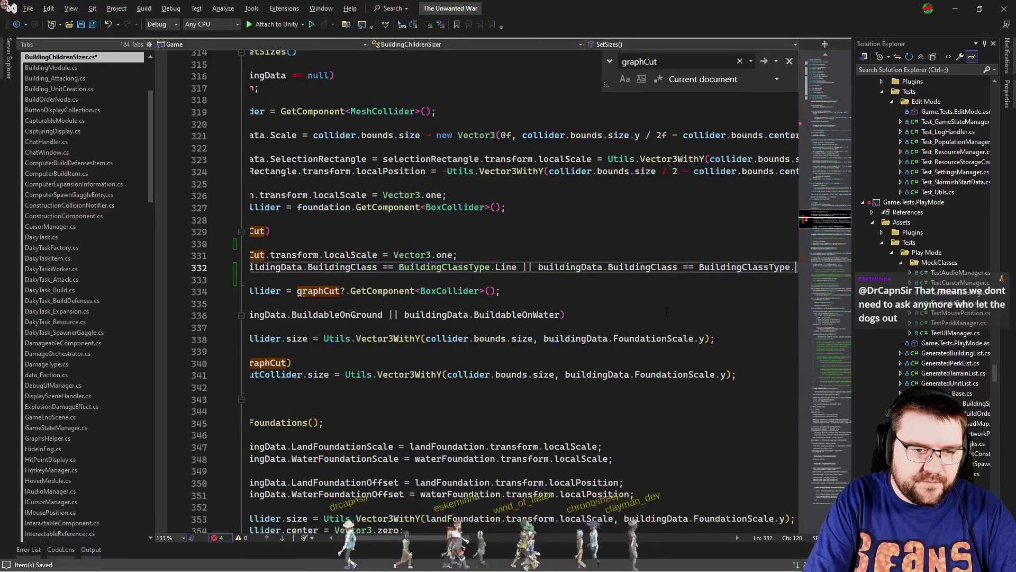
pyautogui.press('Tab')
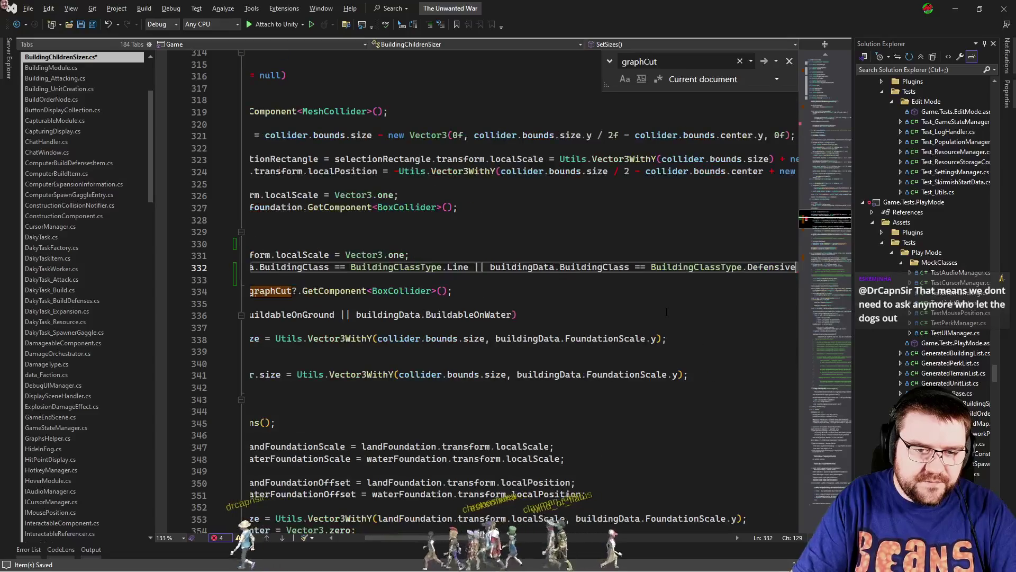
# Give the condition a body setting graphCut.layer = LayerMasks.DefensiveObstacle.
pyautogui.press('Return')
pyautogui.write('{')
pyautogui.write('gra')
pyautogui.press('Tab')
pyautogui.write('.la')
pyautogui.press('Tab')
pyautogui.write('= ')
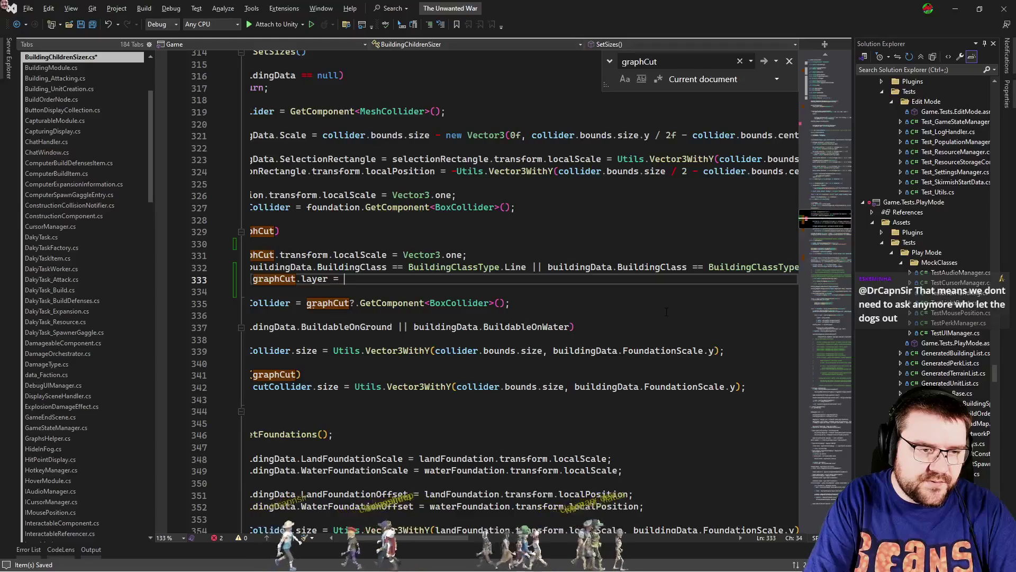
pyautogui.write('layer')
pyautogui.write('Masks.')
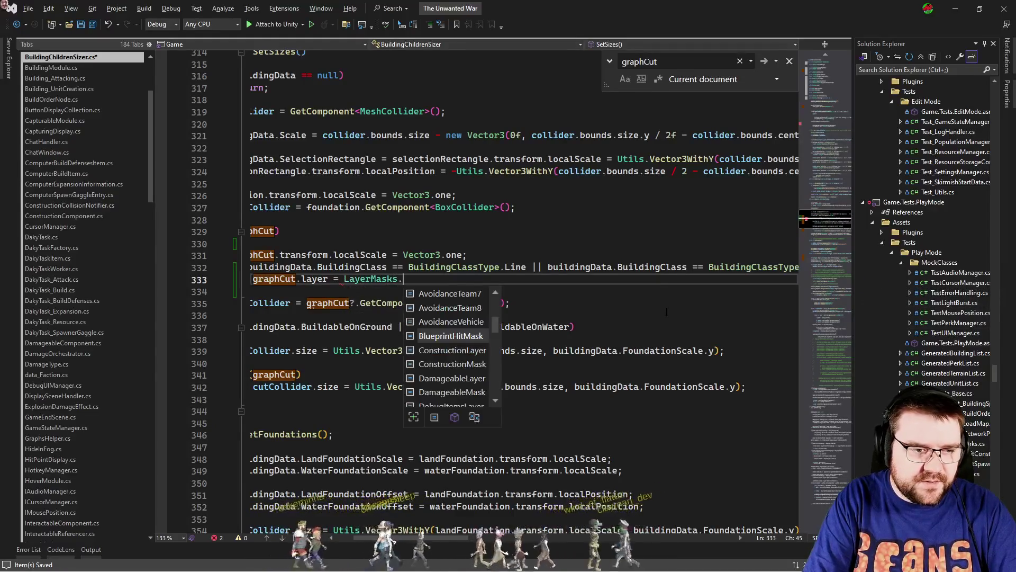
pyautogui.write('defen')
pyautogui.press('Tab')
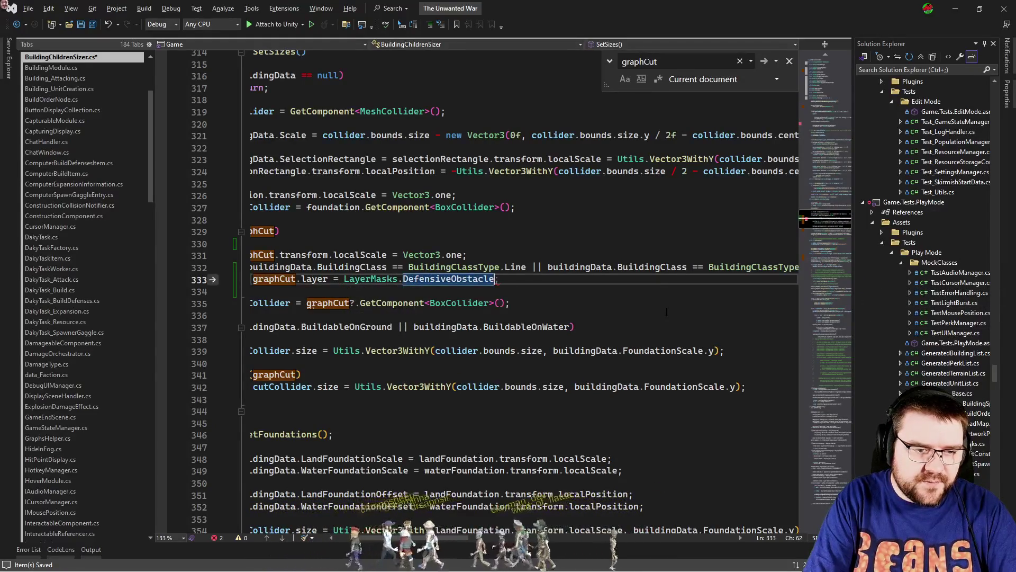
pyautogui.write(';')
# Insert a blank line above the new condition and select the condition with its assignment.
pyautogui.press('Home')
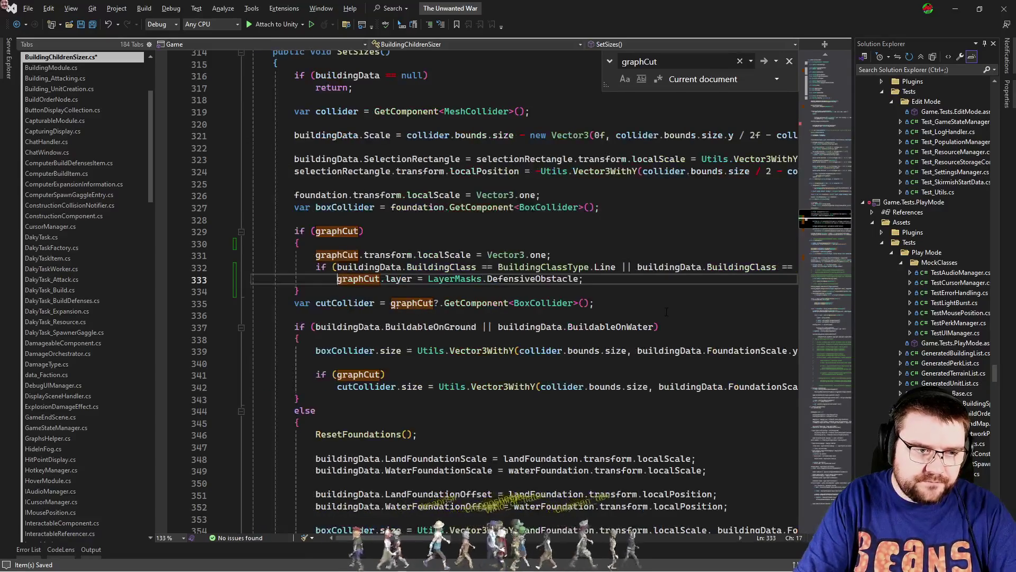
pyautogui.click(554, 254)
pyautogui.press('Return')
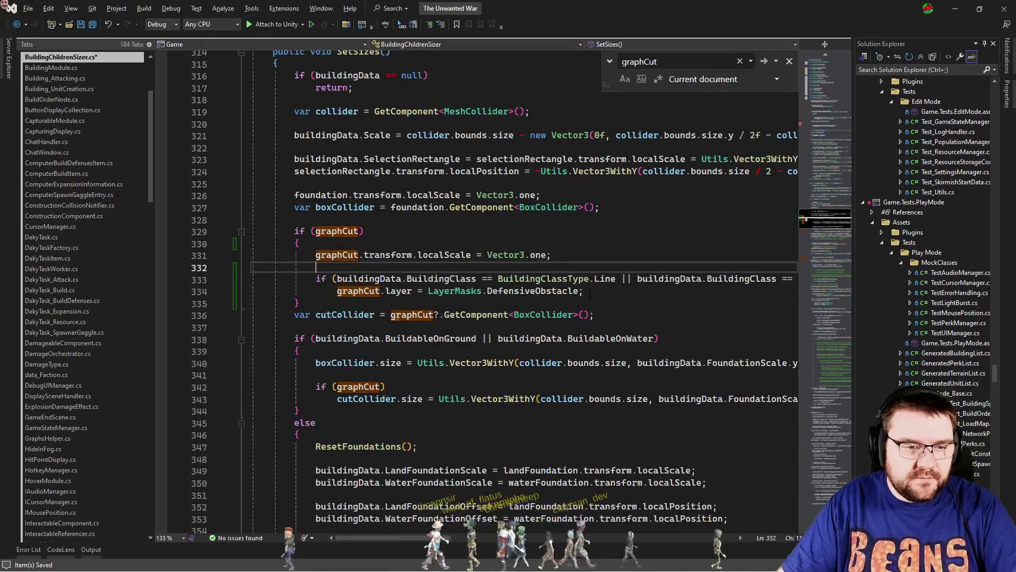
pyautogui.keyDown('shift'); pyautogui.click(579, 294); pyautogui.keyUp('shift')
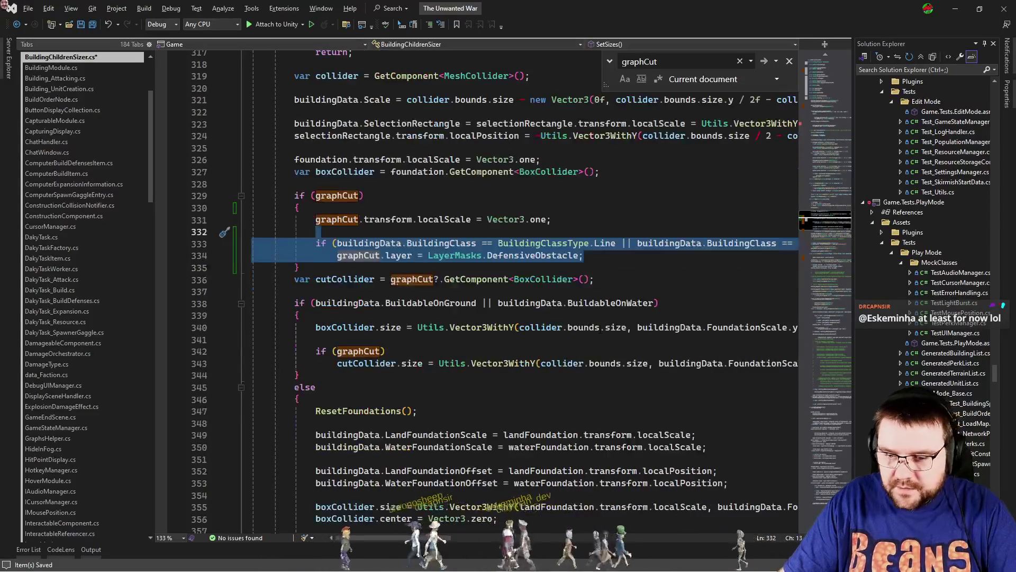
pyautogui.scroll(-1, 585, 328)
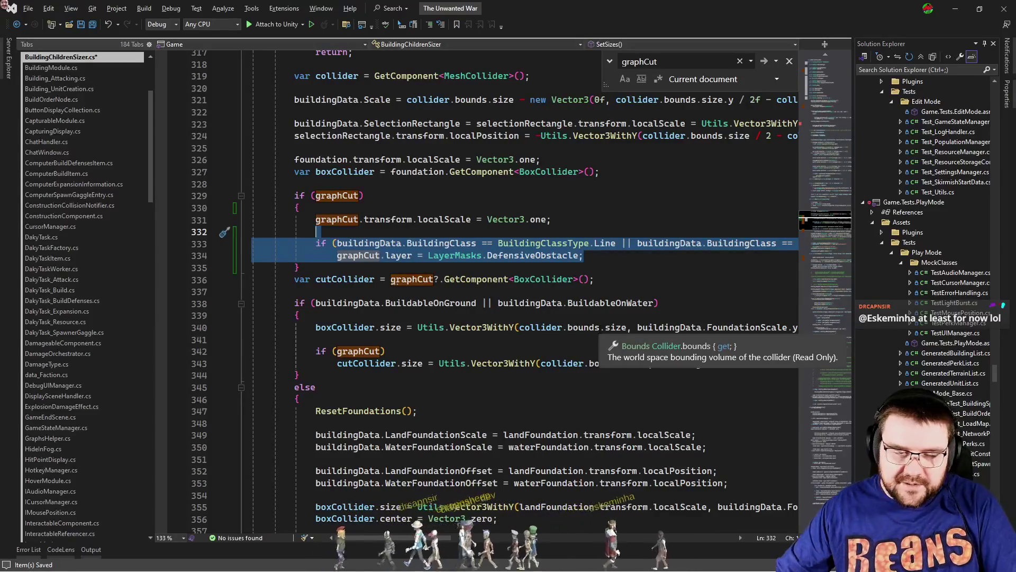
pyautogui.scroll(-9, 585, 328)
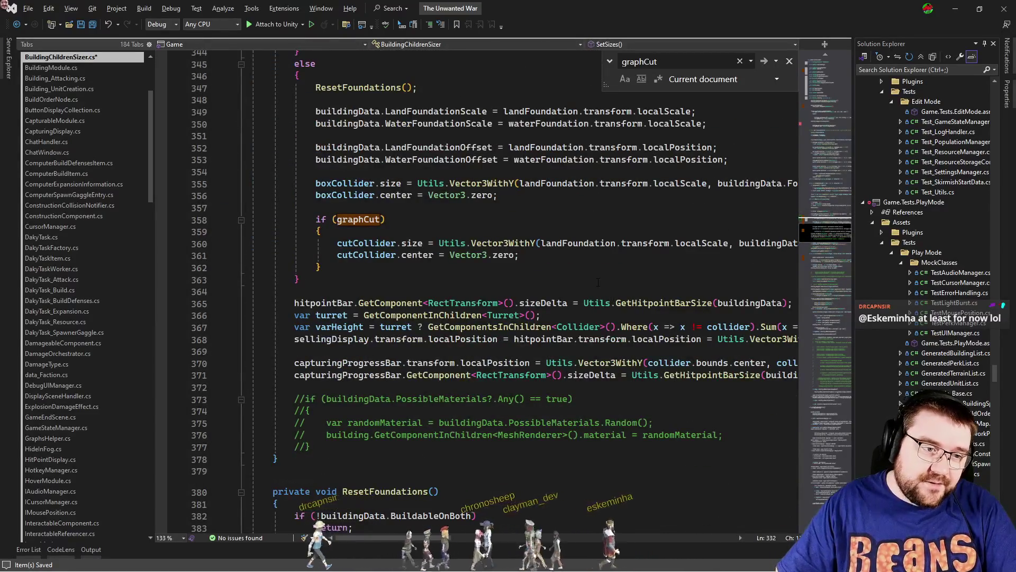
pyautogui.scroll(6, 598, 283)
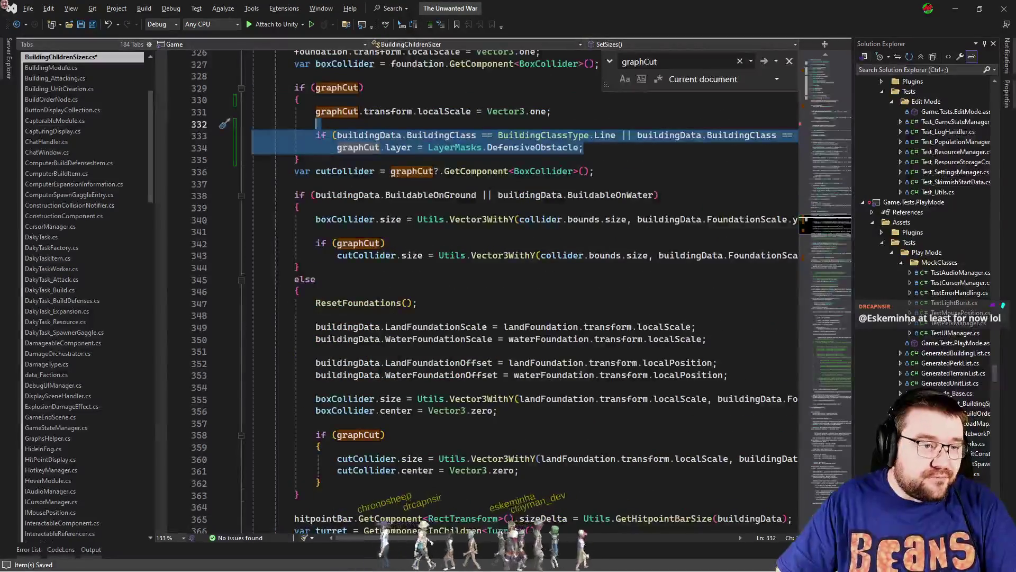
pyautogui.scroll(-20, 546, 359)
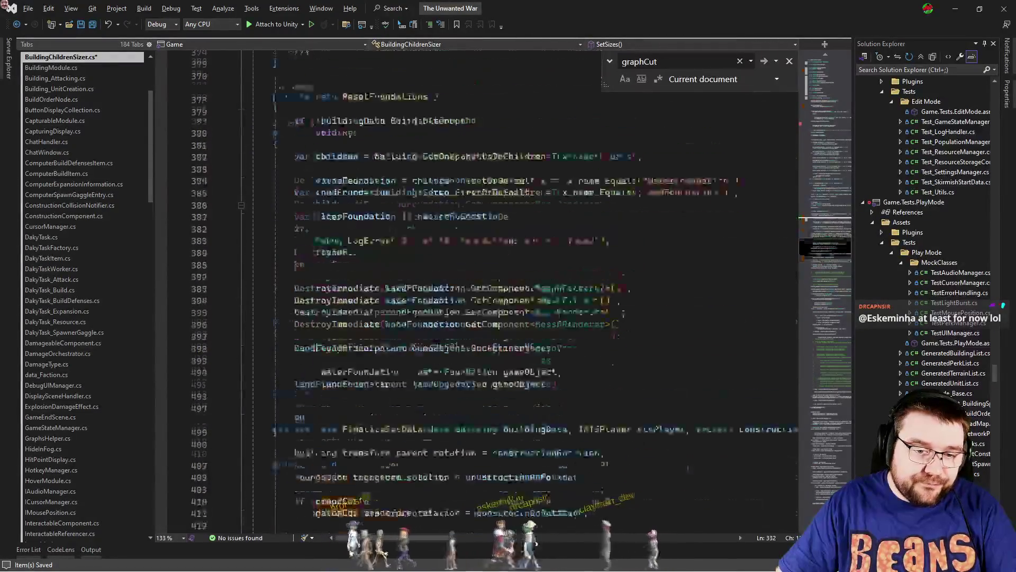
pyautogui.click(593, 182)
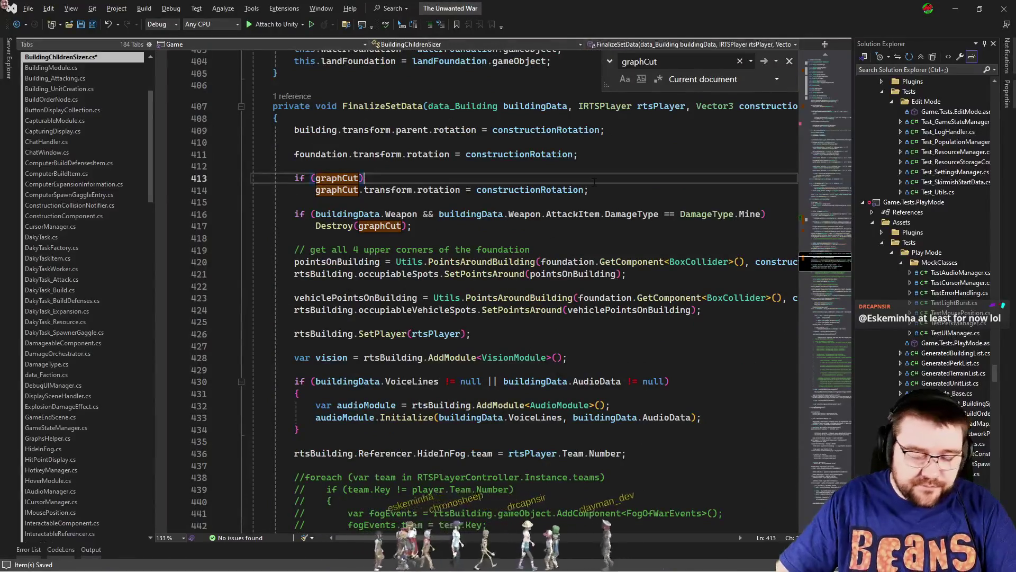
# Wrap the rotation statement under if (graphCut) in FinalizeSetData with braces.
pyautogui.press('Return')
pyautogui.write('{')
pyautogui.press('Return')
pyautogui.press('Down')
pyautogui.press('End')
pyautogui.press('Return')
pyautogui.write('}')
pyautogui.press('Up')
pyautogui.press('Up')
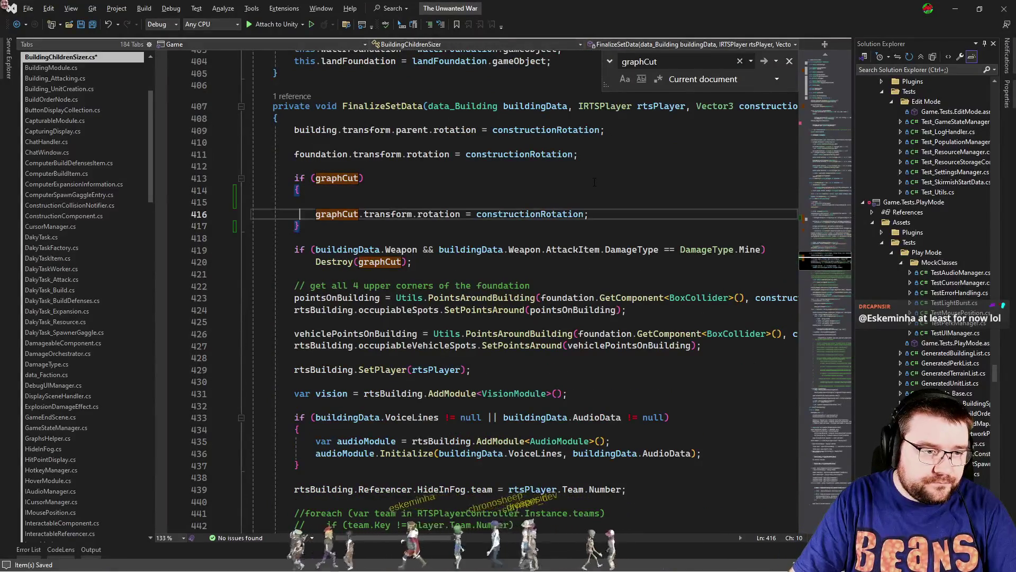
pyautogui.hotkey('shift', 'Delete')
pyautogui.press('End')
# Paste the building-class DefensiveObstacle layer check after the rotation and close the find box.
pyautogui.press('Return')
pyautogui.hotkey('ctrl', 'v')
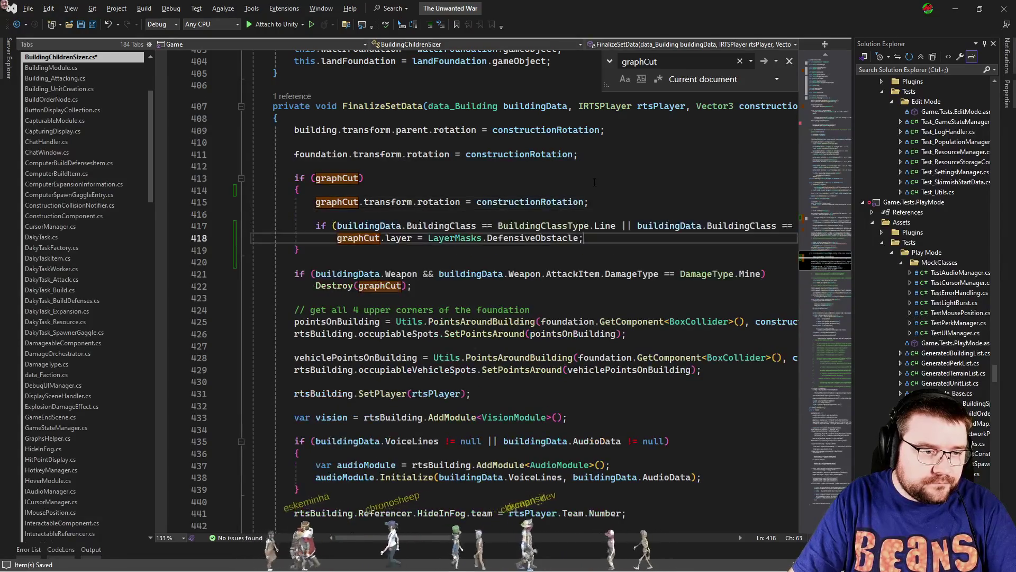
pyautogui.press('Escape')
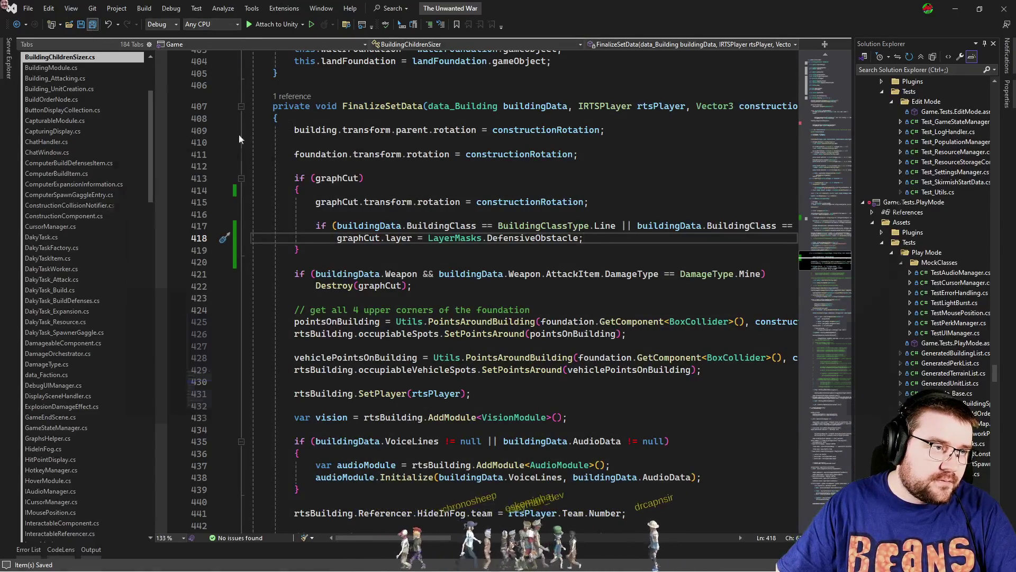
pyautogui.hotkey('alt', 'Tab')
# Browse to Assets/Prefabs and open the pf_AStar prefab in Prefab Mode.
pyautogui.click(150, 218)
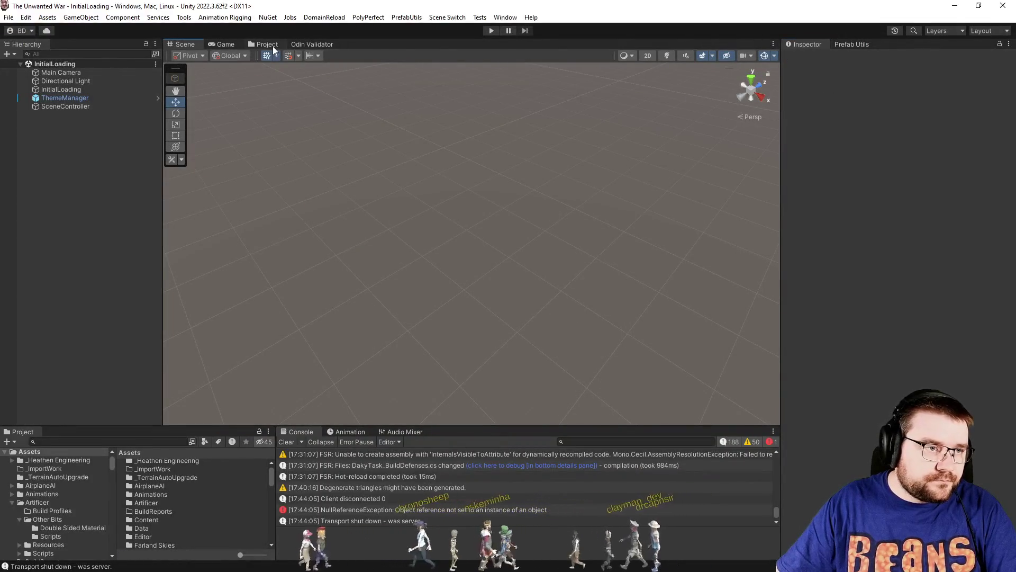
pyautogui.click(271, 46)
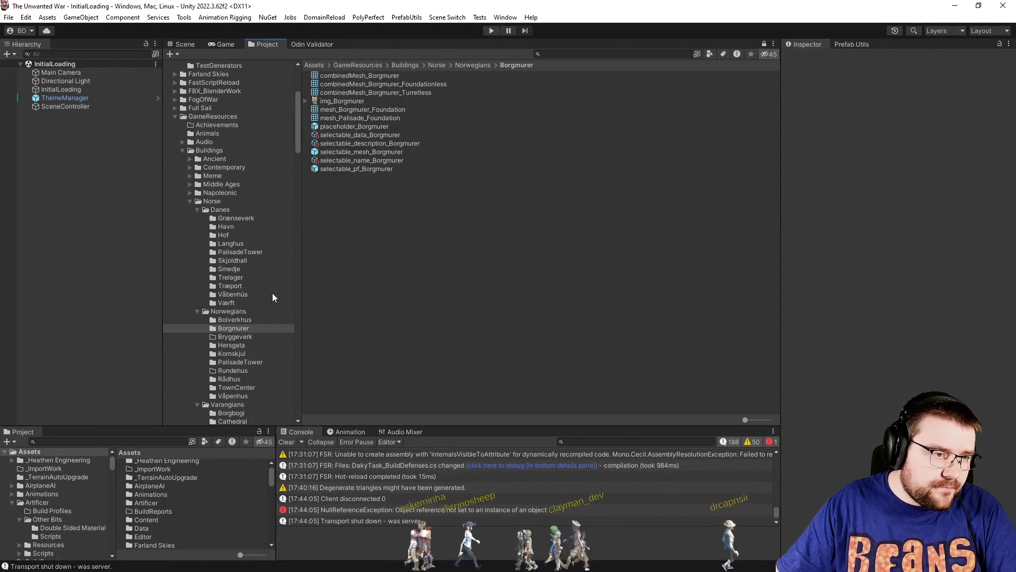
pyautogui.scroll(-15, 204, 238)
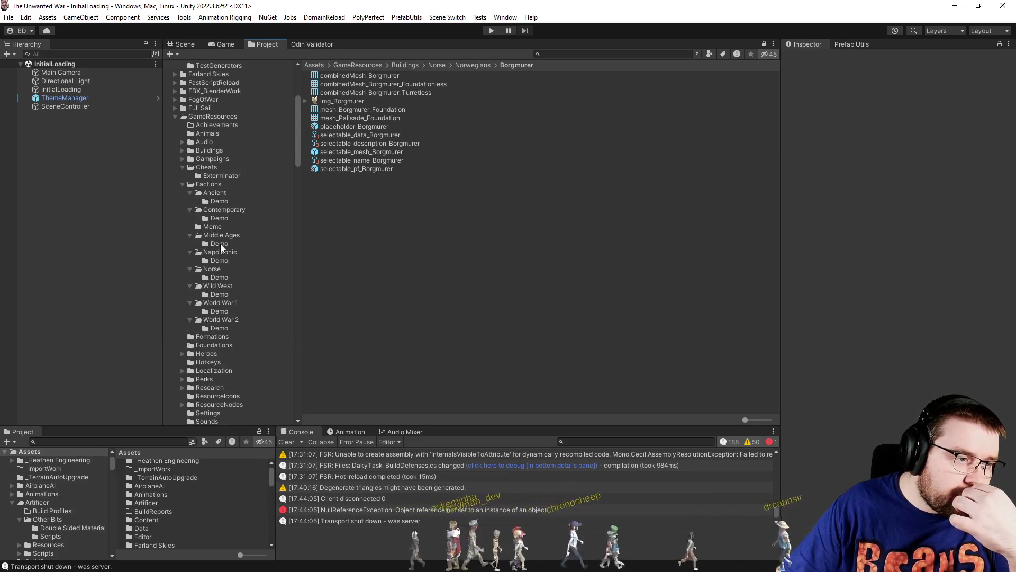
pyautogui.scroll(-15, 216, 249)
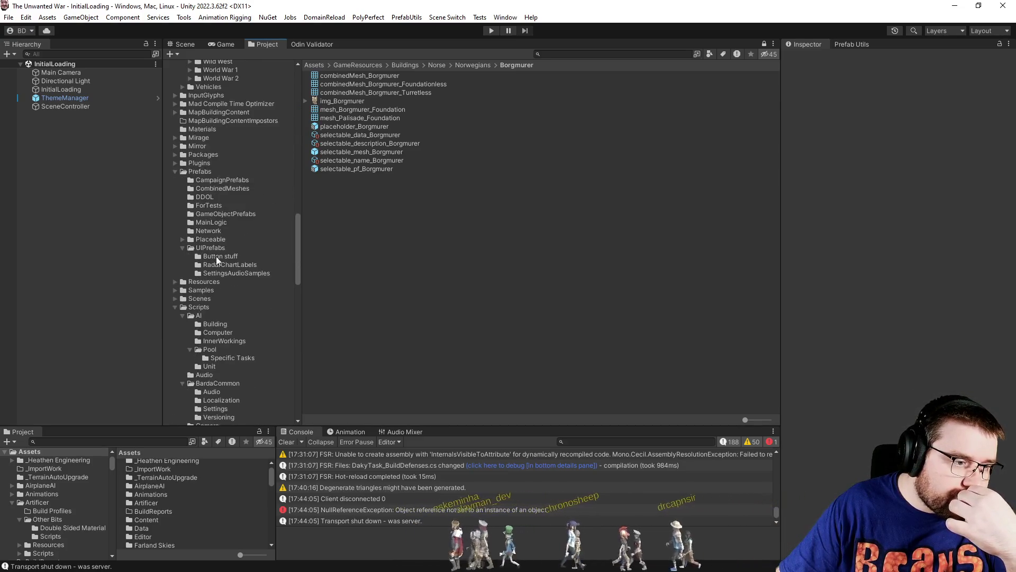
pyautogui.click(191, 172)
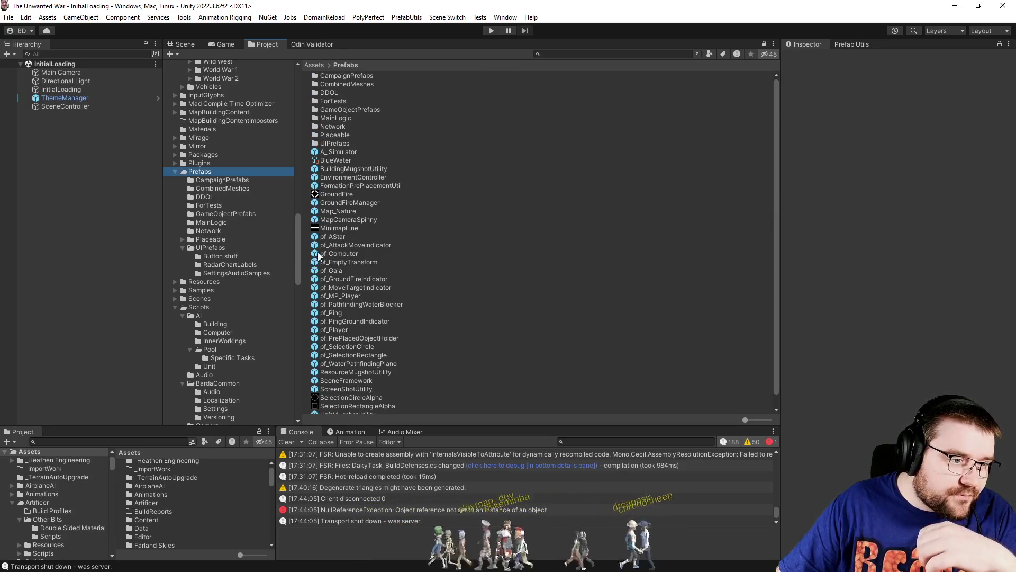
pyautogui.click(331, 238)
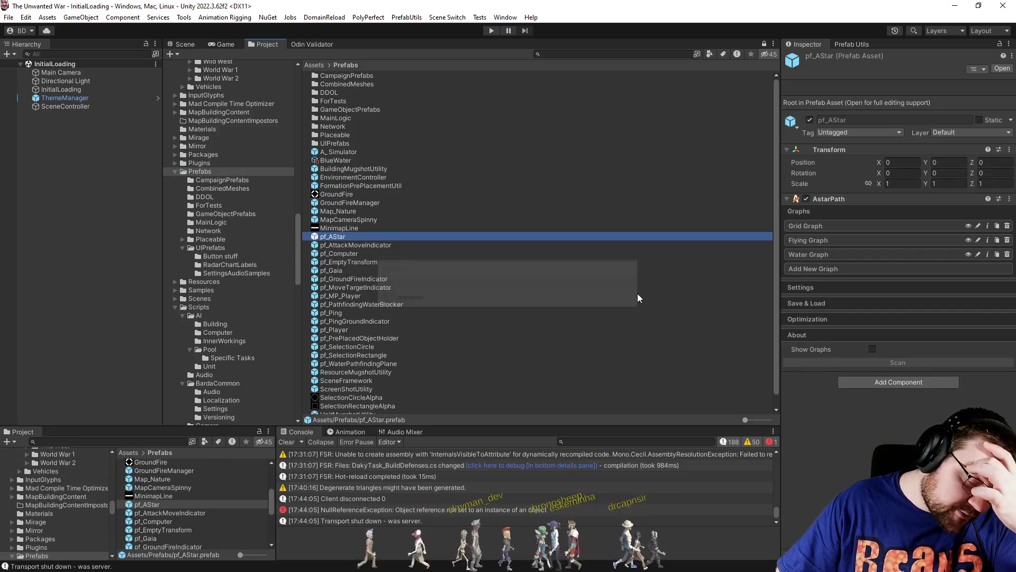
pyautogui.press('Return')
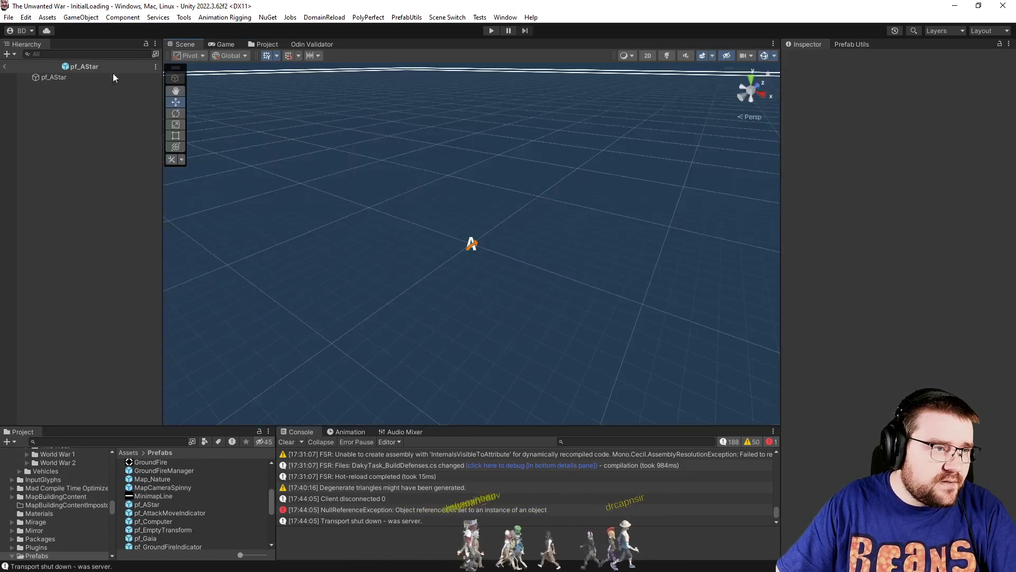
# Select pf_AStar, expand Grid Graph, and list its Obstacle Layer Mask layers.
pyautogui.click(98, 77)
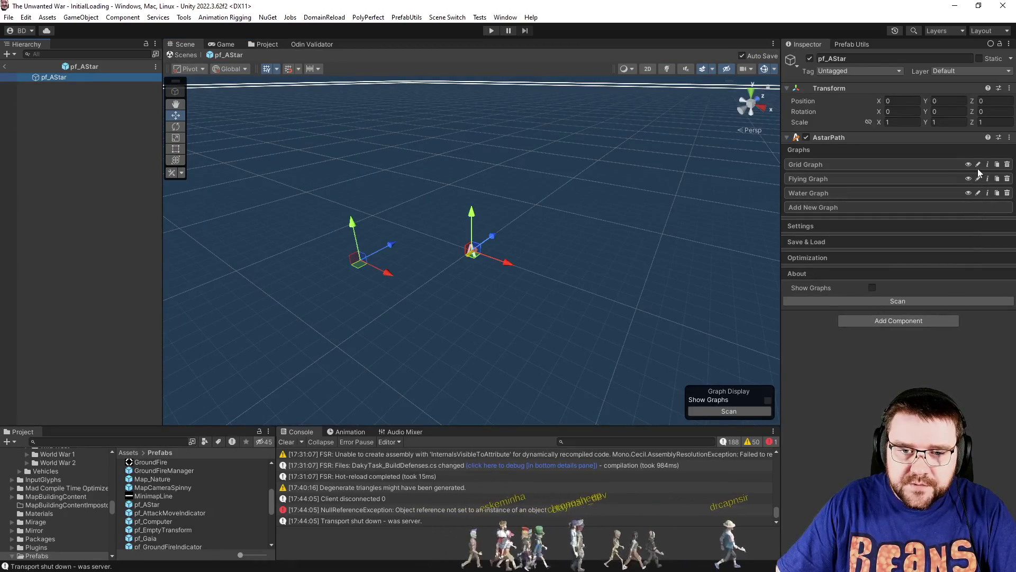
pyautogui.click(933, 165)
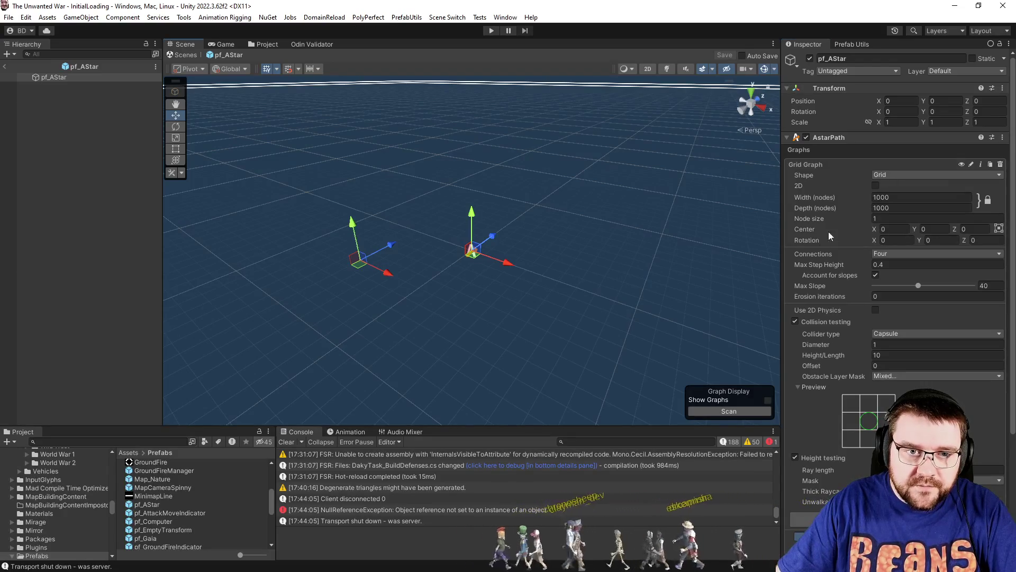
pyautogui.click(900, 376)
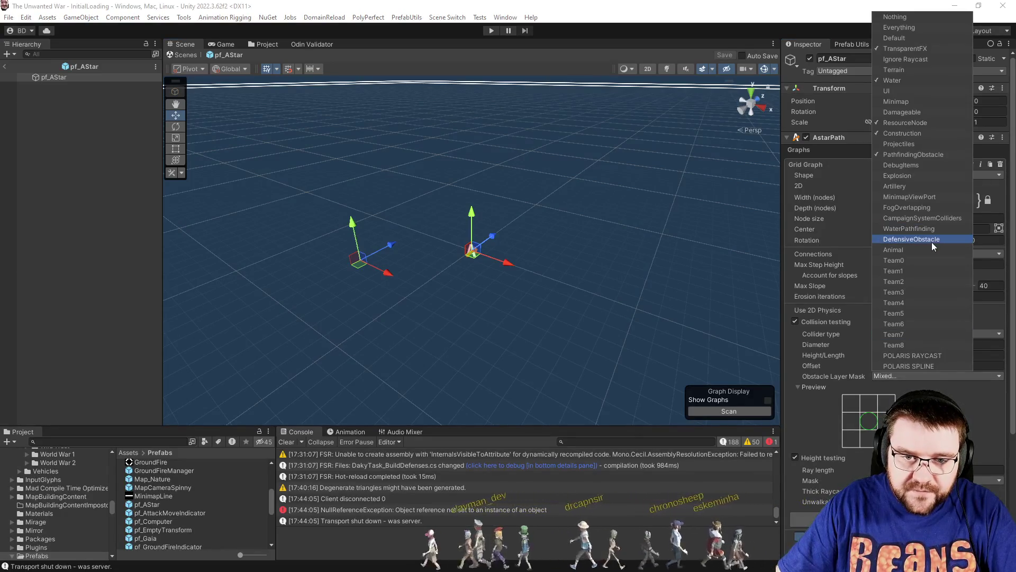
# Duplicate the Grid Graph and name the copy 'Defensive Graph'.
pyautogui.click(843, 169)
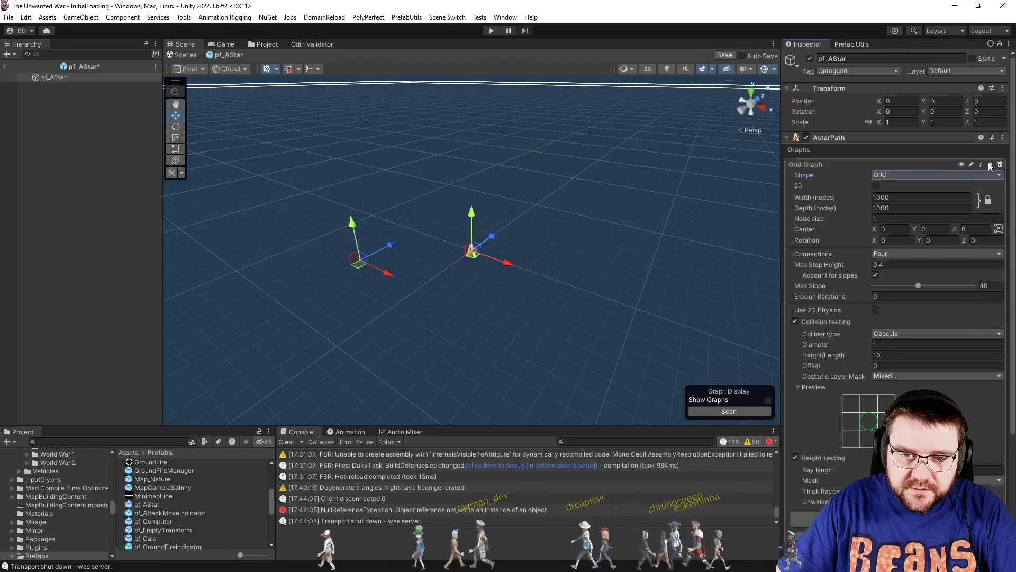
pyautogui.click(911, 165)
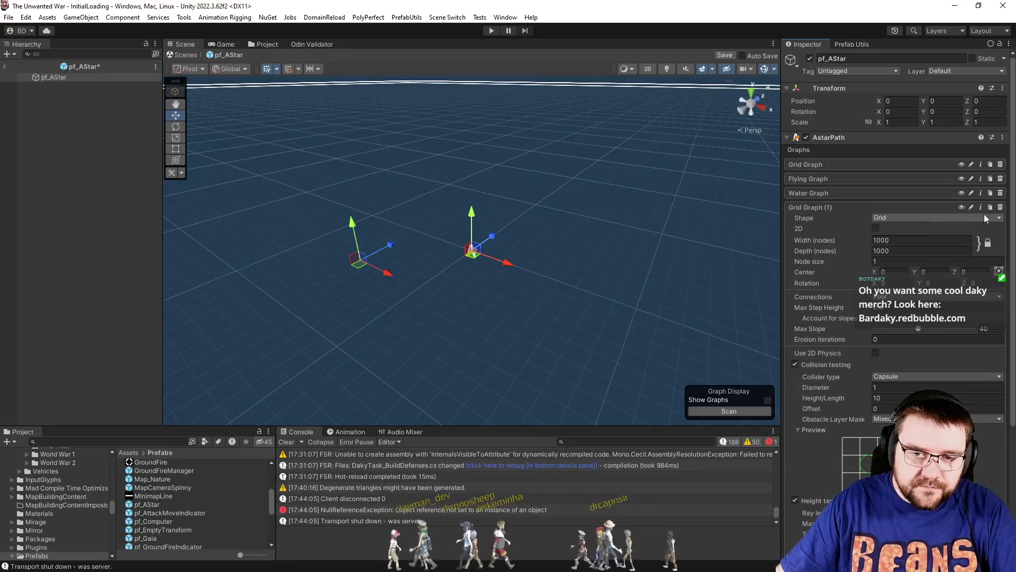
pyautogui.click(968, 207)
pyautogui.write('Defe')
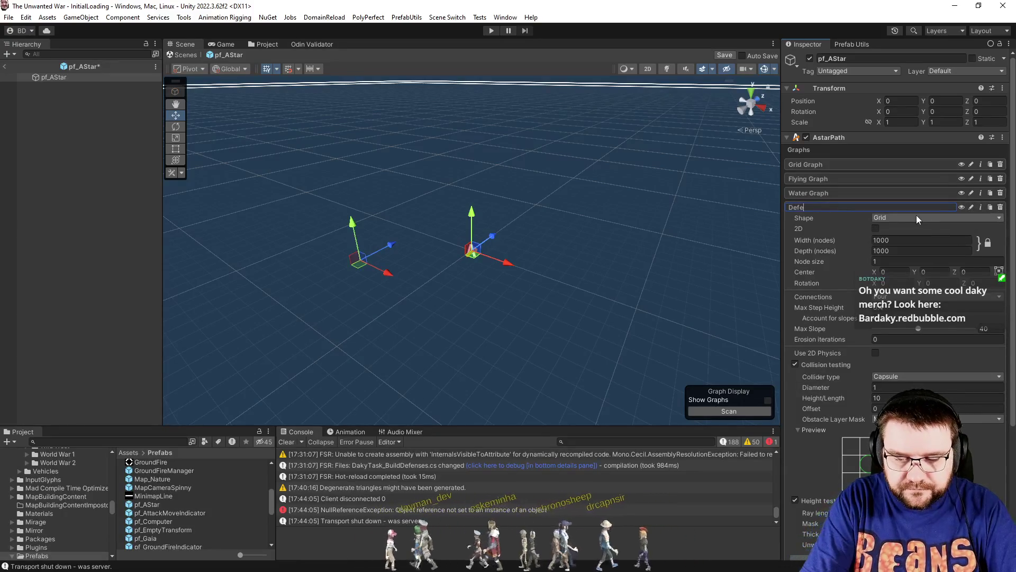
pyautogui.write('nsive Graph')
pyautogui.press('Return')
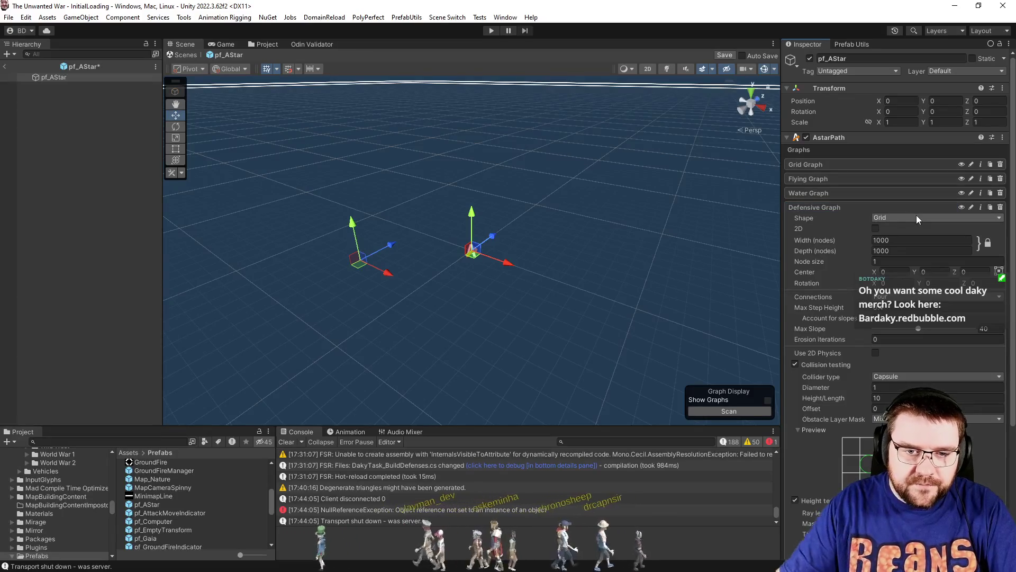
# Untick PathfindingObstacle and Construction in Defensive Graph's obstacle mask, then exit Prefab Mode.
pyautogui.click(937, 418)
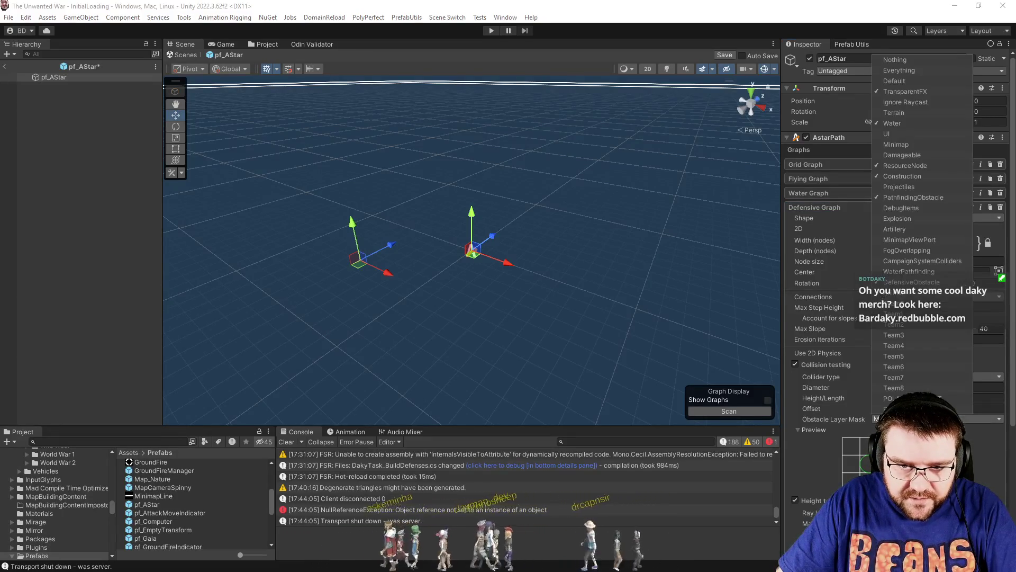
pyautogui.click(921, 201)
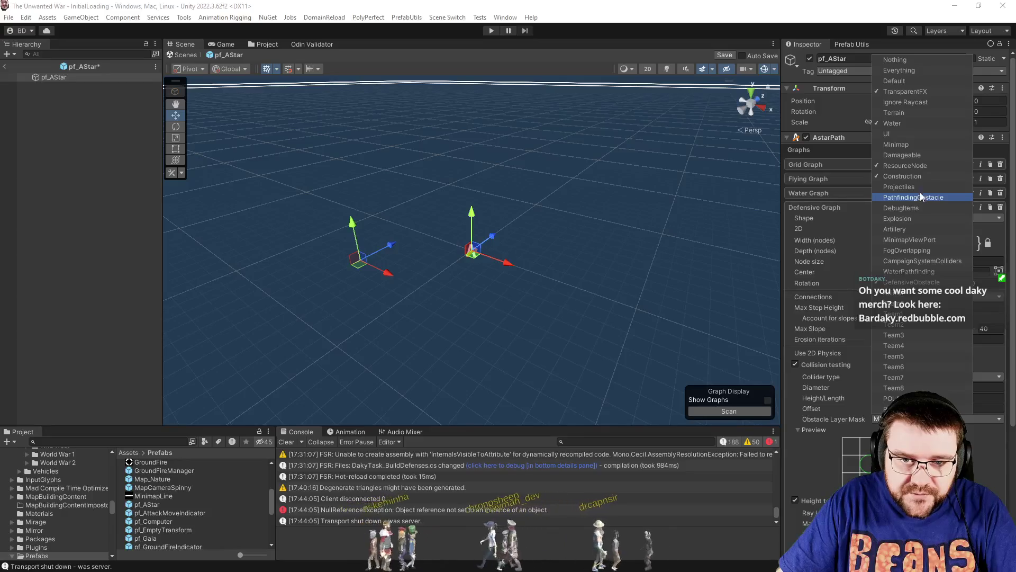
pyautogui.click(917, 177)
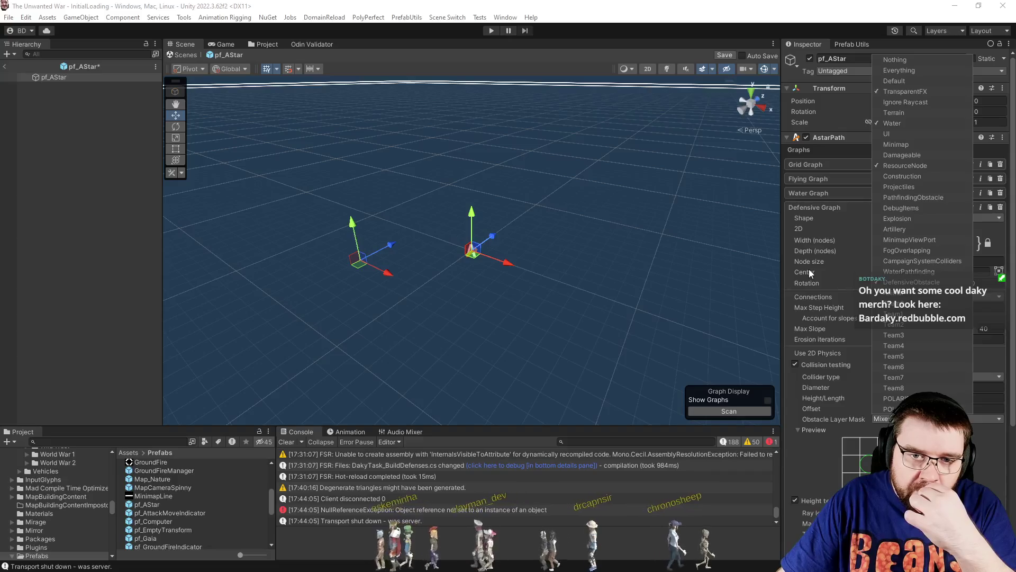
pyautogui.click(821, 461)
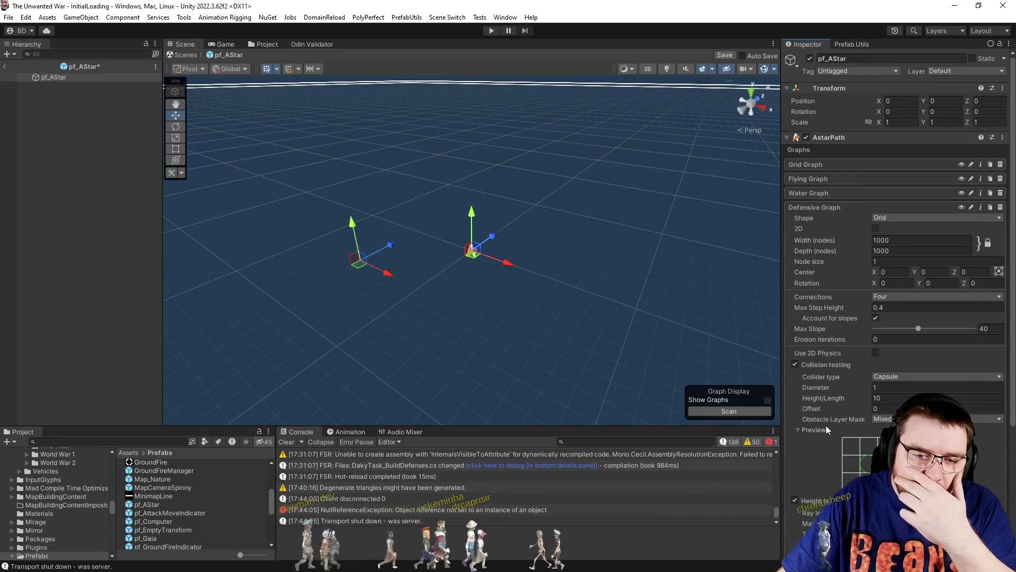
pyautogui.click(827, 205)
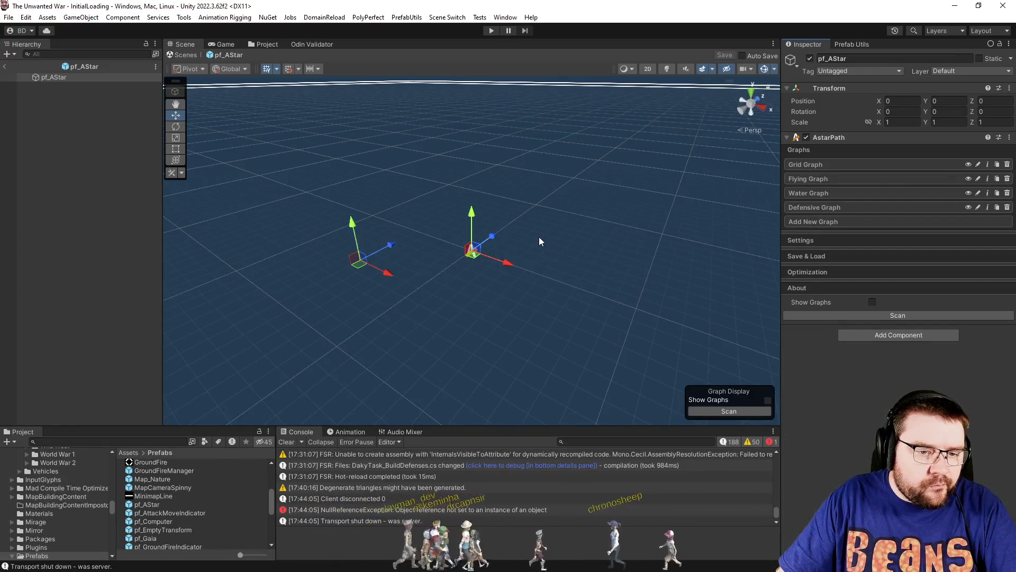
pyautogui.click(5, 67)
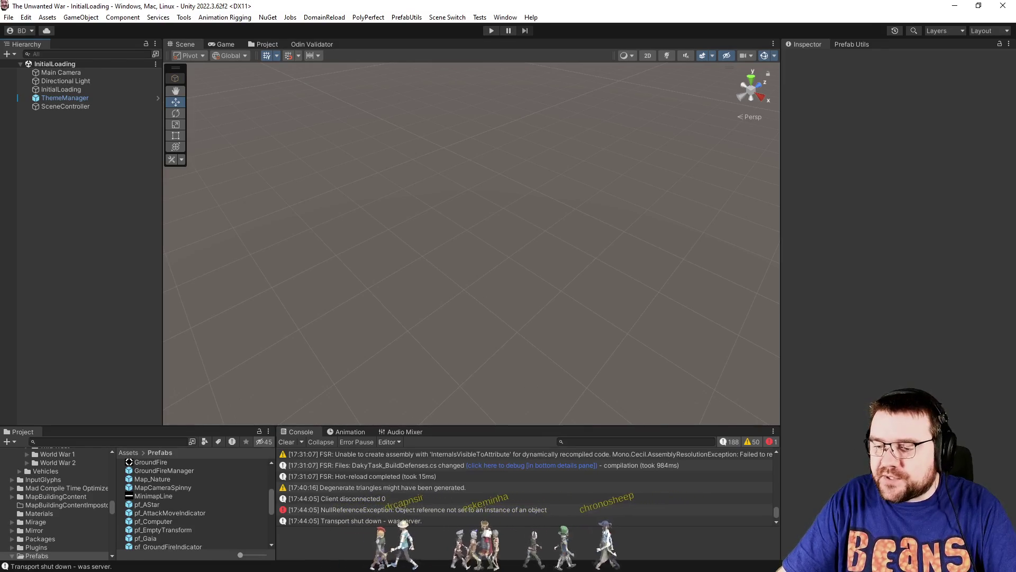
# In Visual Studio, open TerrainController and locate the SetTerrainData declaration.
pyautogui.hotkey('alt', 'Tab')
pyautogui.click(503, 286)
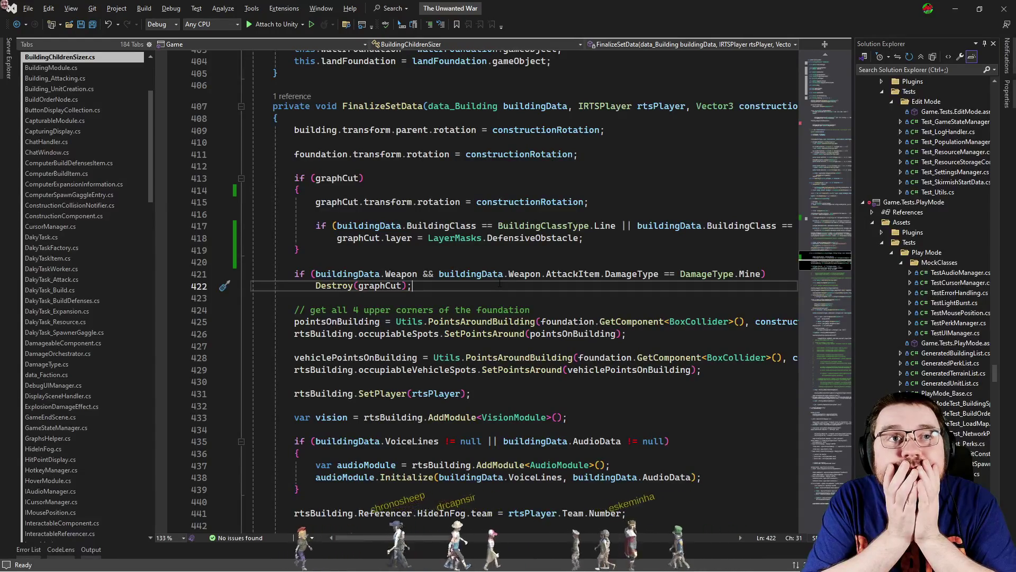
pyautogui.hotkey('ctrl', 't')
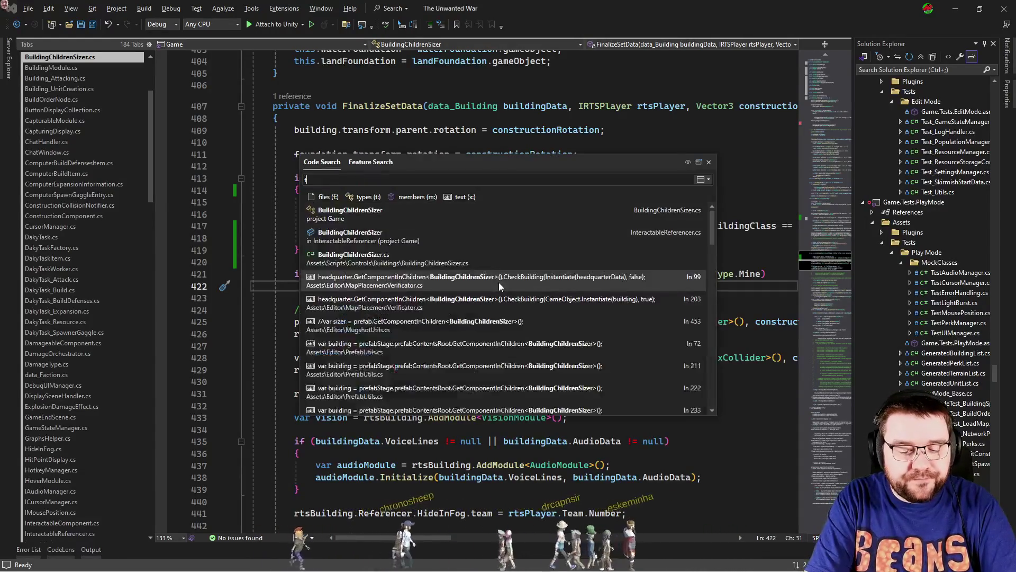
pyautogui.write('terraincontroller')
pyautogui.press('Return')
pyautogui.scroll(-5, 499, 281)
pyautogui.scroll(-5, 564, 278)
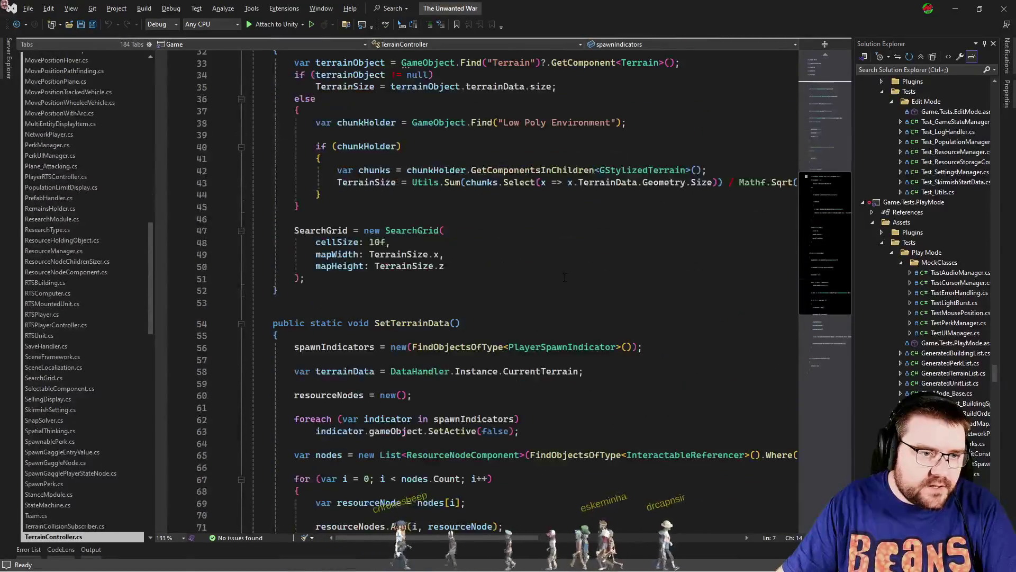
pyautogui.scroll(-7, 565, 277)
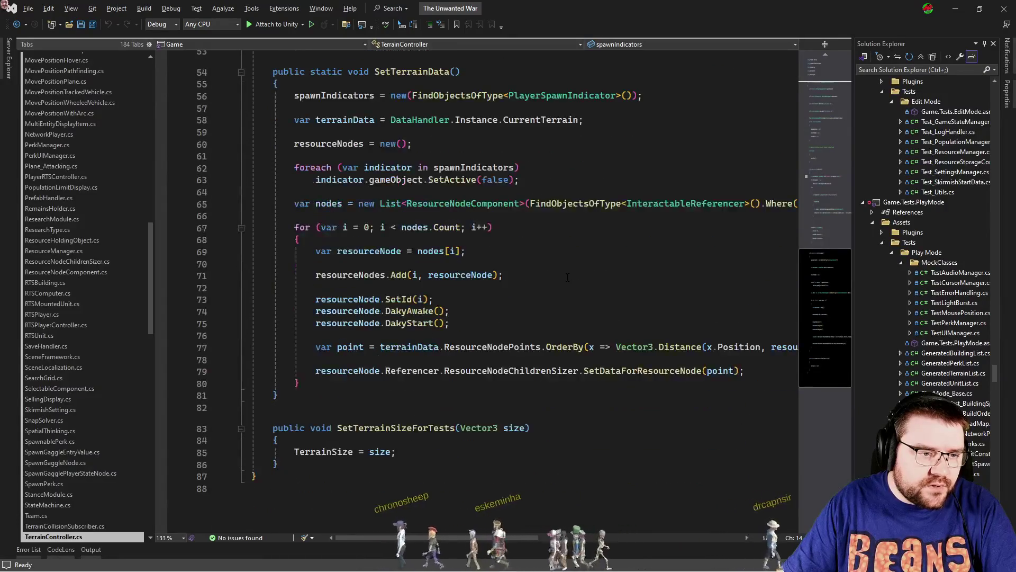
pyautogui.scroll(6, 568, 277)
pyautogui.click(580, 280)
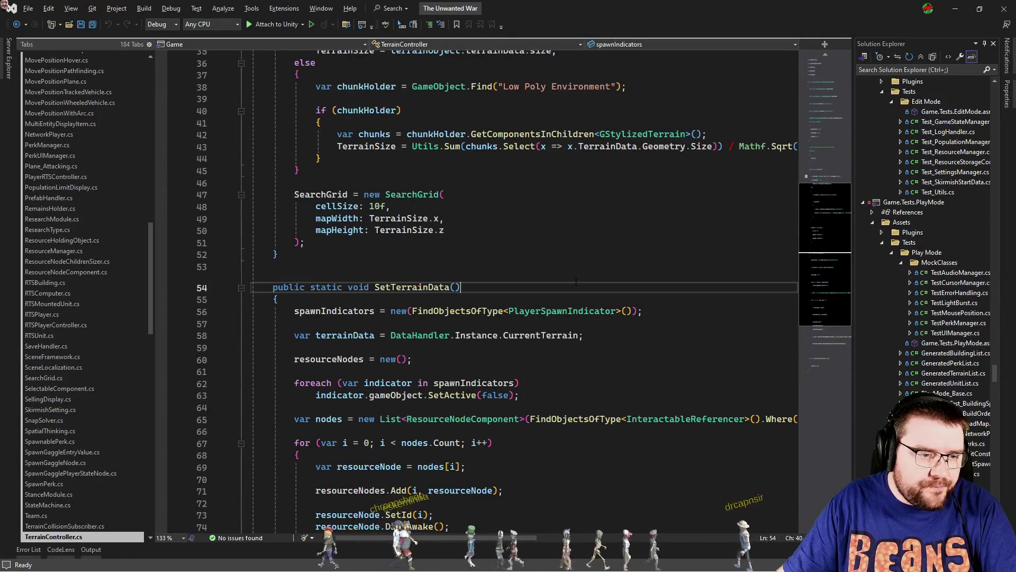
pyautogui.click(603, 268)
# Open RTSPlayerController and search it for 'astar' and 'graph'.
pyautogui.hotkey('ctrl', 't')
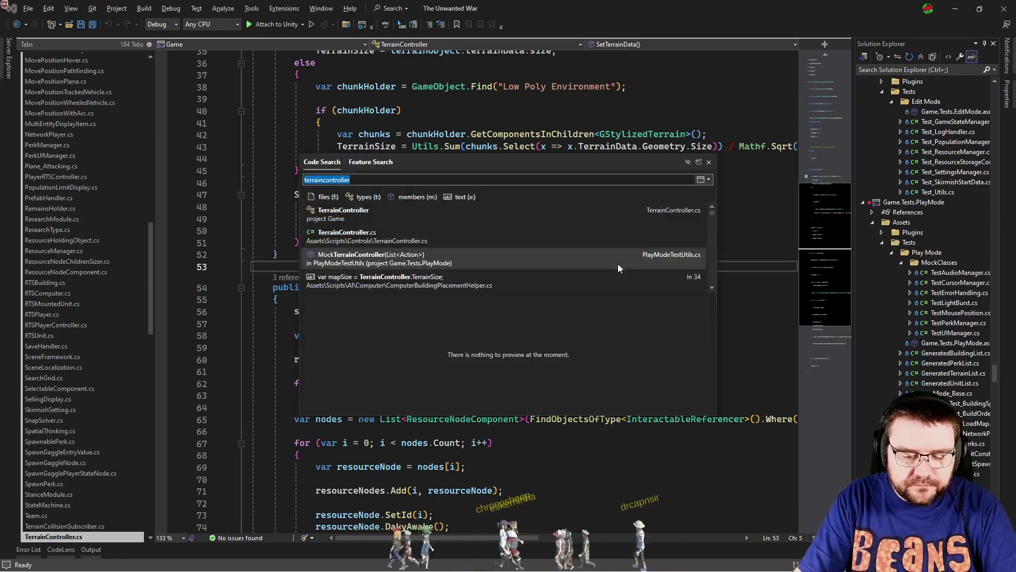
pyautogui.write('rtsplayercontr')
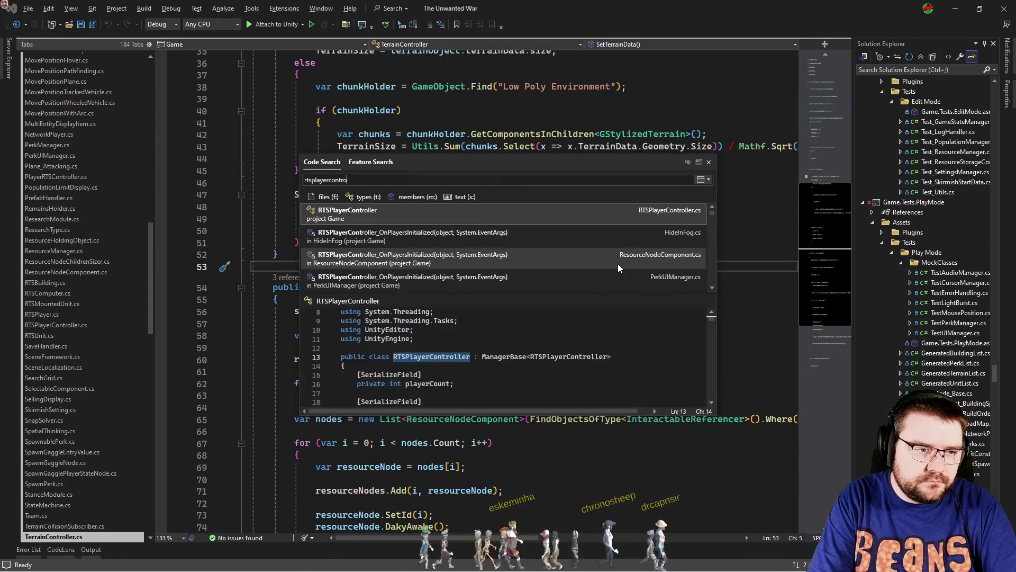
pyautogui.press('Return')
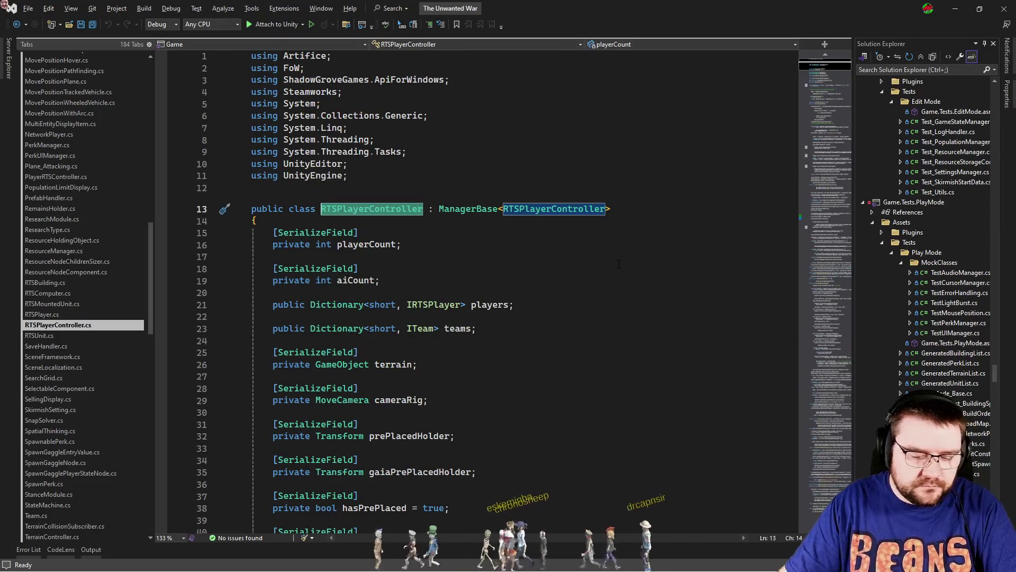
pyautogui.hotkey('ctrl', 'f')
pyautogui.write('astar')
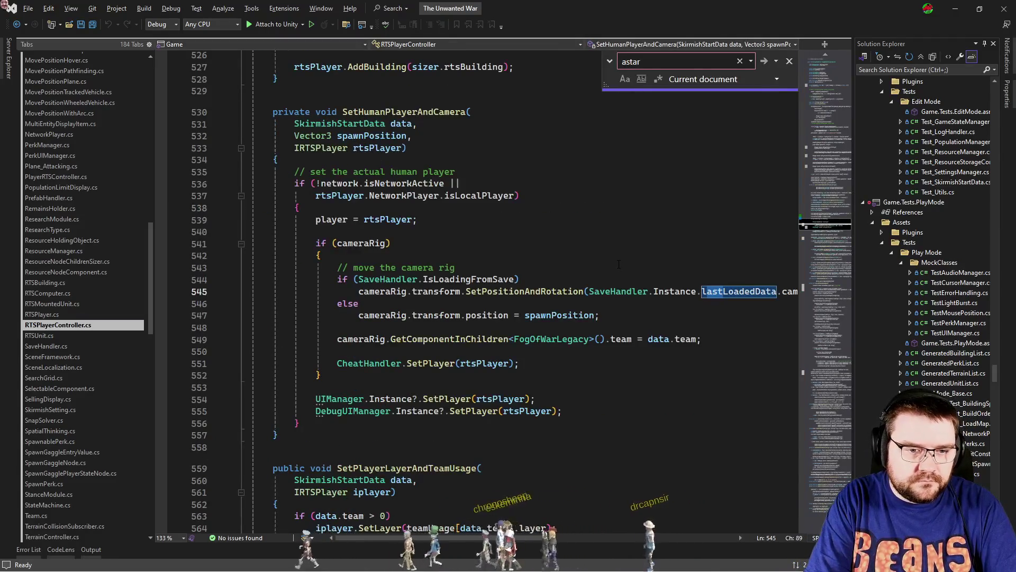
pyautogui.press('Escape')
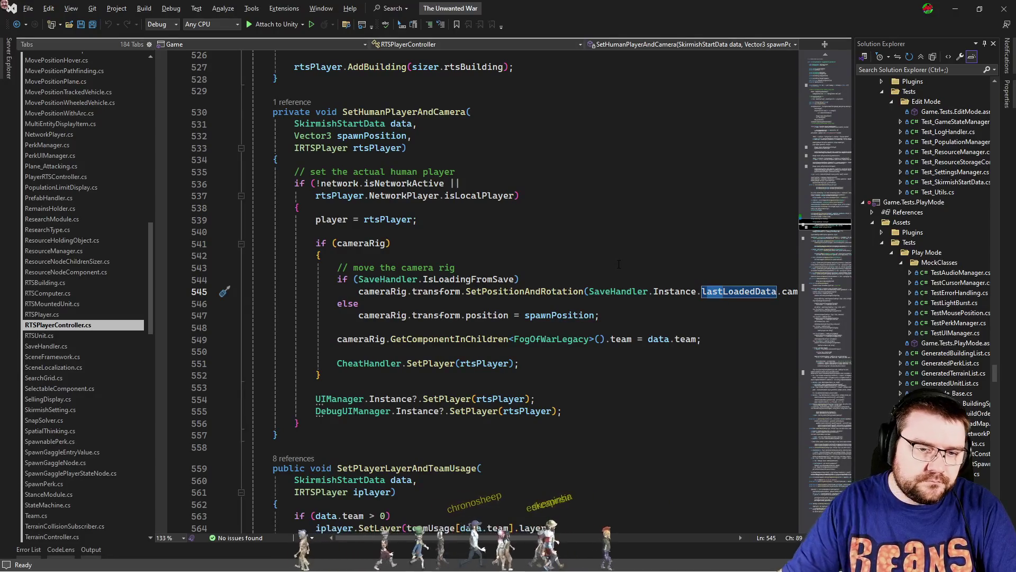
pyautogui.hotkey('ctrl', 'f')
pyautogui.write('graph')
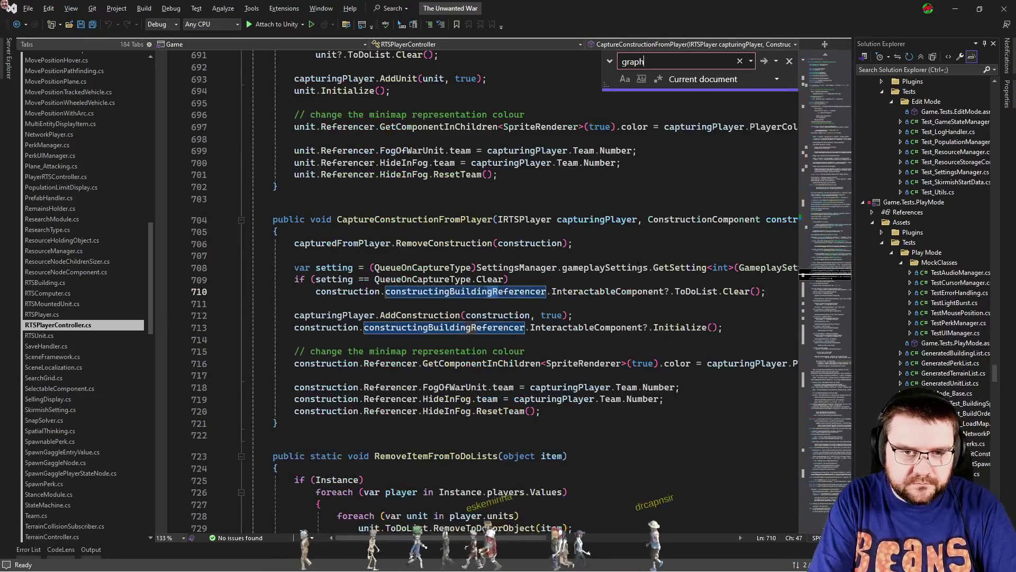
pyautogui.click(682, 200)
pyautogui.press('Escape')
# Open PlayerRTSController.cs, then switch back to Unity.
pyautogui.click(691, 387)
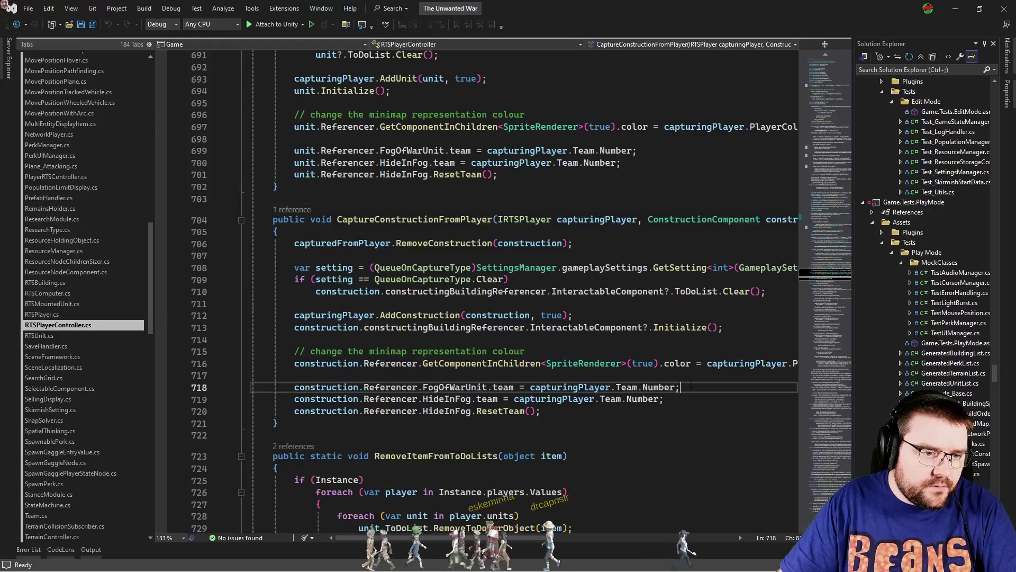
pyautogui.hotkey('ctrl', 't')
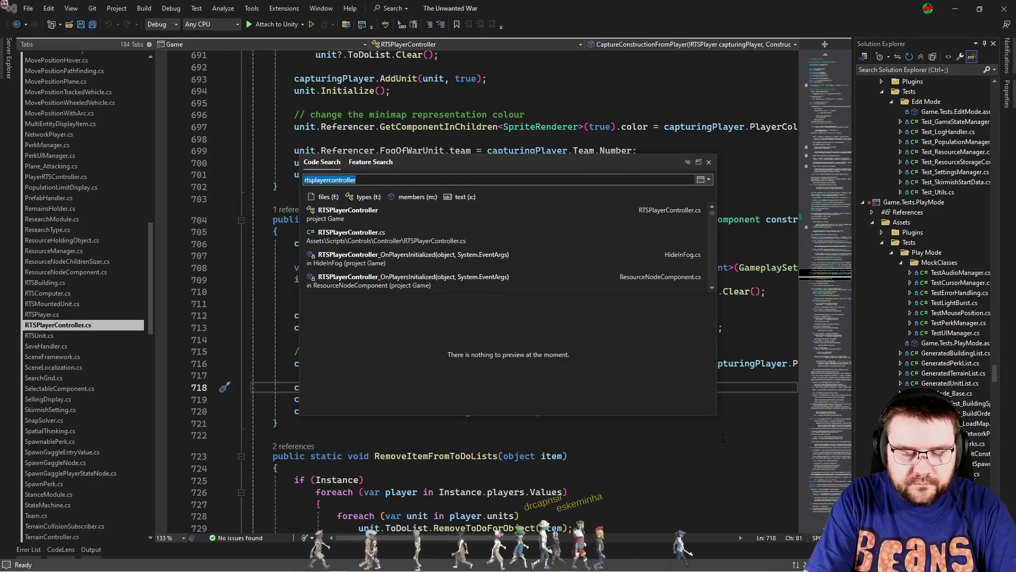
pyautogui.write('playerrtscon')
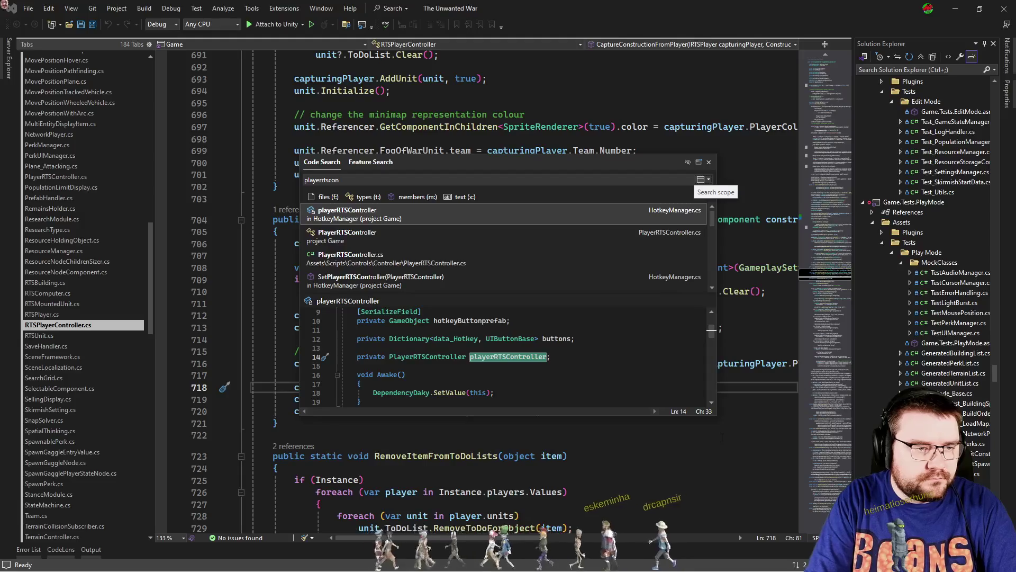
pyautogui.press('Down')
pyautogui.press('Return')
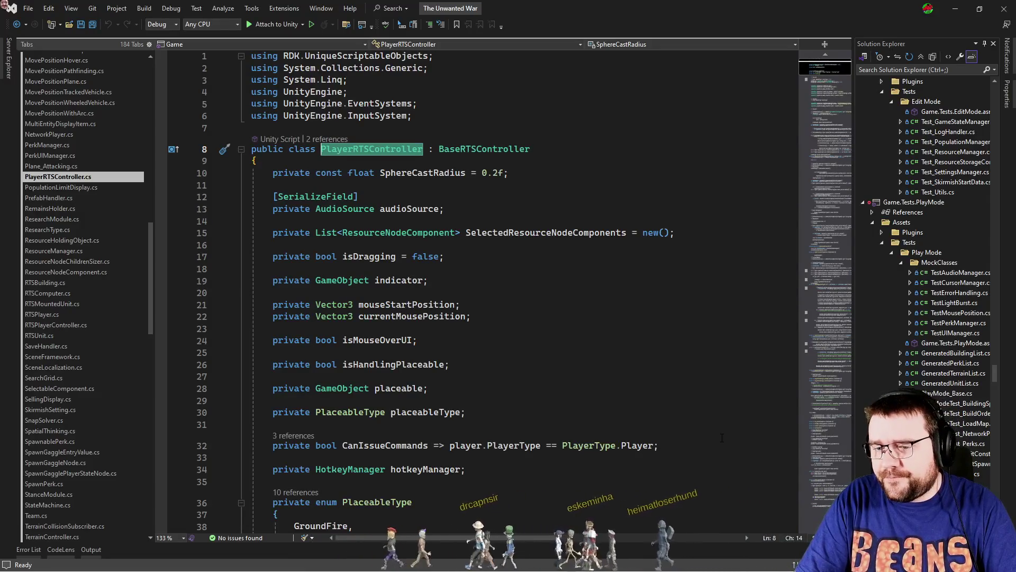
pyautogui.hotkey('alt', 'Tab')
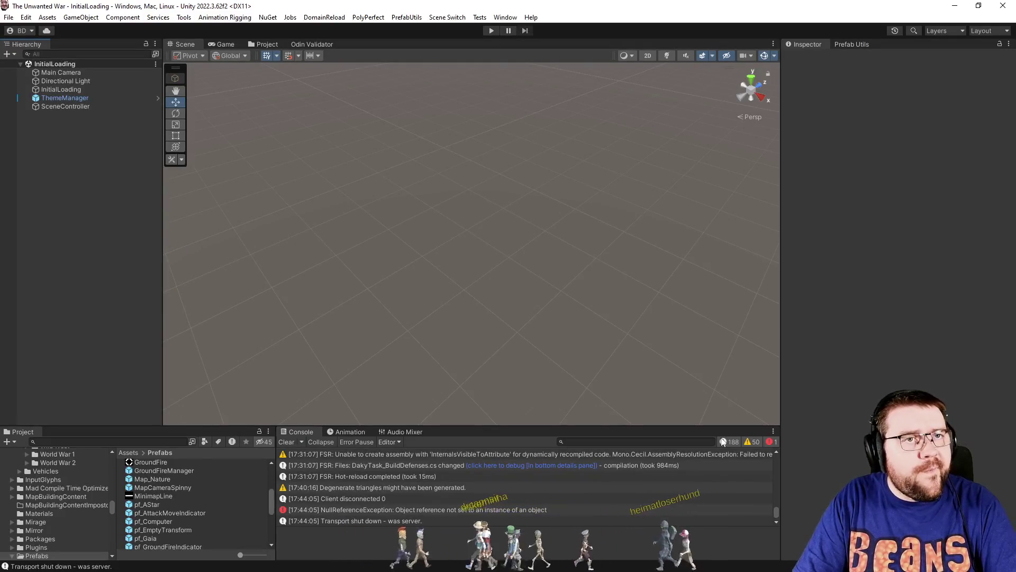
# Browse the PrefabUtils editor-tools menu without choosing anything, then bring up Visual Studio's code search.
pyautogui.click(495, 18)
pyautogui.moveTo(419, 20)
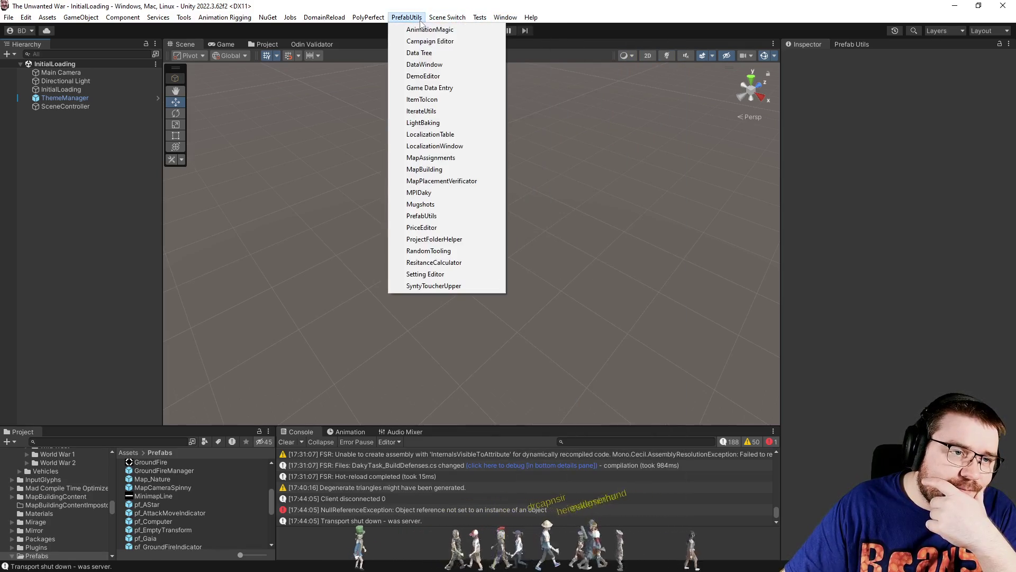
pyautogui.click(689, 251)
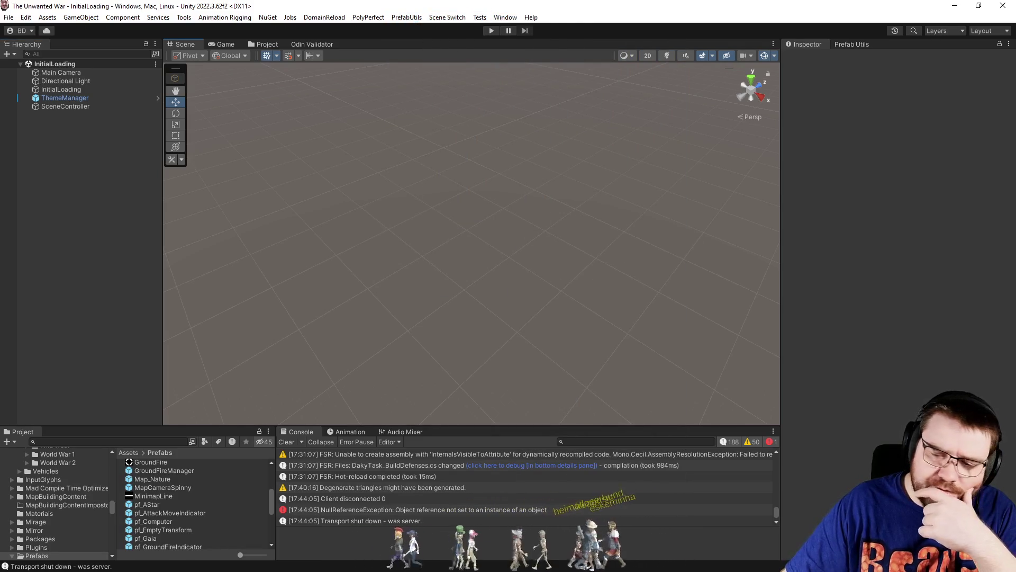
pyautogui.hotkey('alt', 'Tab')
pyautogui.hotkey('ctrl', 't')
# Open MapBuildingUtils, search for 'graph', and jump to the SetTerrainSizeAndScanAStar definition.
pyautogui.write('map')
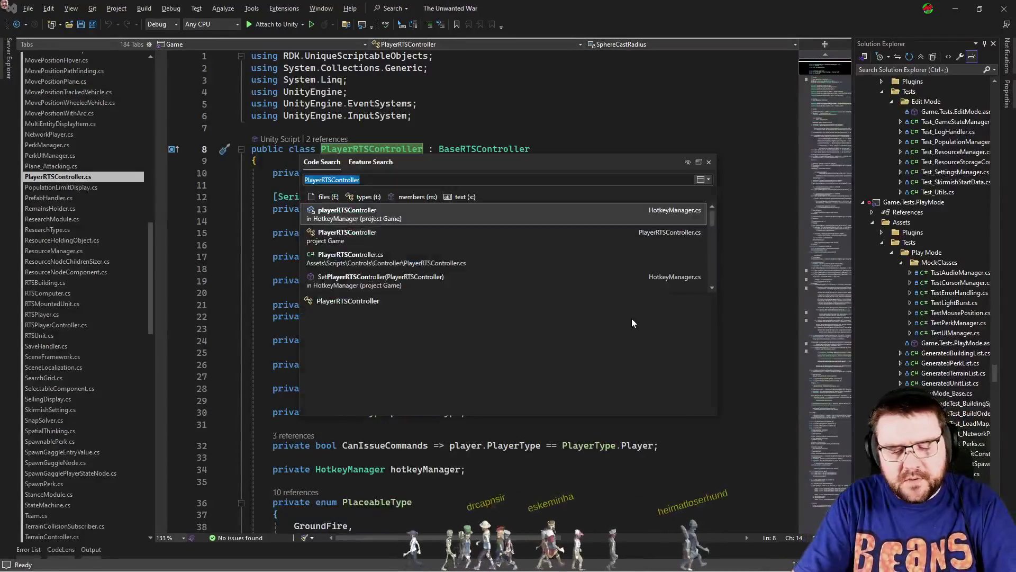
pyautogui.write('buildingutils')
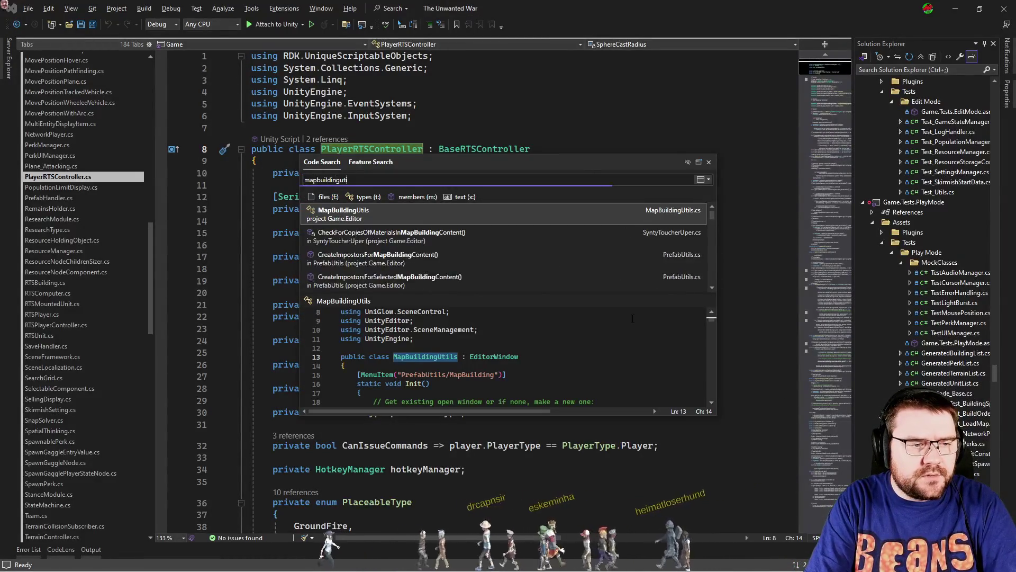
pyautogui.press('Return')
pyautogui.scroll(-8, 615, 344)
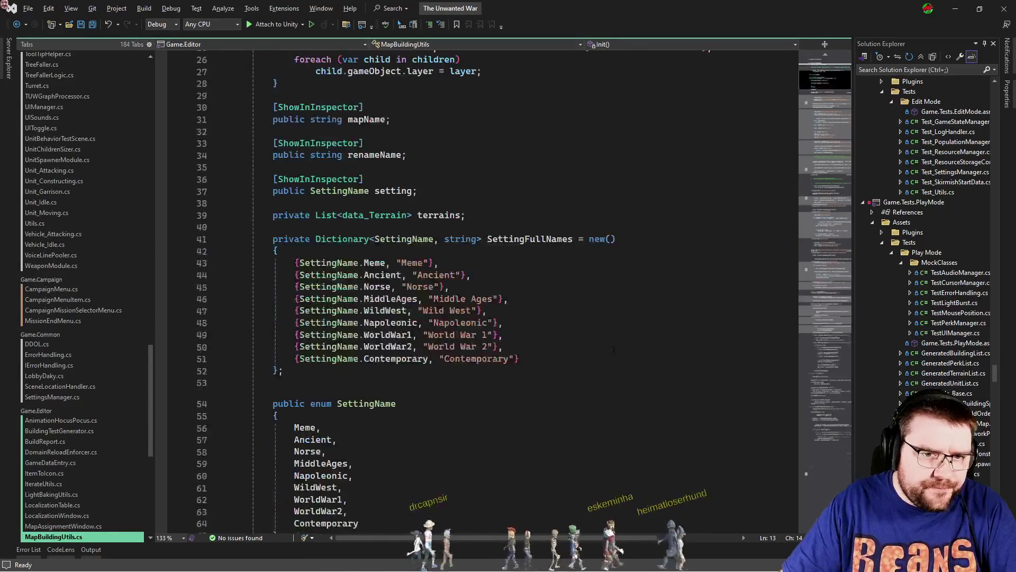
pyautogui.scroll(-8, 615, 344)
pyautogui.hotkey('ctrl', 'f')
pyautogui.write('graph')
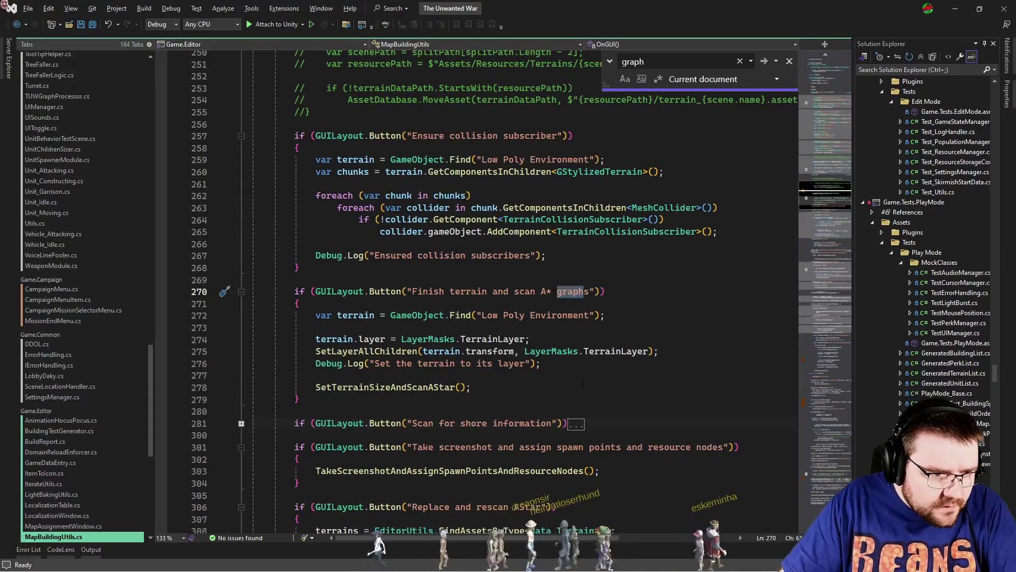
pyautogui.doubleClick(400, 389)
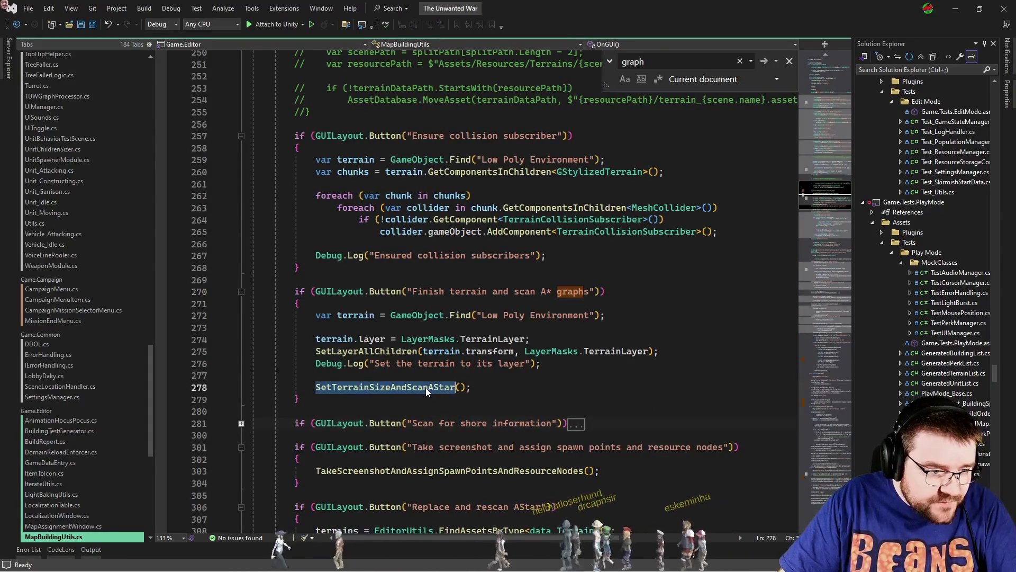
pyautogui.press('F12')
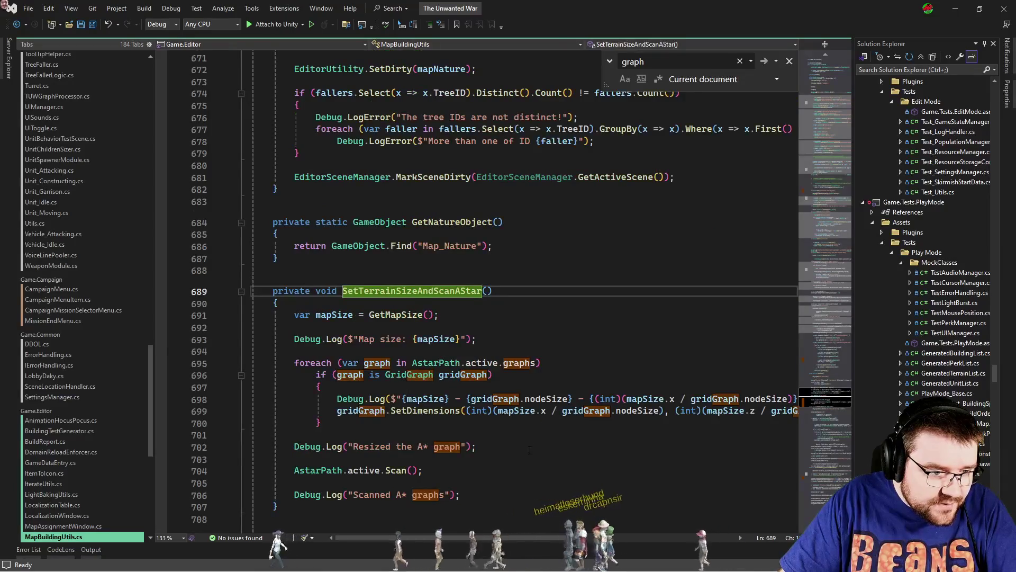
# Review the A* scan code, return to its call site, and show Unity's Project browser.
pyautogui.moveTo(475, 544)
pyautogui.mouseDown()
pyautogui.moveTo(566, 546)
pyautogui.moveTo(477, 545)
pyautogui.mouseUp()
pyautogui.click(562, 447)
pyautogui.press('Escape')
pyautogui.click(499, 428)
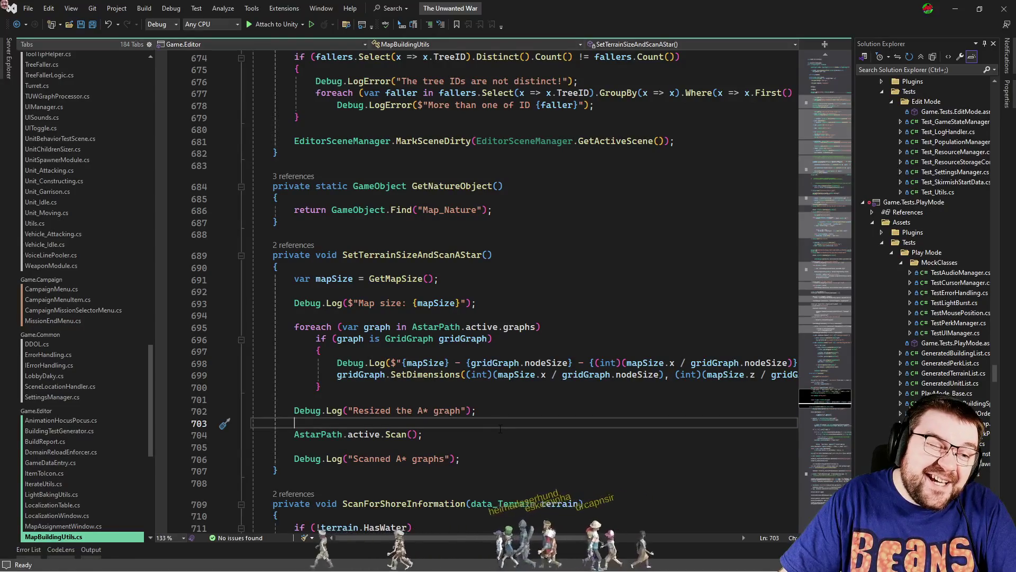
pyautogui.click(361, 259)
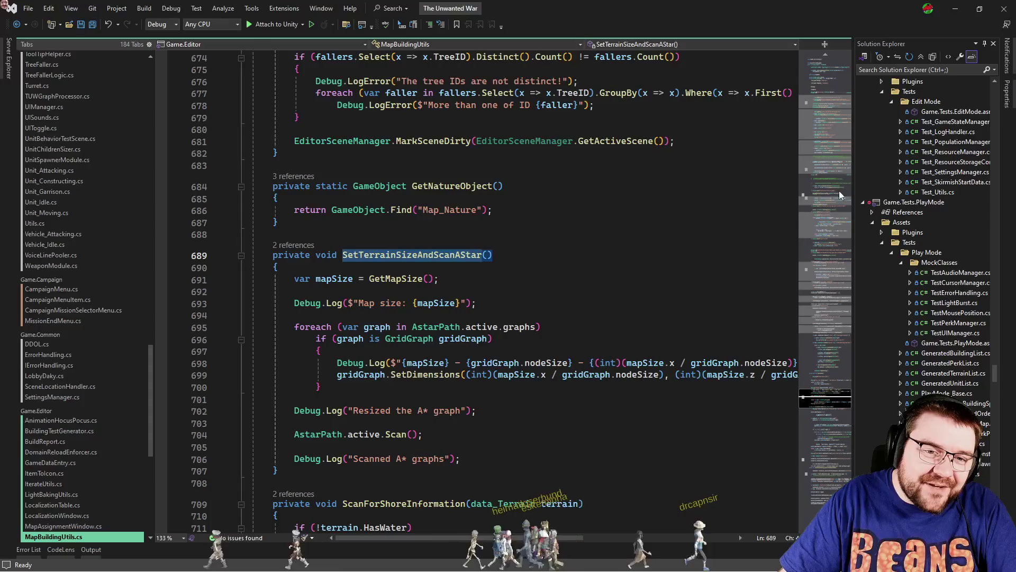
pyautogui.scroll(20, 532, 319)
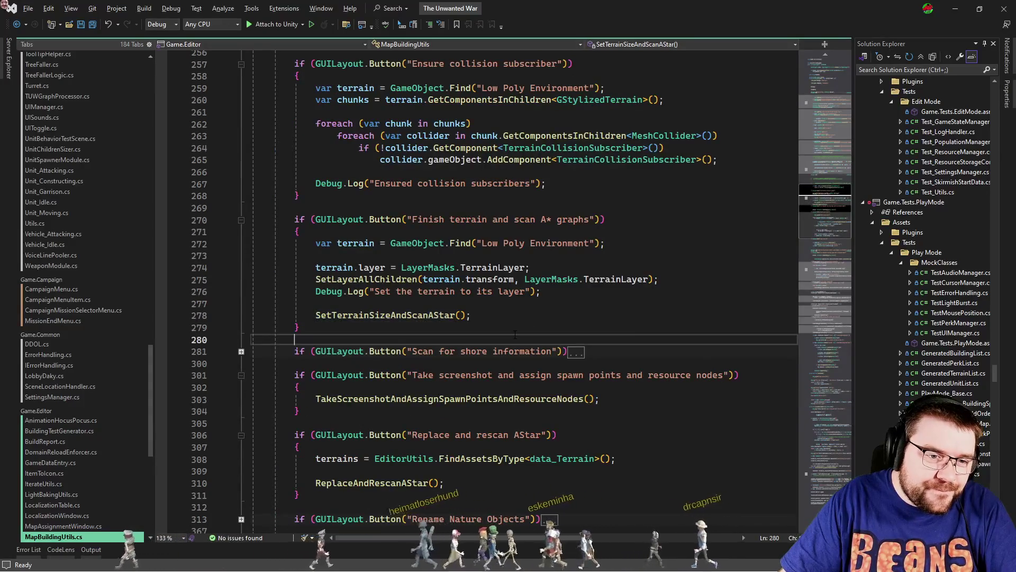
pyautogui.hotkey('alt', 'Tab')
pyautogui.click(269, 44)
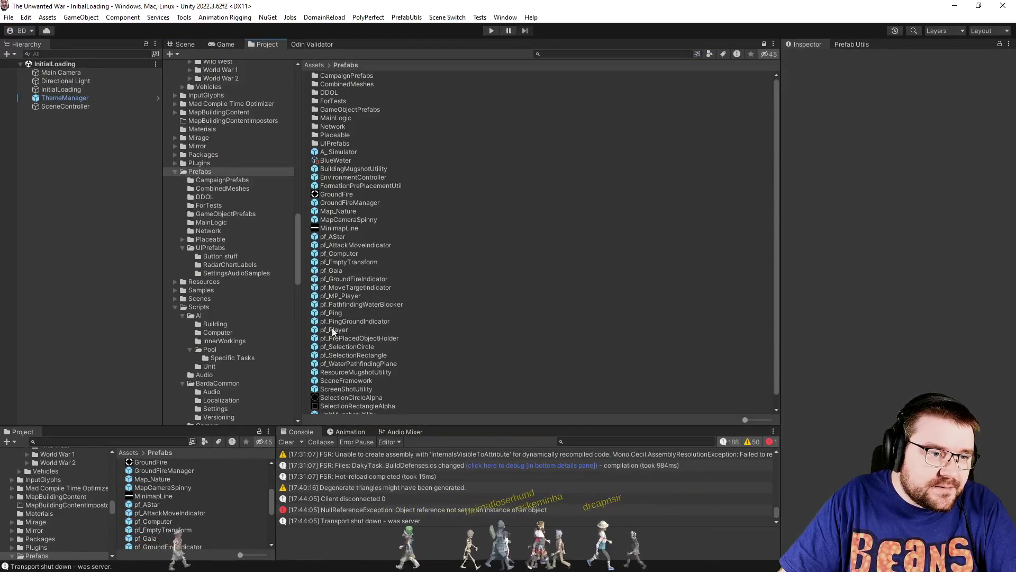
# Browse the Terrains/ForestedPlains folder and preview the img_ForestedPlains texture, then collapse Terrains.
pyautogui.scroll(10, 226, 273)
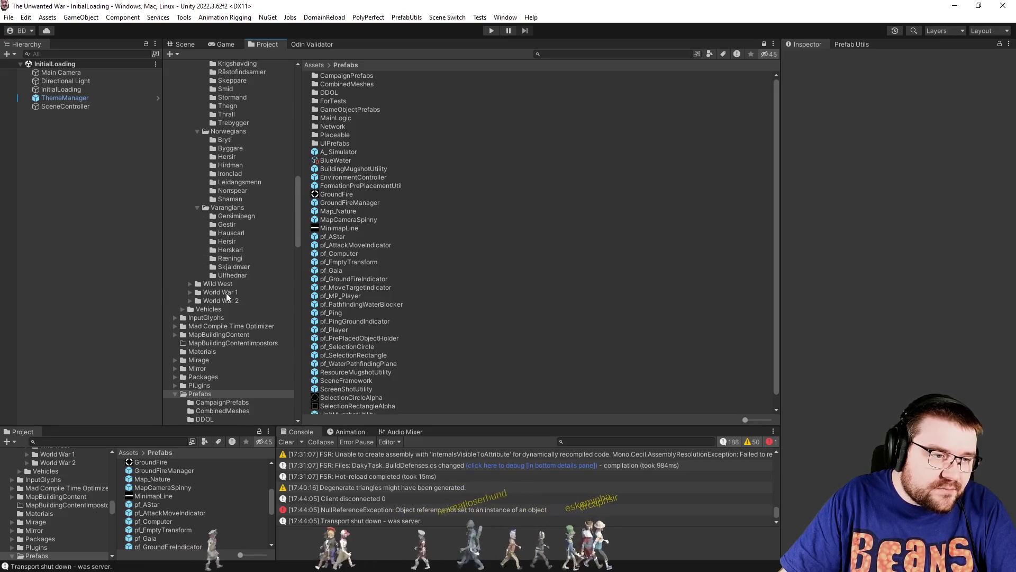
pyautogui.scroll(10, 227, 296)
pyautogui.click(183, 185)
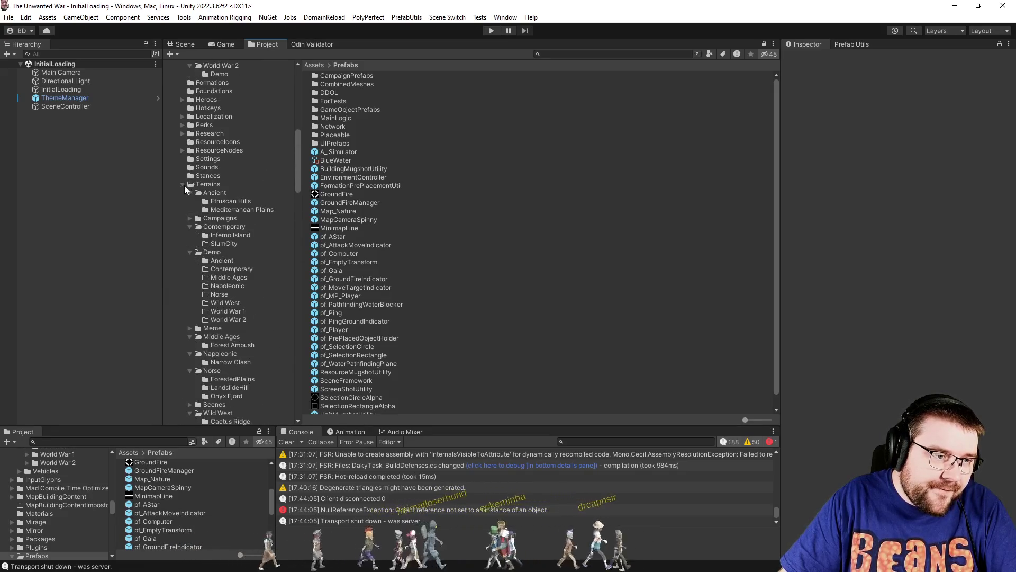
pyautogui.scroll(-3, 195, 301)
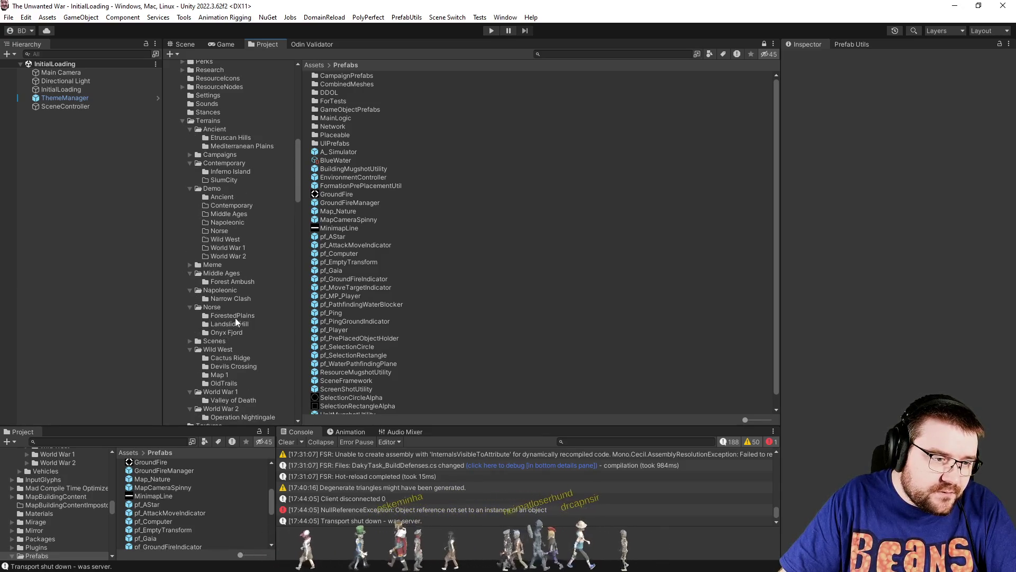
pyautogui.click(233, 319)
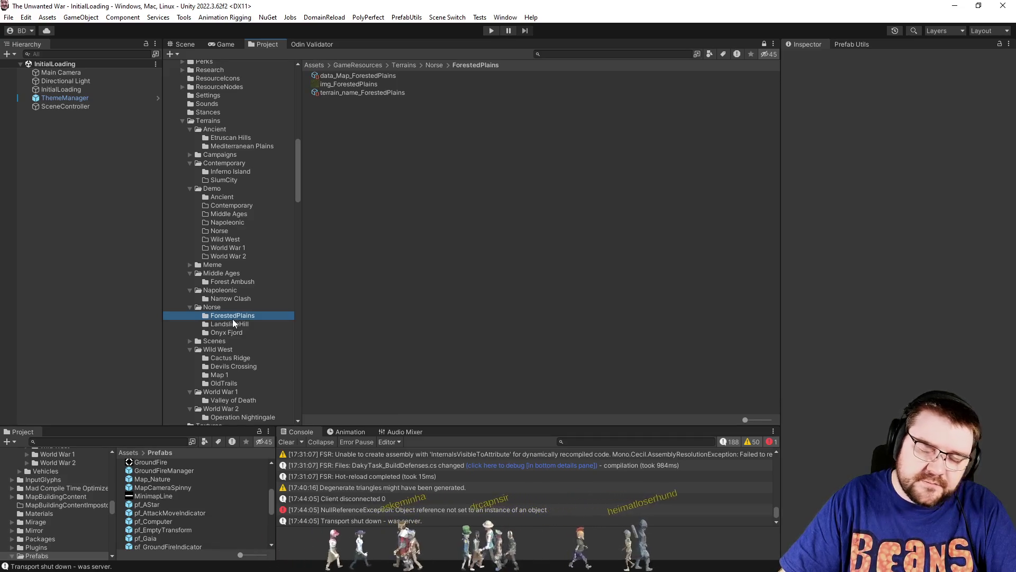
pyautogui.click(339, 84)
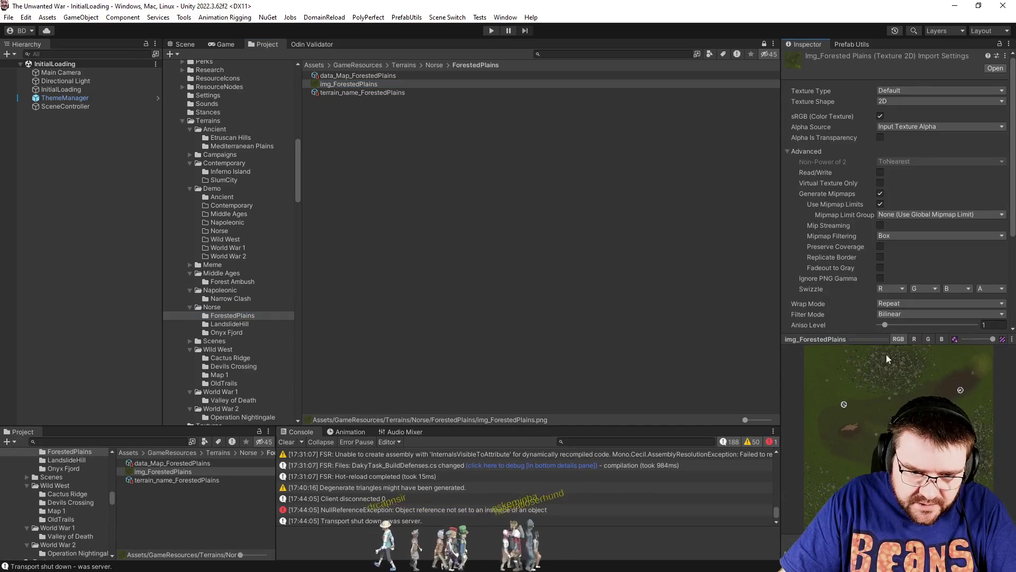
pyautogui.click(870, 338)
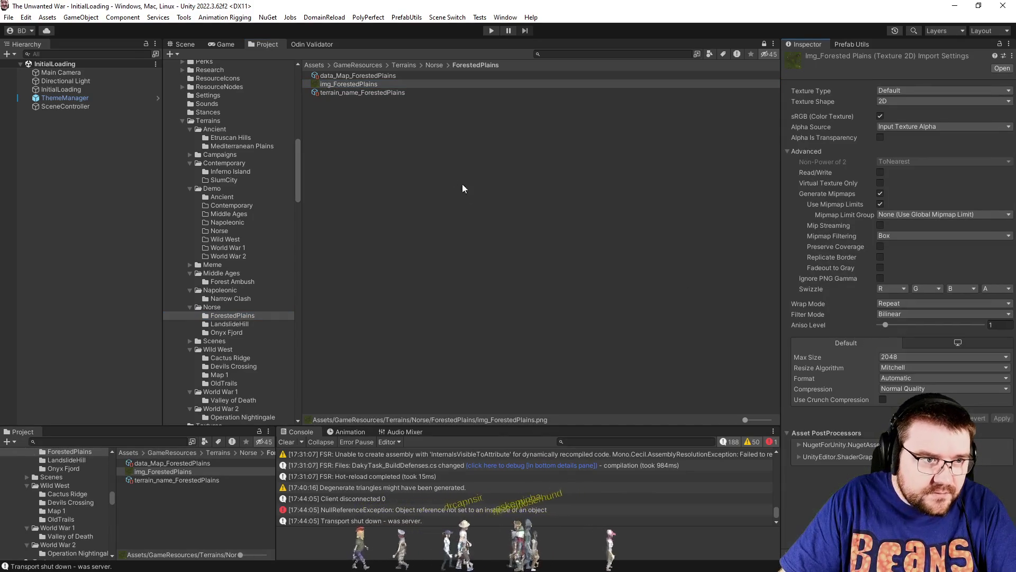
pyautogui.scroll(-6, 256, 332)
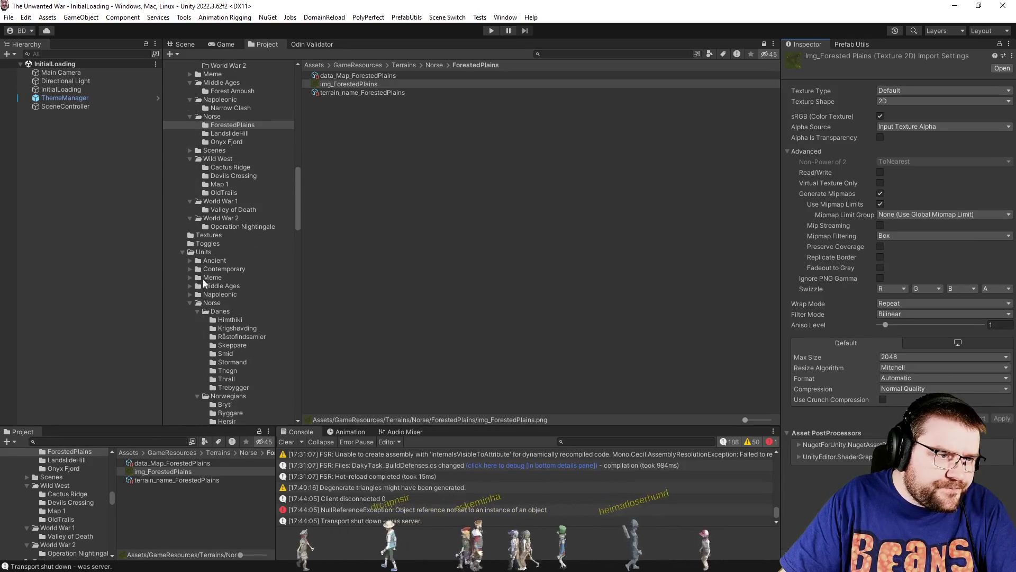
pyautogui.click(191, 151)
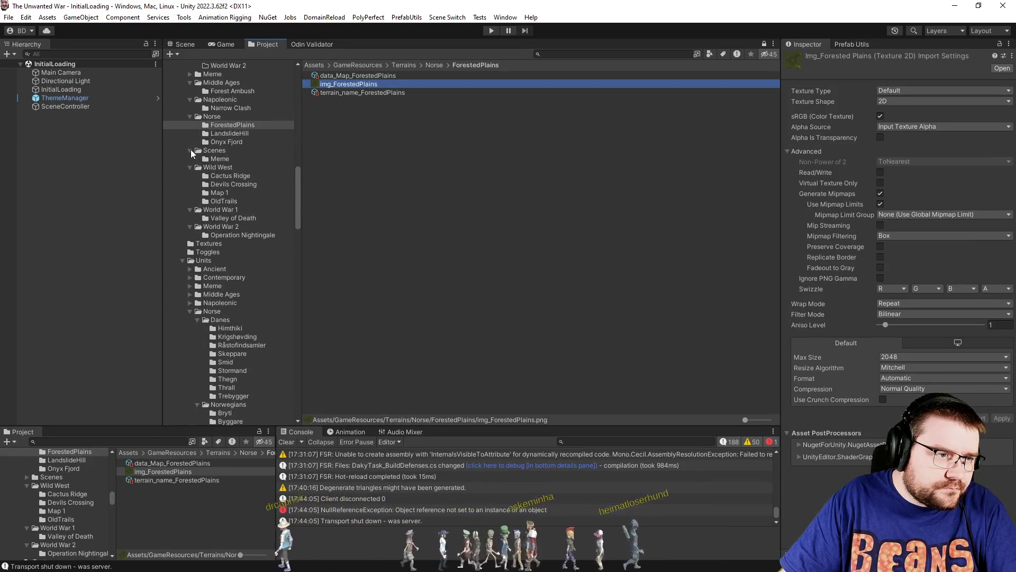
pyautogui.click(190, 150)
pyautogui.scroll(6, 205, 191)
pyautogui.click(183, 122)
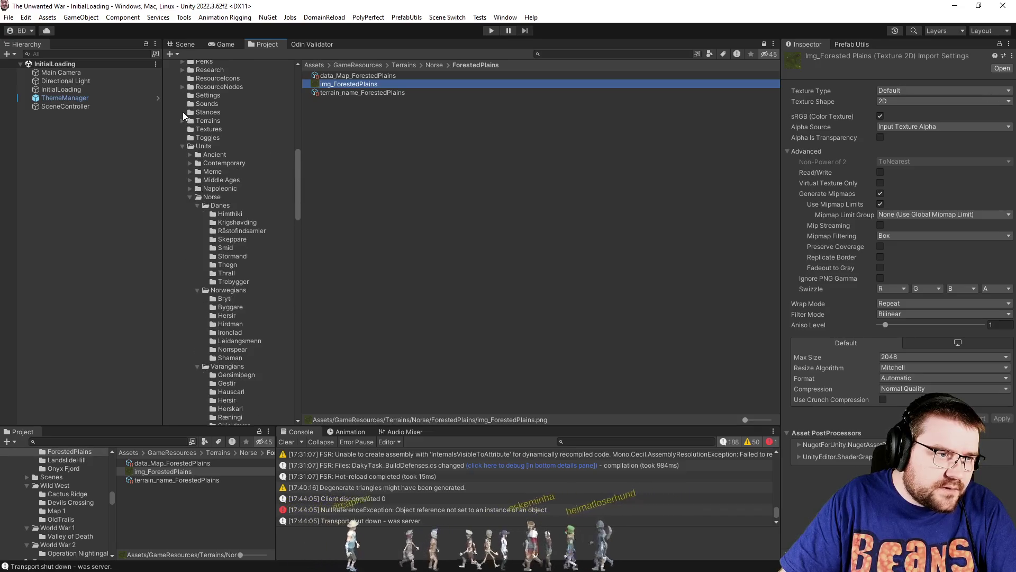
# Open the Map_ForestedPlains scene from Assets/Scenes/Norse/ForestedPlains.
pyautogui.scroll(10, 195, 210)
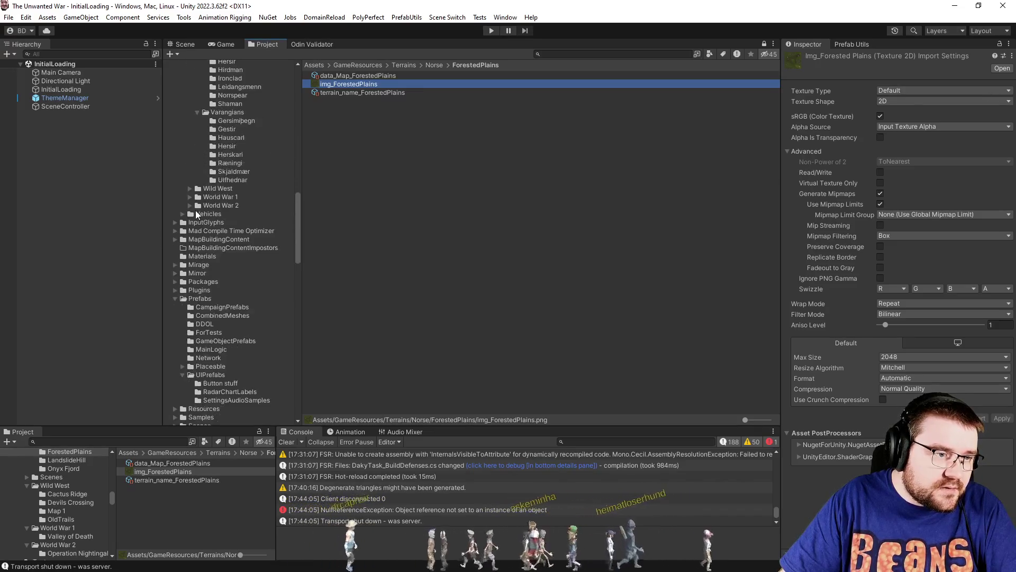
pyautogui.scroll(3, 180, 183)
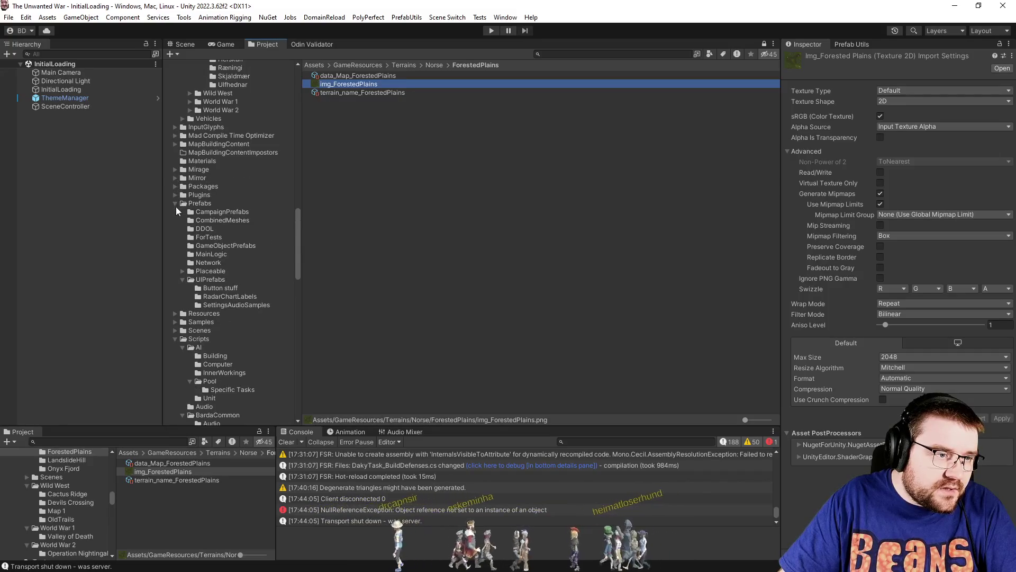
pyautogui.click(175, 331)
pyautogui.scroll(-6, 182, 313)
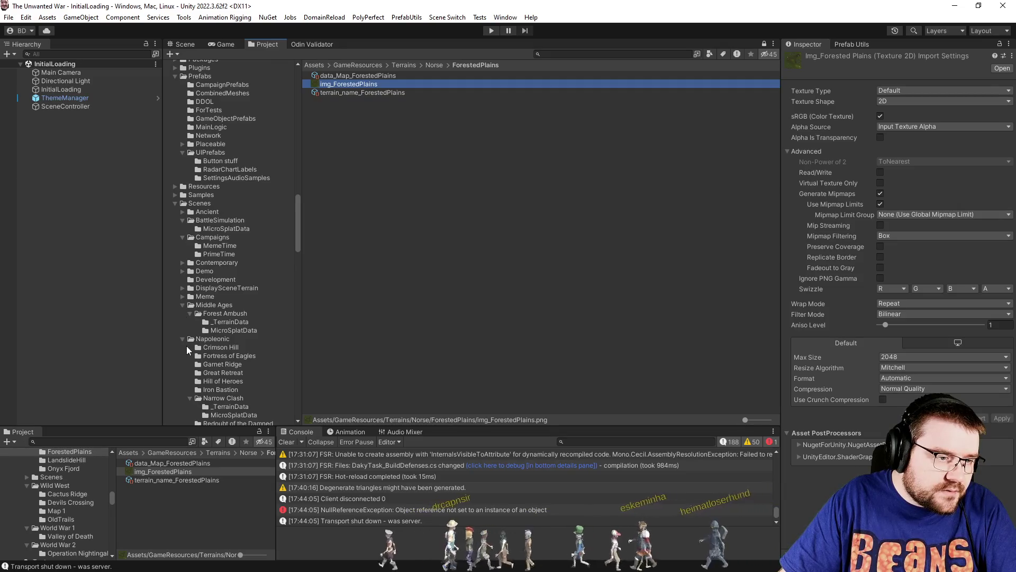
pyautogui.scroll(-4, 188, 345)
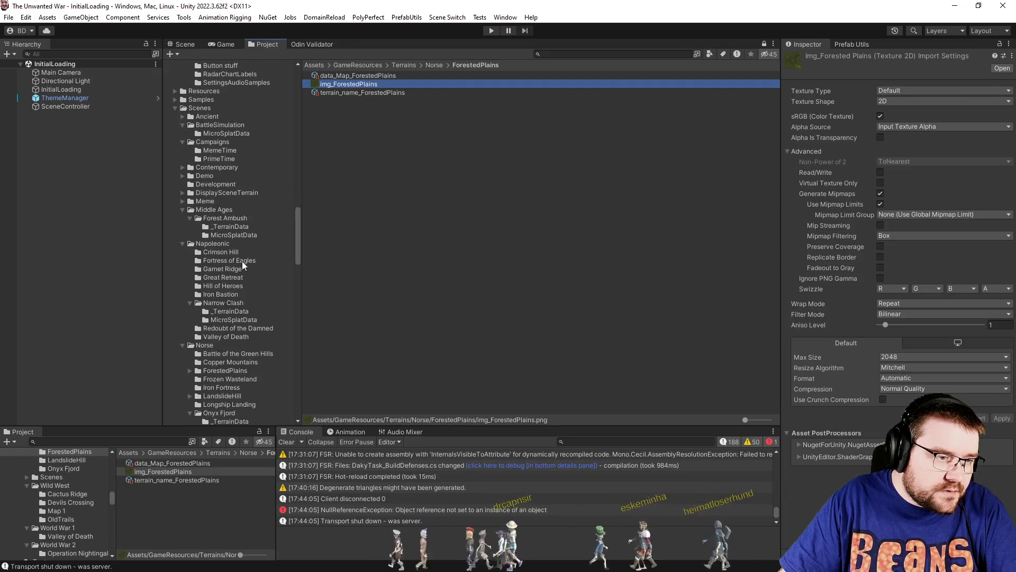
pyautogui.click(237, 371)
pyautogui.click(332, 101)
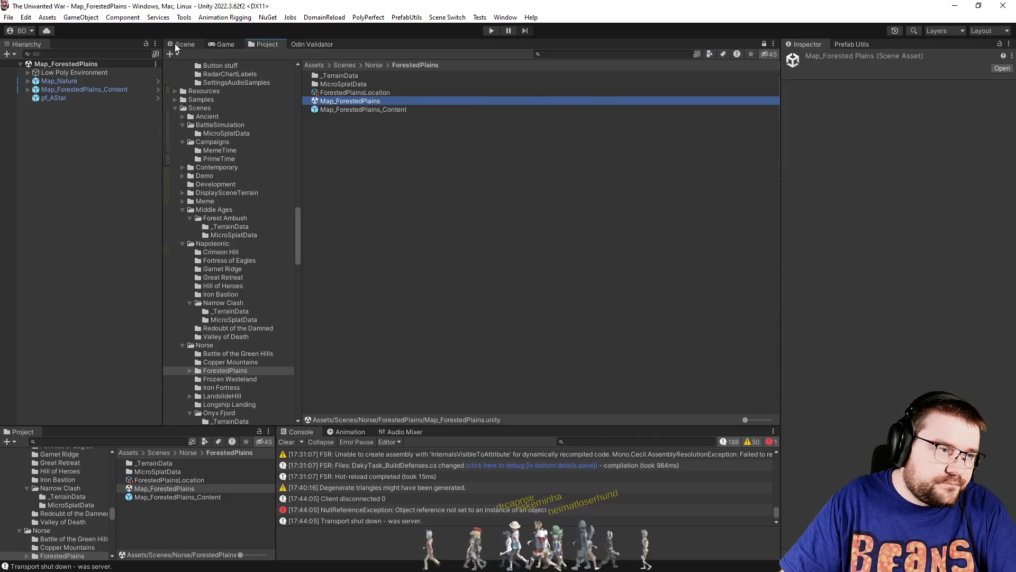
# Inspect pf_AStar's Grid Graph settings in the Scene view and orbit over the terrain.
pyautogui.click(180, 45)
pyautogui.click(54, 98)
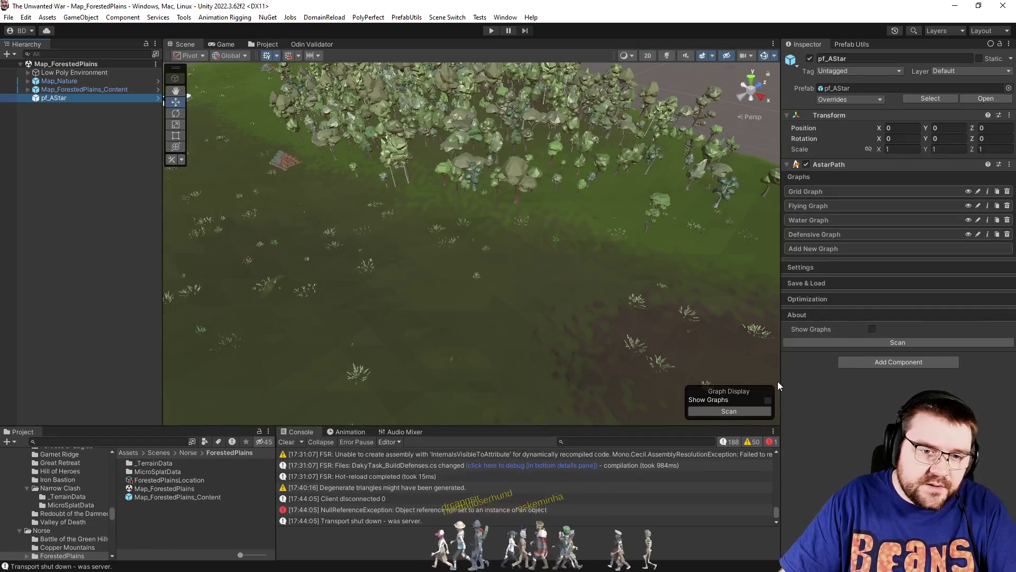
pyautogui.click(837, 193)
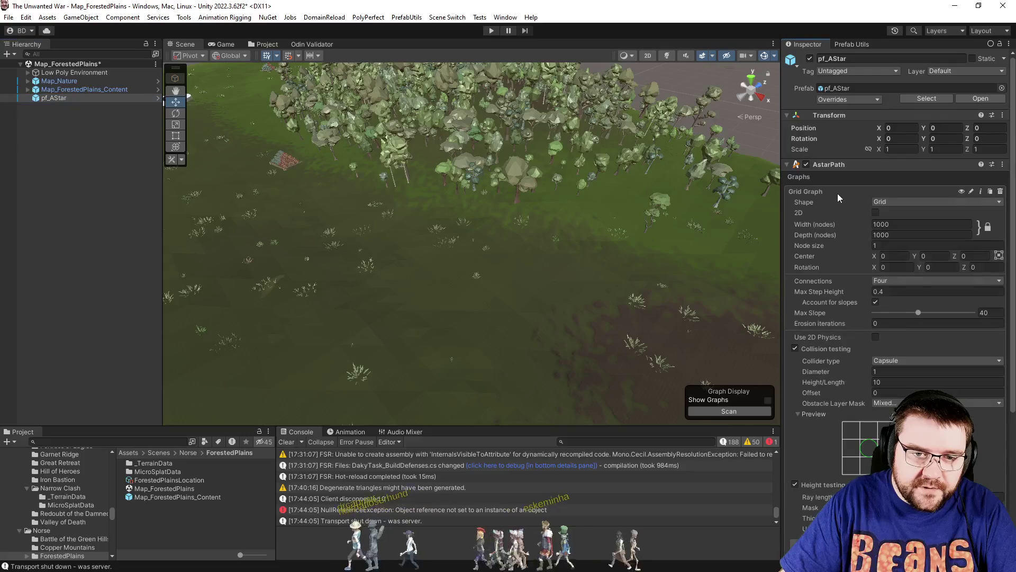
pyautogui.click(830, 192)
pyautogui.moveTo(752, 233)
pyautogui.mouseDown()
pyautogui.moveTo(707, 256)
pyautogui.moveTo(710, 316)
pyautogui.moveTo(662, 286)
pyautogui.moveTo(641, 311)
pyautogui.moveTo(596, 319)
pyautogui.moveTo(617, 306)
pyautogui.mouseUp()
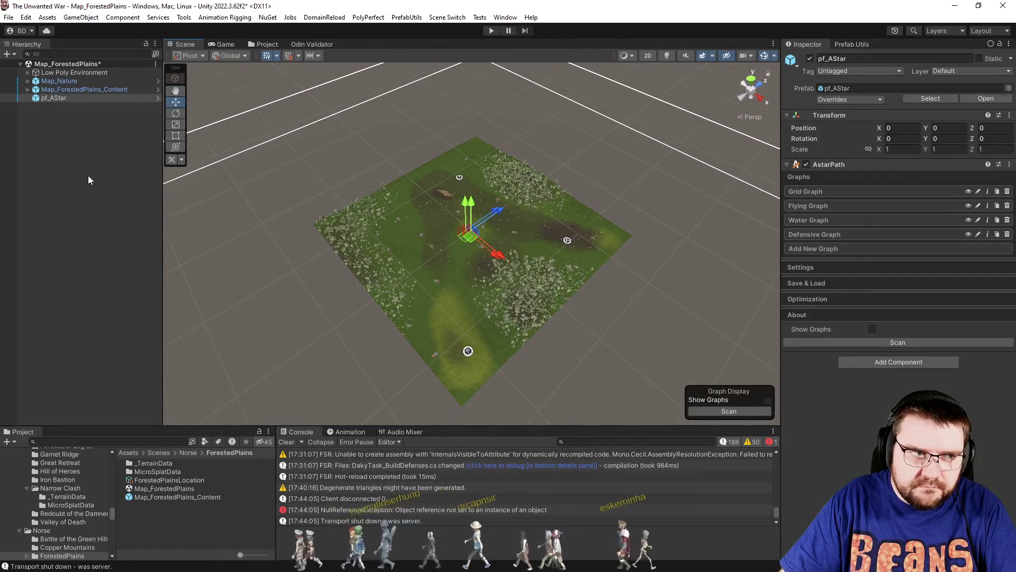
# Deselect pf_AStar and switch to the InitialLoading scene.
pyautogui.click(85, 206)
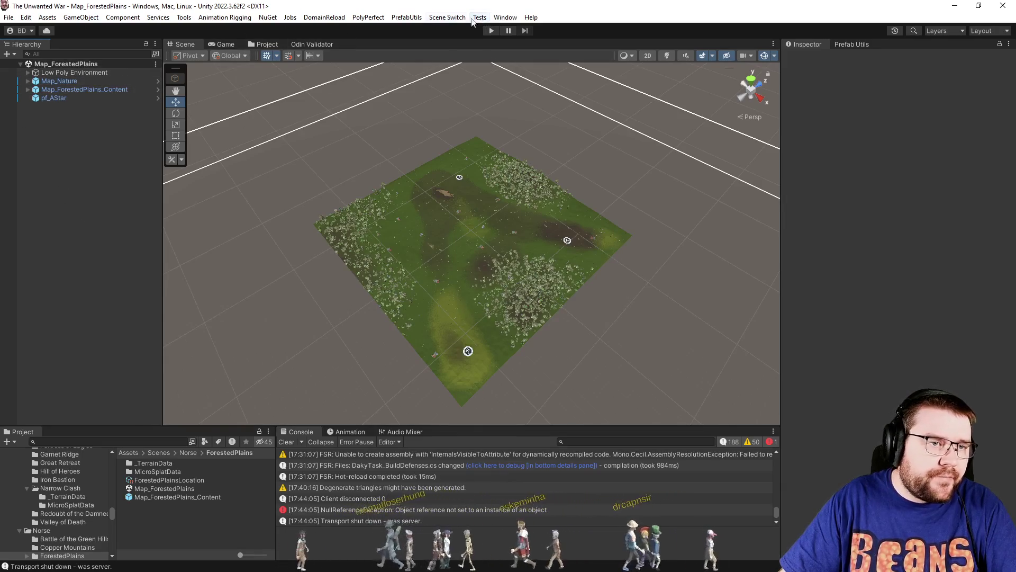
pyautogui.click(447, 17)
pyautogui.click(483, 157)
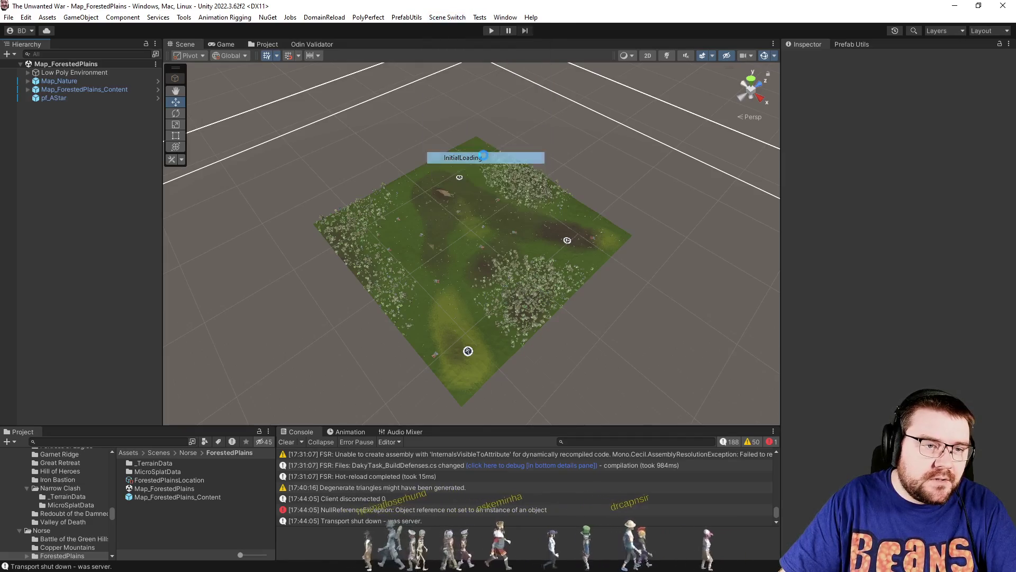
# Bring up DakyTask_BuildDefenses.cs and go to its while loop on line 33.
pyautogui.hotkey('alt', 'Tab')
pyautogui.hotkey('ctrl', 'Tab')
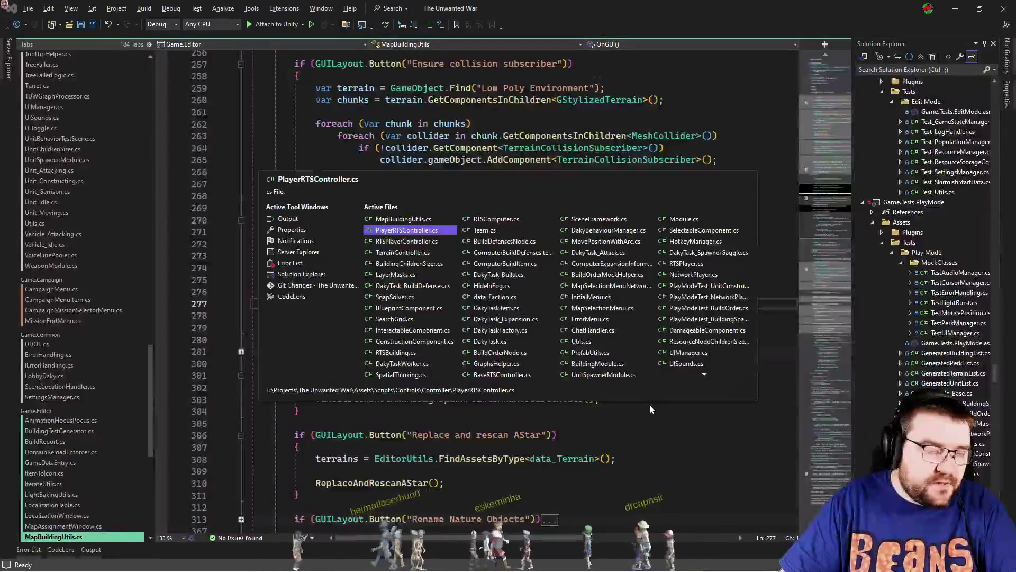
pyautogui.hotkey('ctrl', 'Tab')
pyautogui.hotkey('ctrl', 'Tab')
pyautogui.hotkey('ctrl', 'Tab')
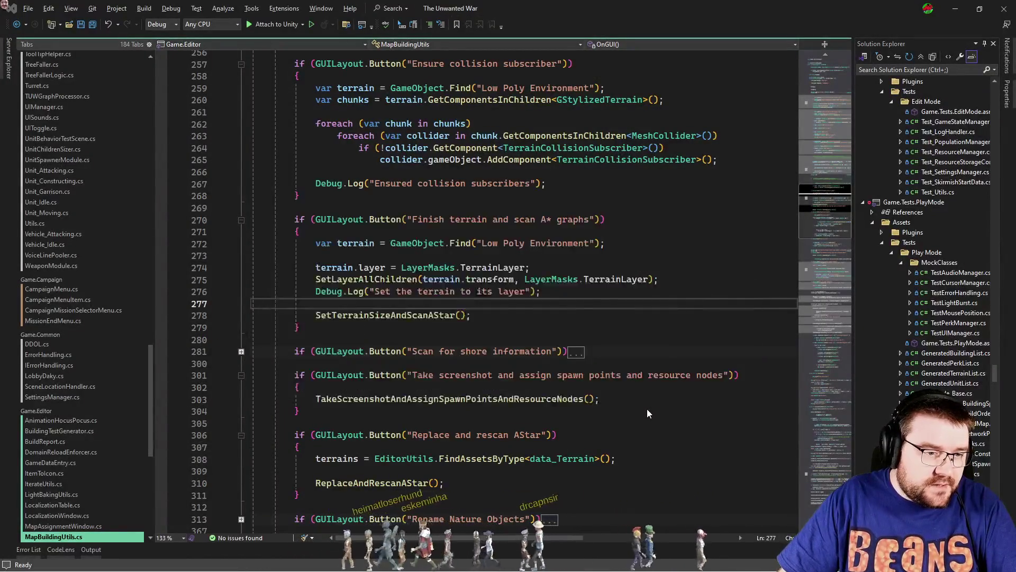
pyautogui.scroll(13, 647, 405)
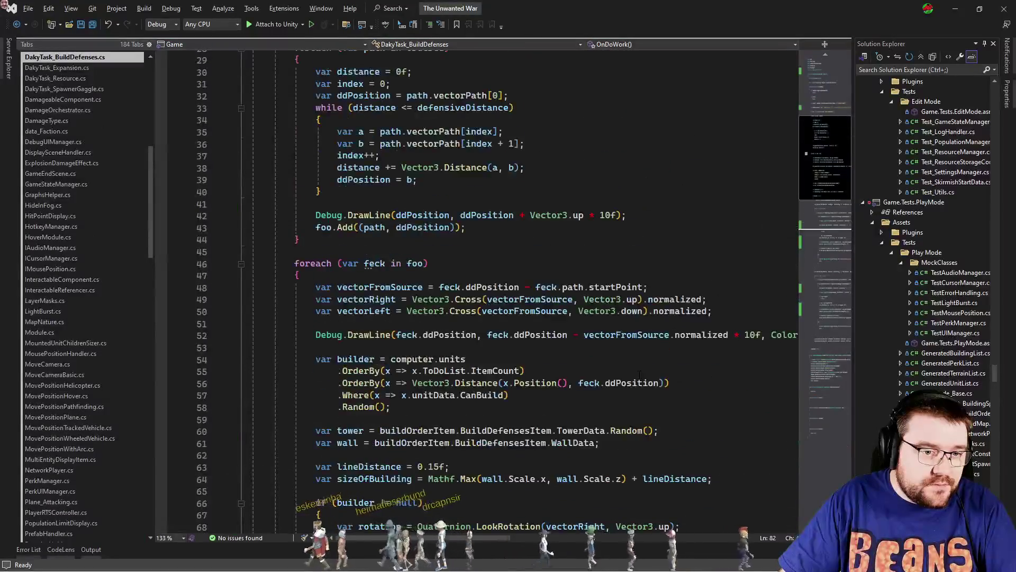
pyautogui.scroll(3, 640, 374)
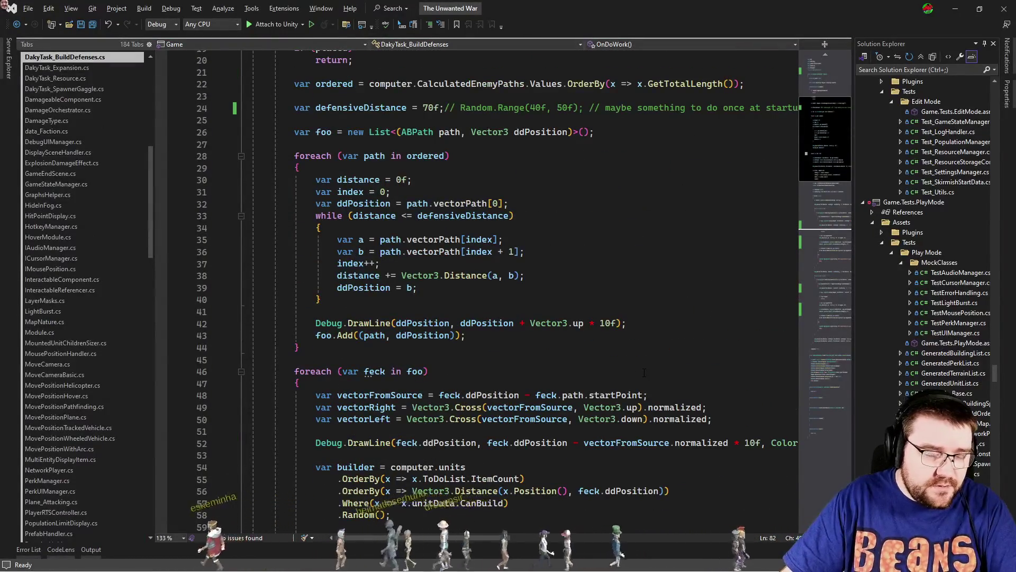
pyautogui.scroll(4, 645, 372)
pyautogui.click(619, 396)
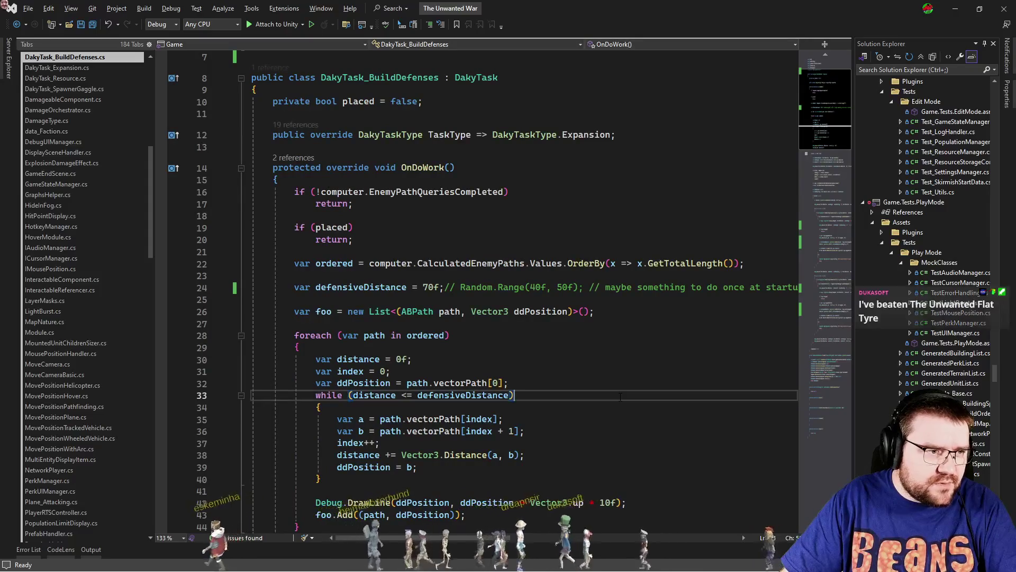
# Switch to RTSComputer.cs and scroll through its code.
pyautogui.hotkey('ctrl', 'Tab')
pyautogui.hotkey('ctrl', 'Tab')
pyautogui.hotkey('ctrl', 'Tab')
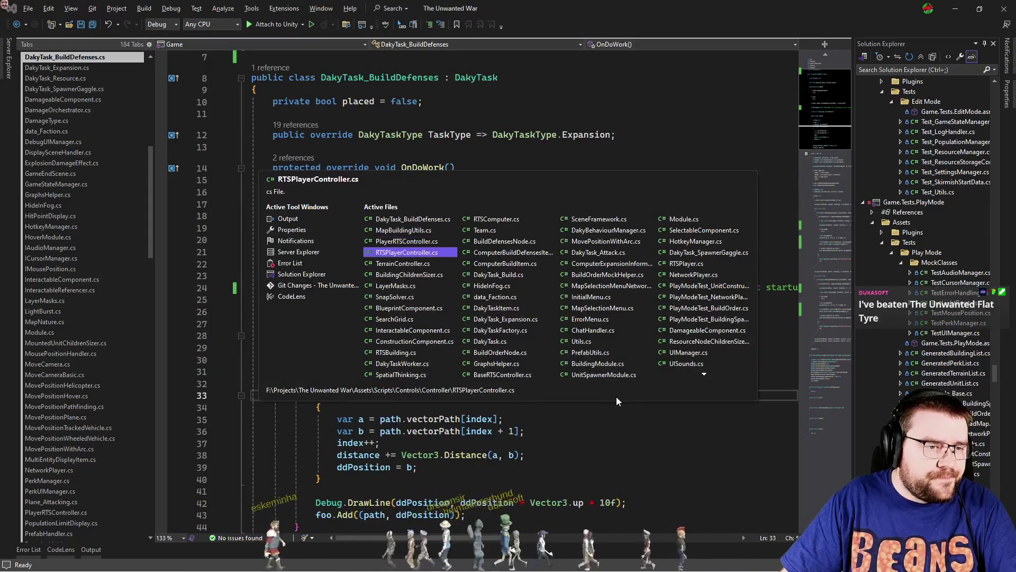
pyautogui.hotkey('ctrl', 'Tab')
pyautogui.hotkey('ctrl', 'Tab')
pyautogui.hotkey('ctrl', 'Tab')
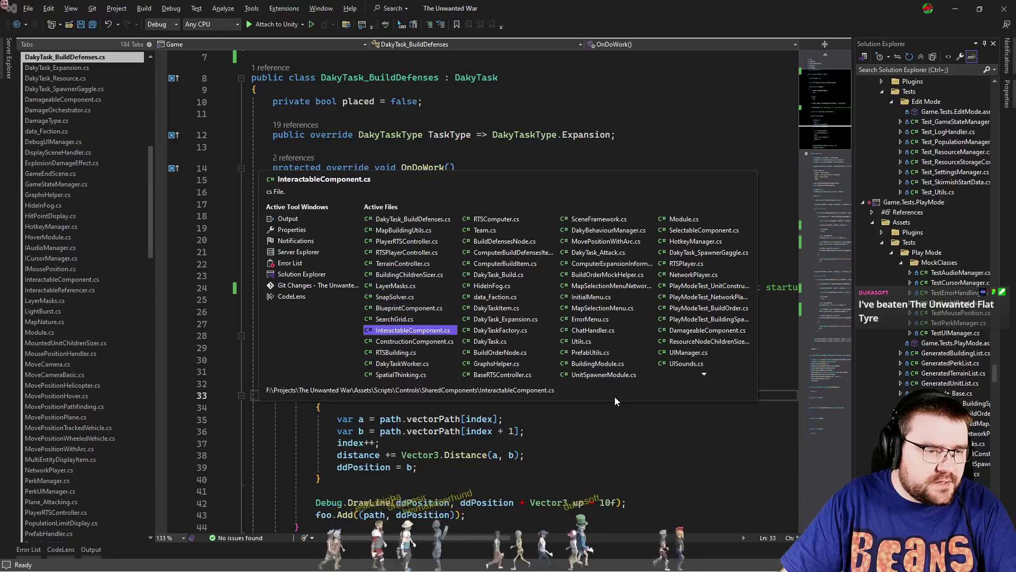
pyautogui.hotkey('ctrl', 'Tab')
pyautogui.hotkey('ctrl', 'Tab')
pyautogui.hotkey('ctrl', 'Tab')
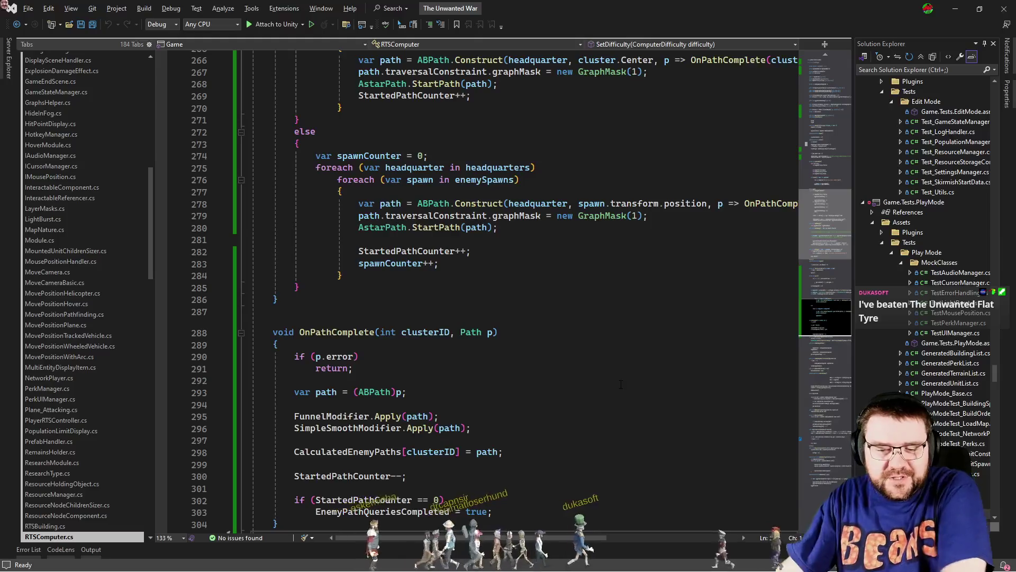
pyautogui.scroll(13, 611, 404)
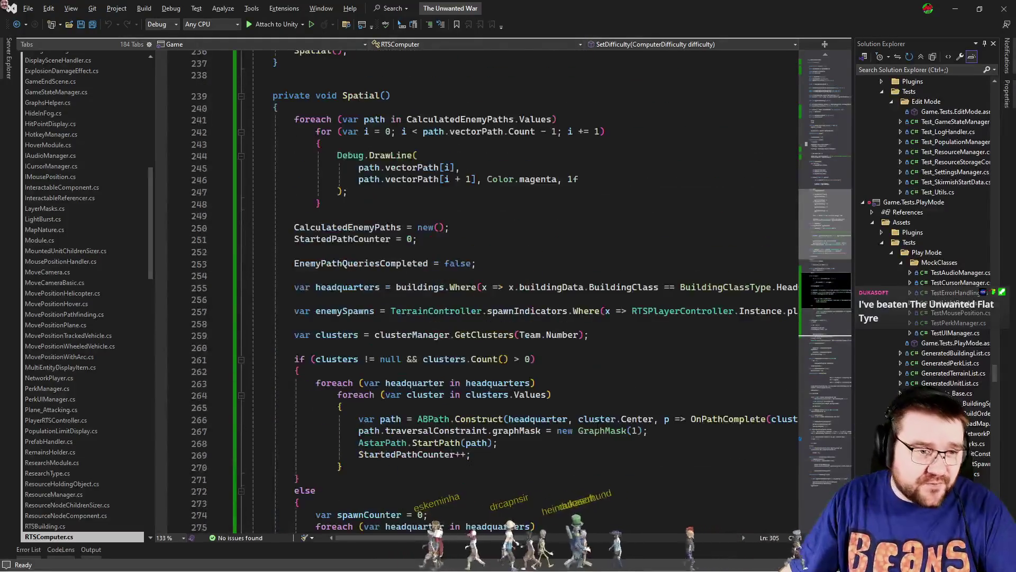
pyautogui.scroll(5, 593, 396)
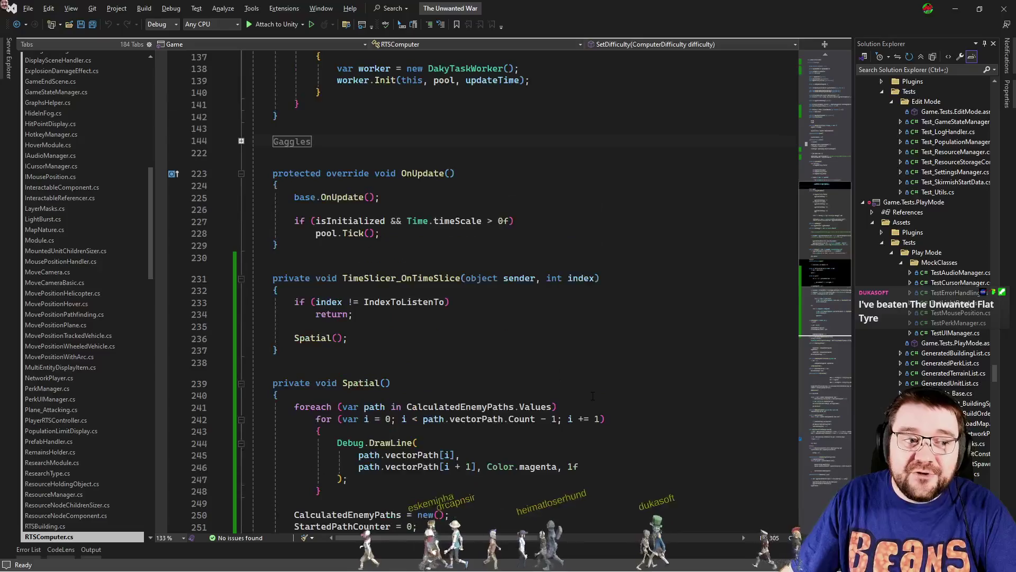
pyautogui.scroll(-10, 593, 396)
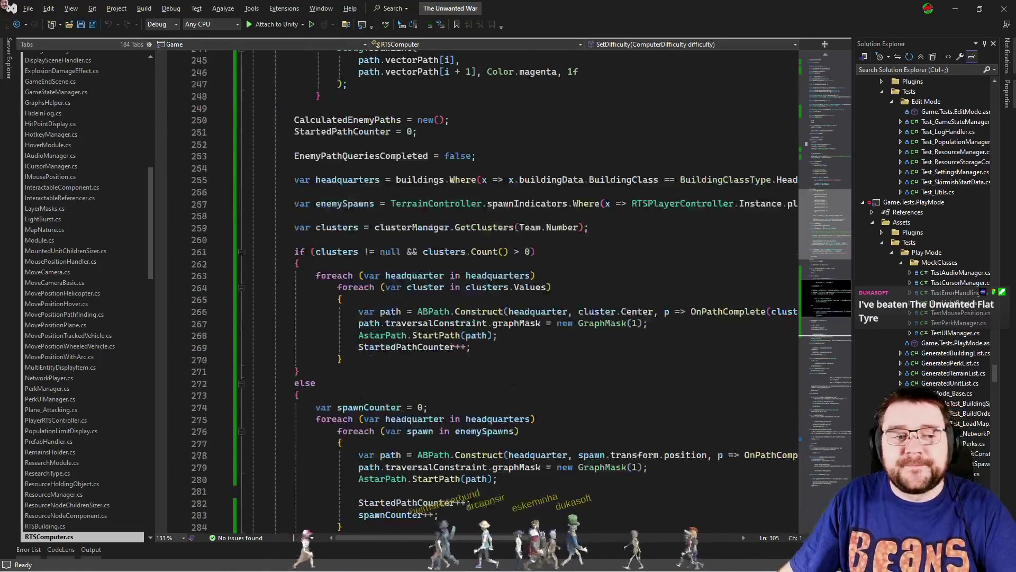
pyautogui.scroll(-5, 517, 382)
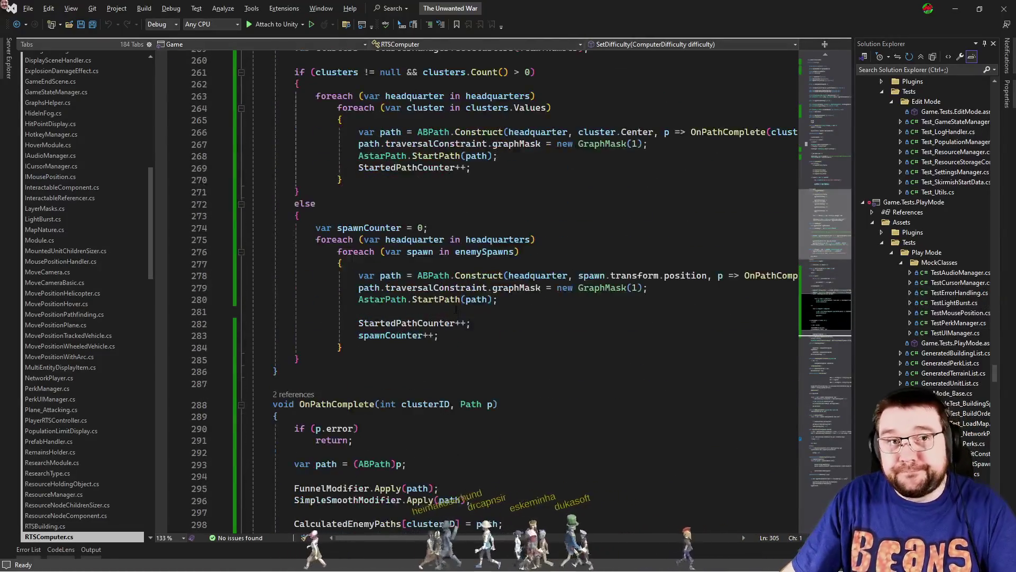
pyautogui.scroll(-2, 479, 276)
pyautogui.scroll(4, 482, 297)
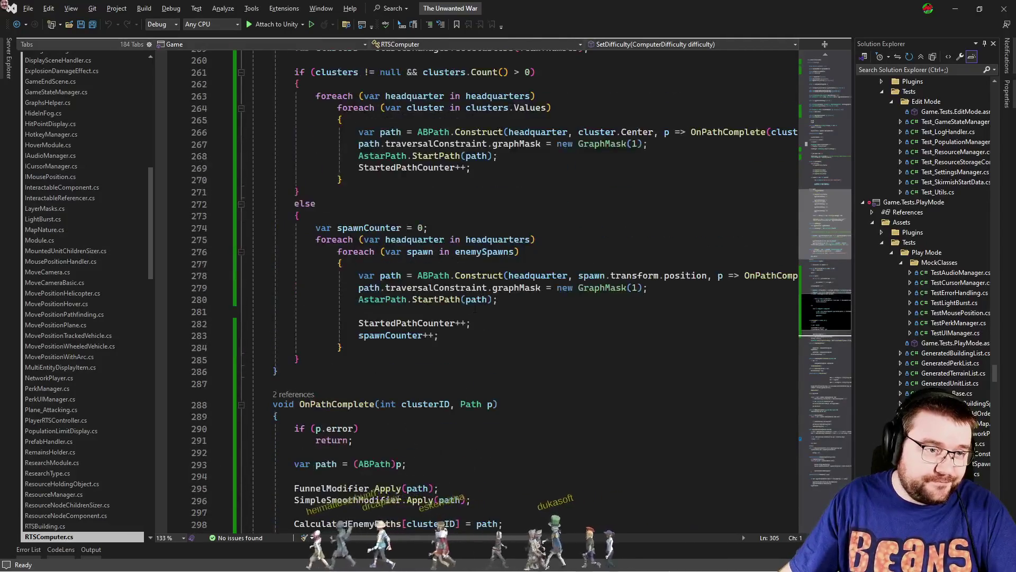
pyautogui.scroll(-7, 488, 327)
pyautogui.scroll(-1, 488, 327)
# Go to line 299 in OnPathComplete, review the nearby code, and start a document search.
pyautogui.click(538, 325)
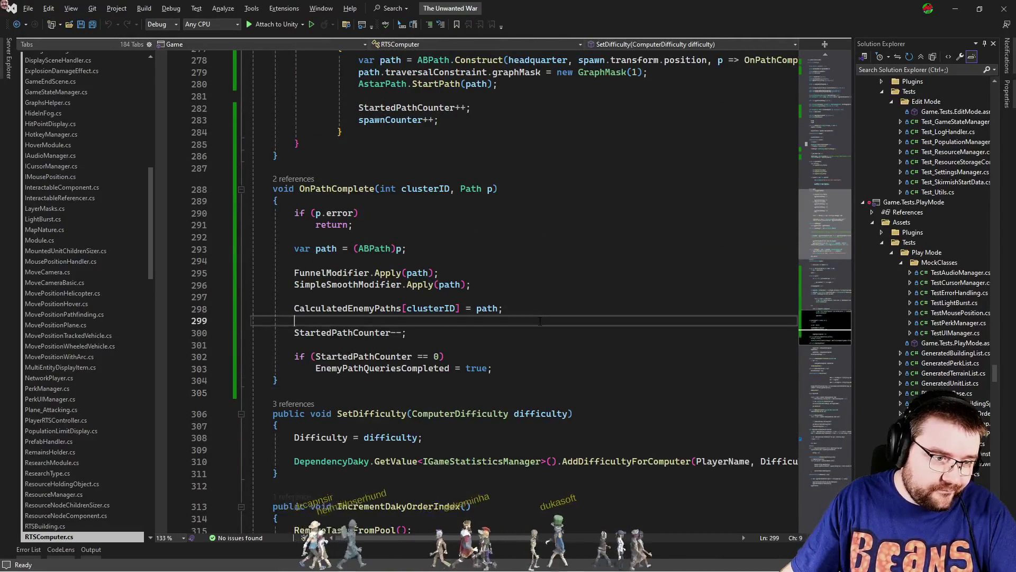
pyautogui.scroll(-13, 538, 323)
pyautogui.scroll(-5, 538, 319)
pyautogui.scroll(9, 540, 323)
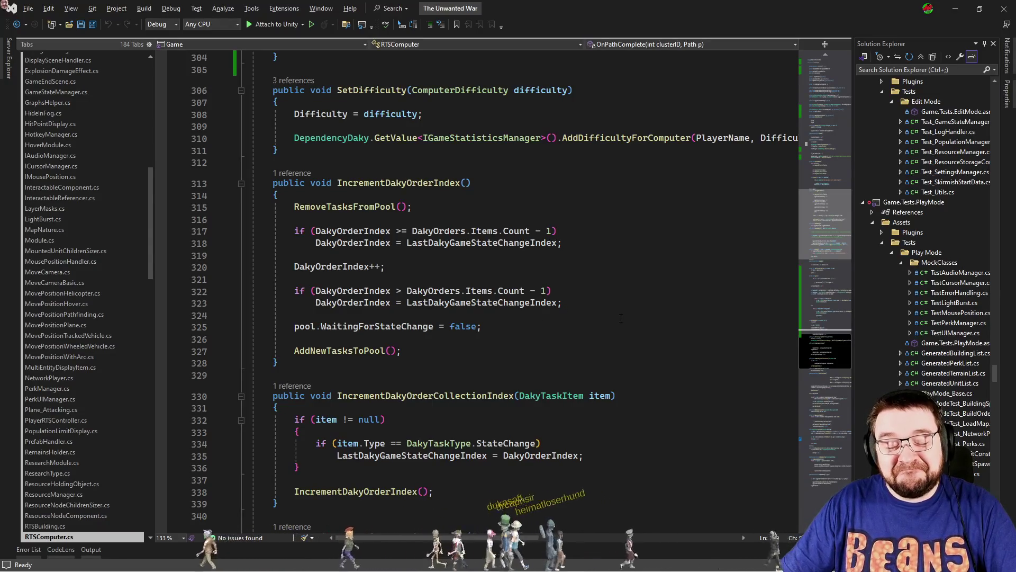
pyautogui.scroll(-20, 531, 299)
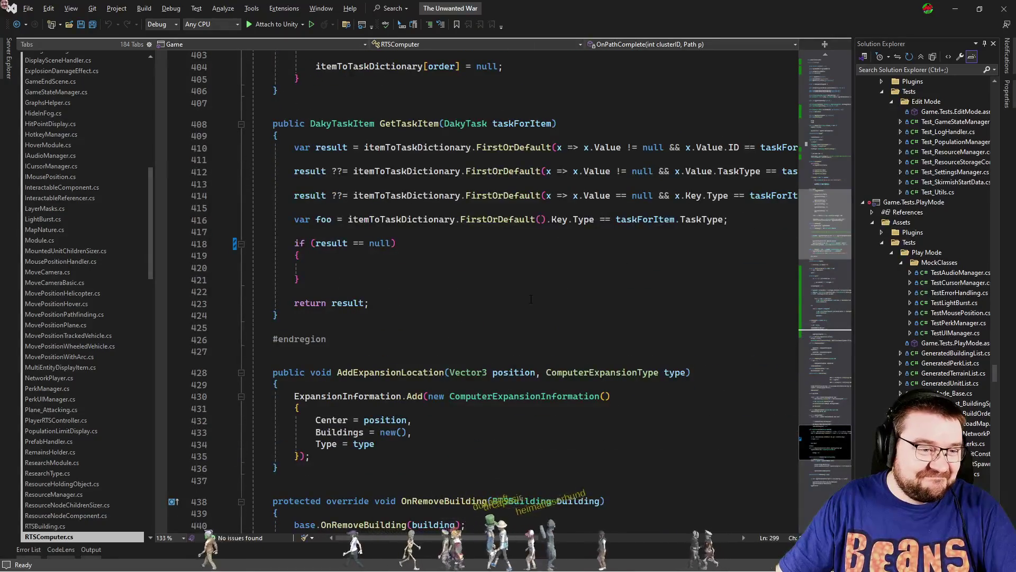
pyautogui.scroll(-14, 531, 299)
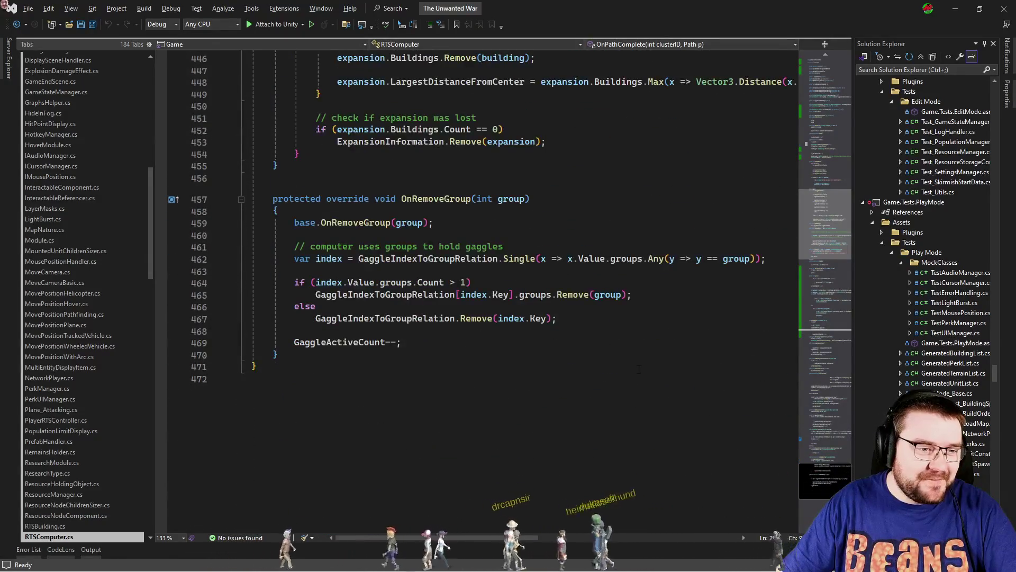
pyautogui.hotkey('ctrl', 'f')
# Change GraphMask(1) to GraphMask(4) on lines 267 and 279, save, and return to Unity.
pyautogui.write('graphMask')
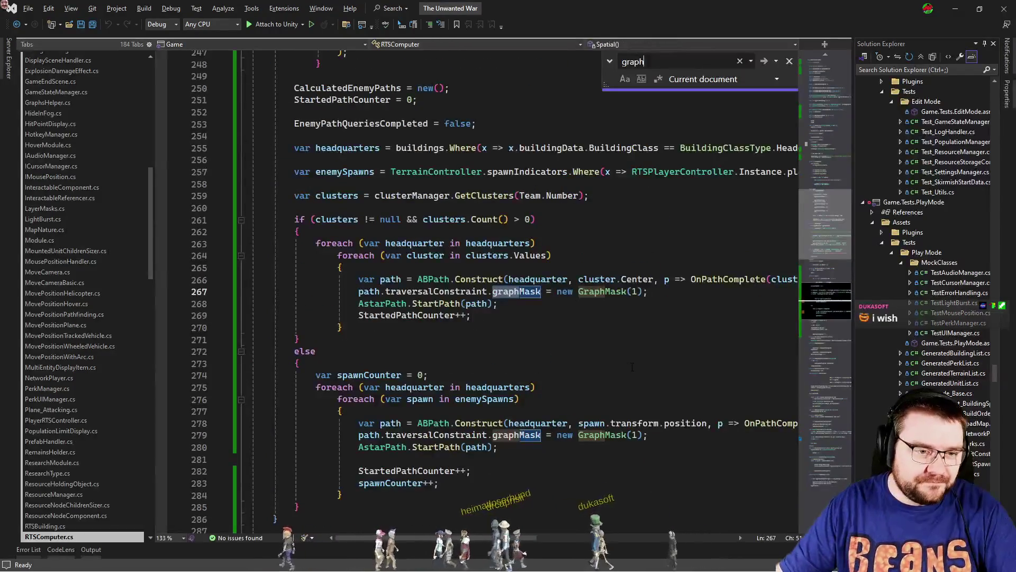
pyautogui.press('Escape')
pyautogui.click(654, 368)
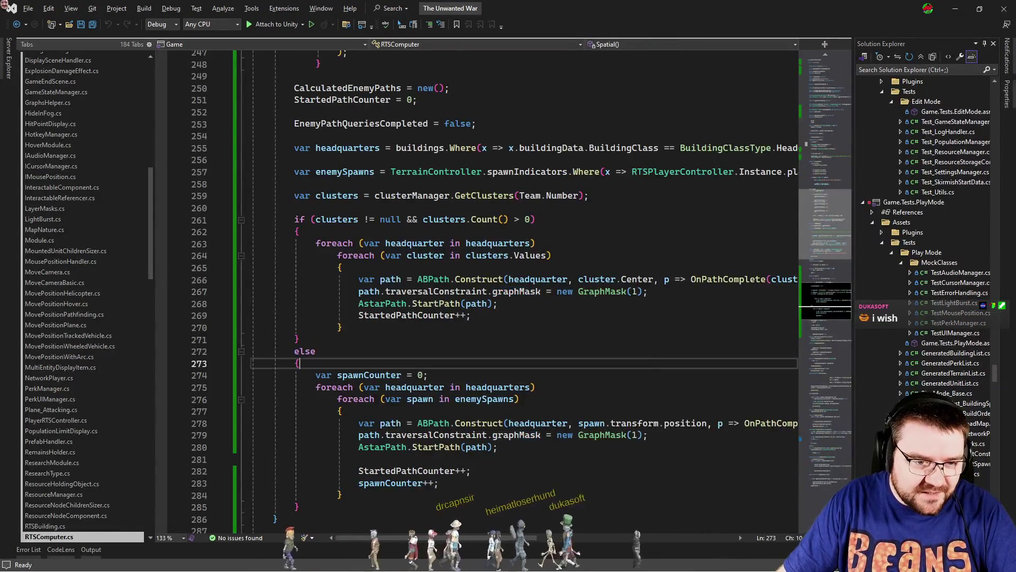
pyautogui.doubleClick(634, 291)
pyautogui.write('4')
pyautogui.doubleClick(634, 434)
pyautogui.write('4')
pyautogui.click(535, 387)
pyautogui.hotkey('ctrl', 's')
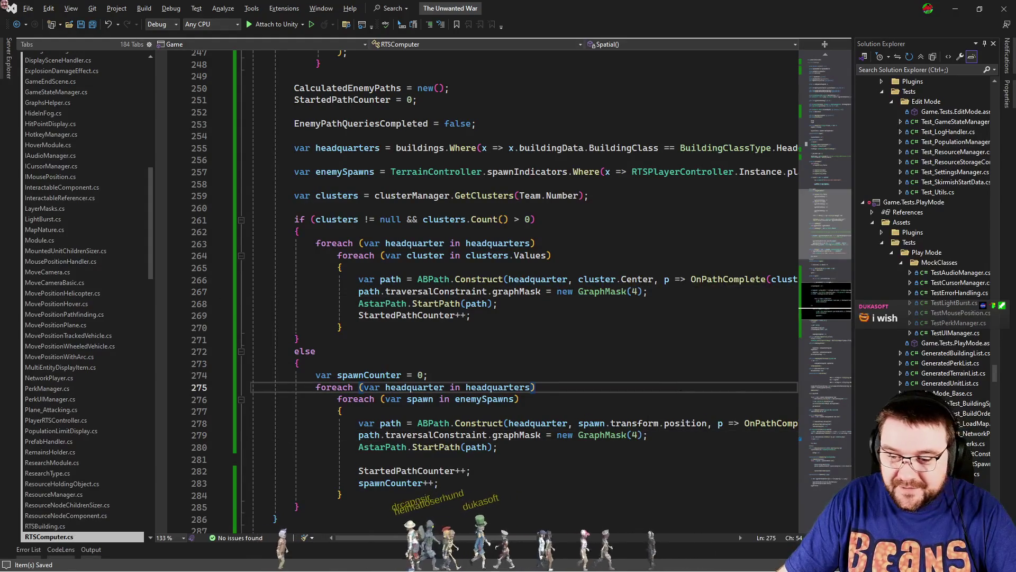
pyautogui.hotkey('alt', 'Tab')
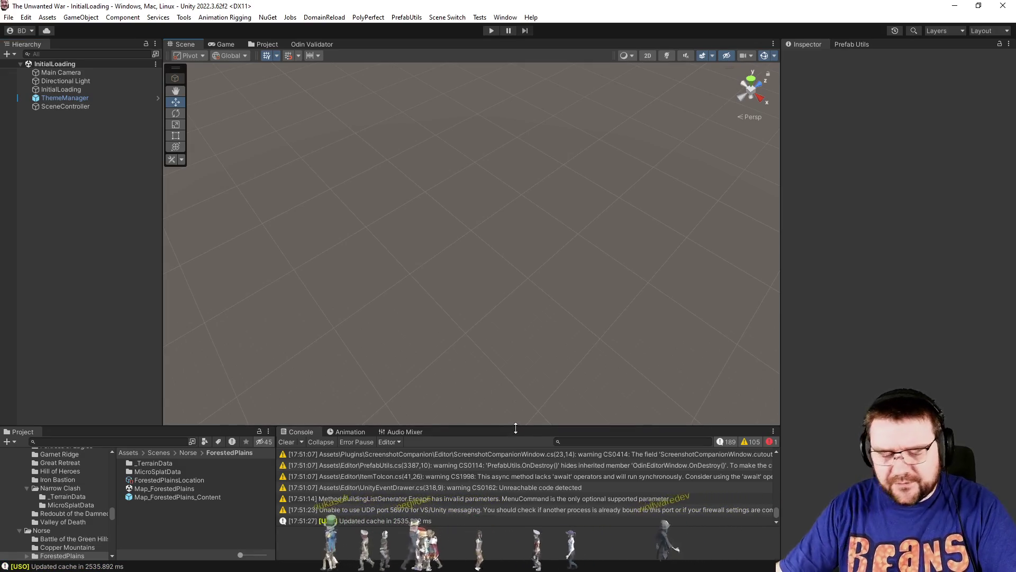
# Enter Play mode and show the game's main menu in the Game view.
pyautogui.click(490, 31)
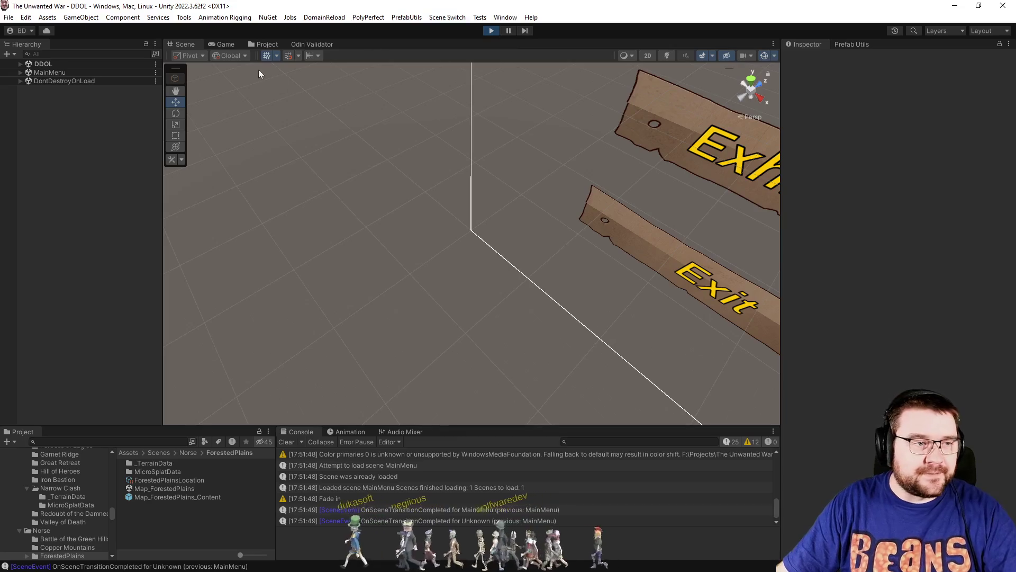
pyautogui.click(230, 46)
# Set player 1 and a PC - Effortless slot 2 opponent to Norwegians and change Map Explored.
pyautogui.click(290, 279)
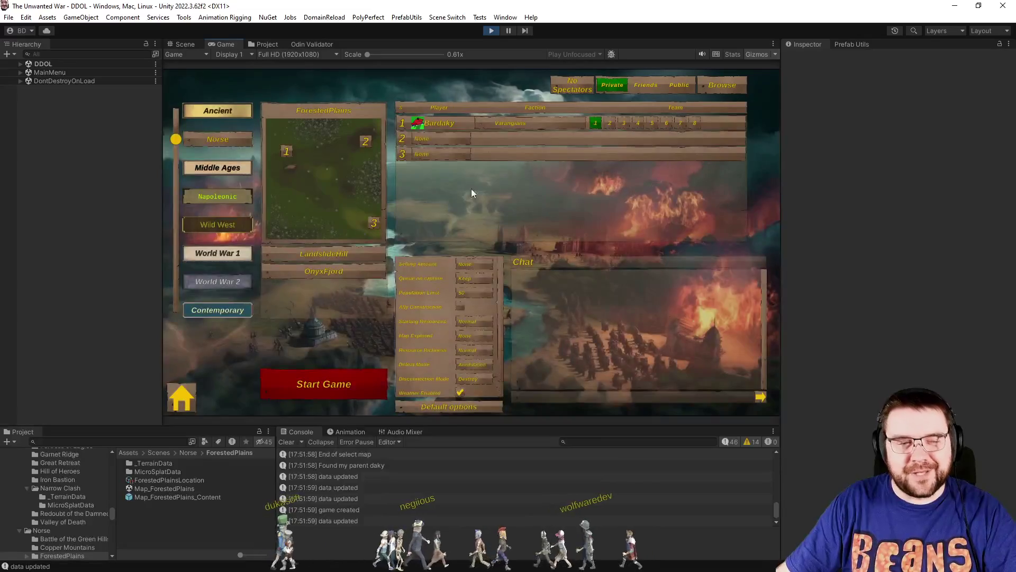
pyautogui.click(509, 124)
pyautogui.click(525, 155)
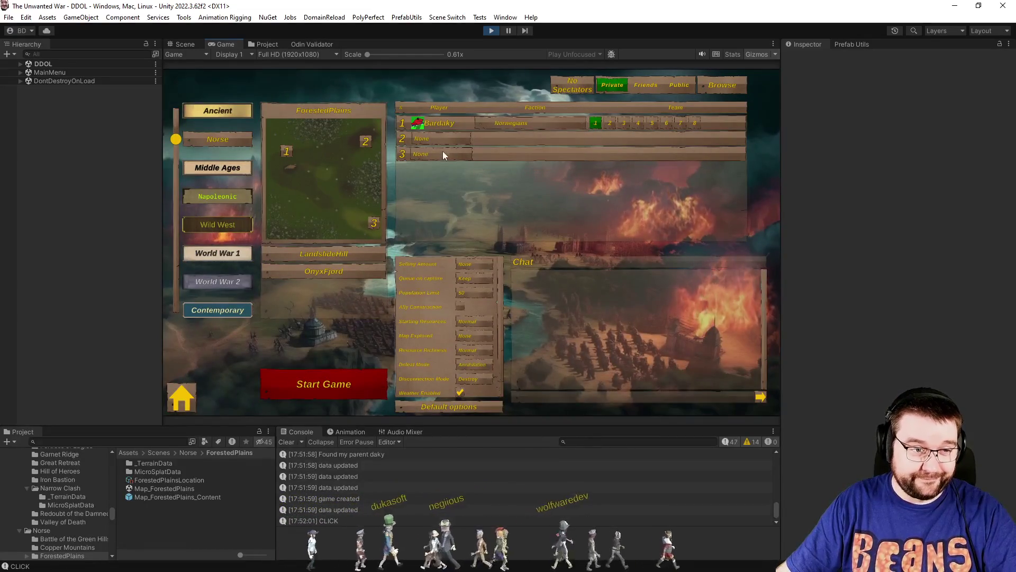
pyautogui.click(440, 139)
pyautogui.click(442, 177)
pyautogui.click(533, 138)
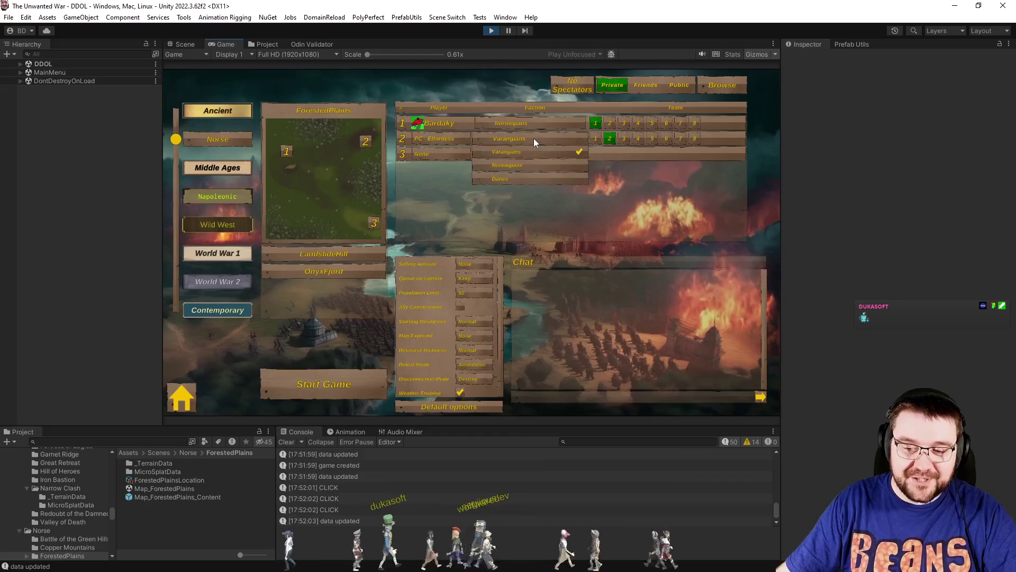
pyautogui.click(534, 167)
pyautogui.click(474, 336)
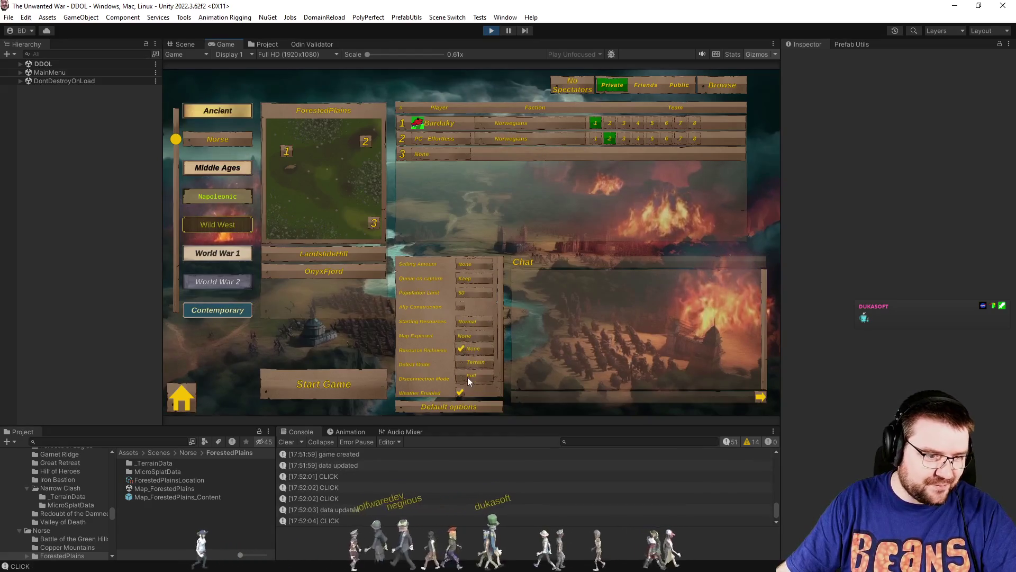
pyautogui.click(466, 377)
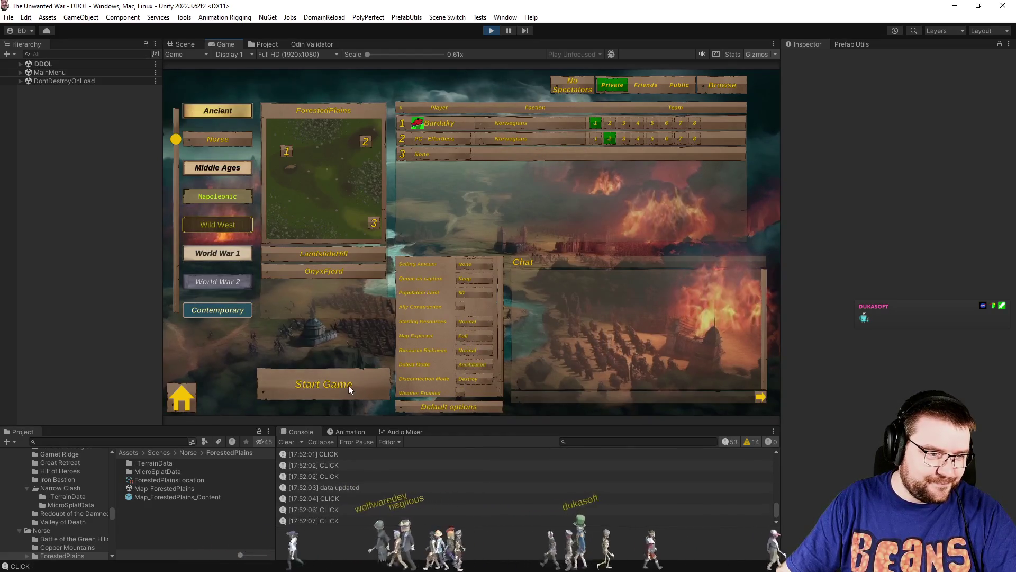
# Start the ForestedPlains match and rotate the camera around the base.
pyautogui.click(348, 386)
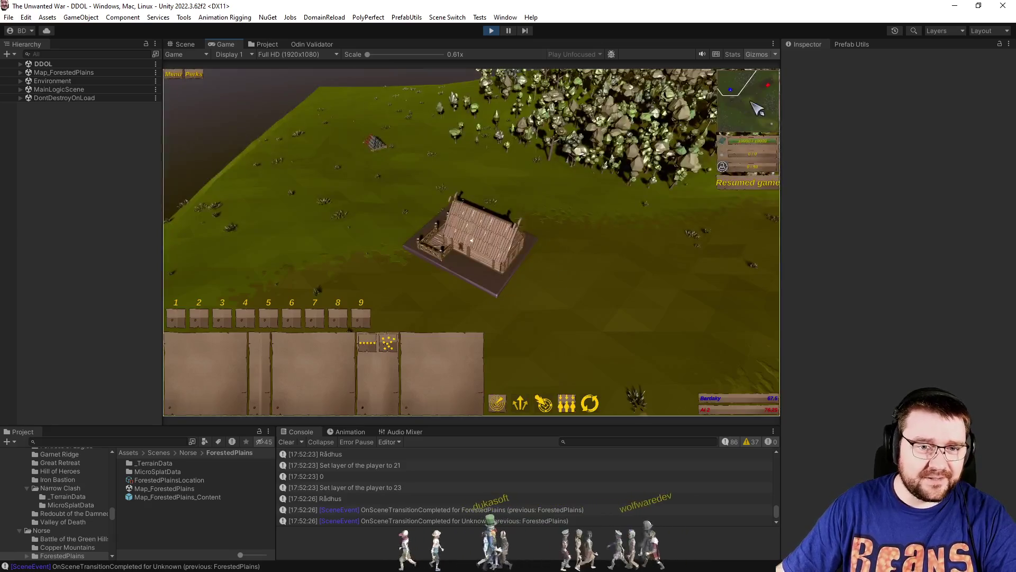
pyautogui.click(772, 101)
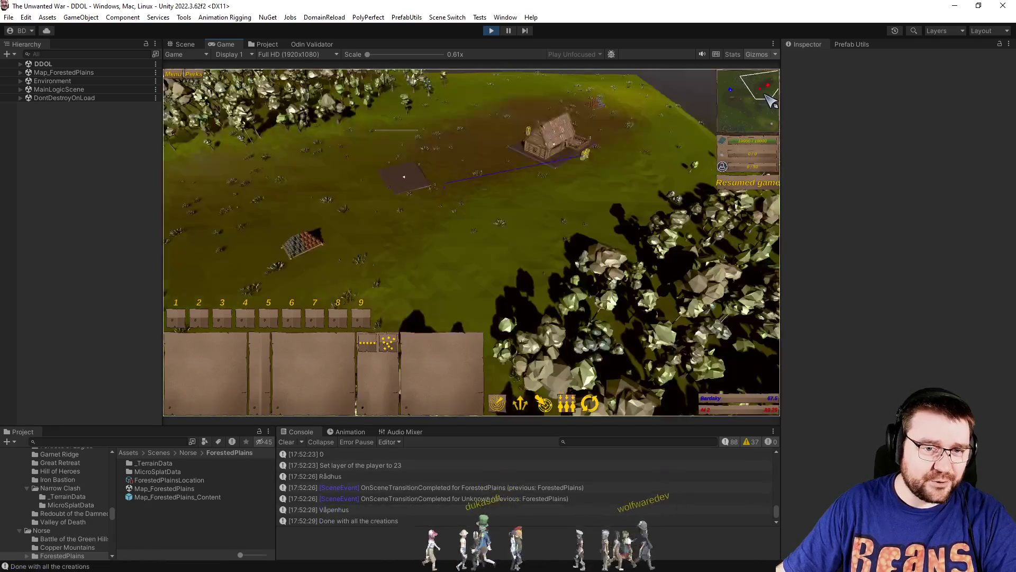
pyautogui.press('e')
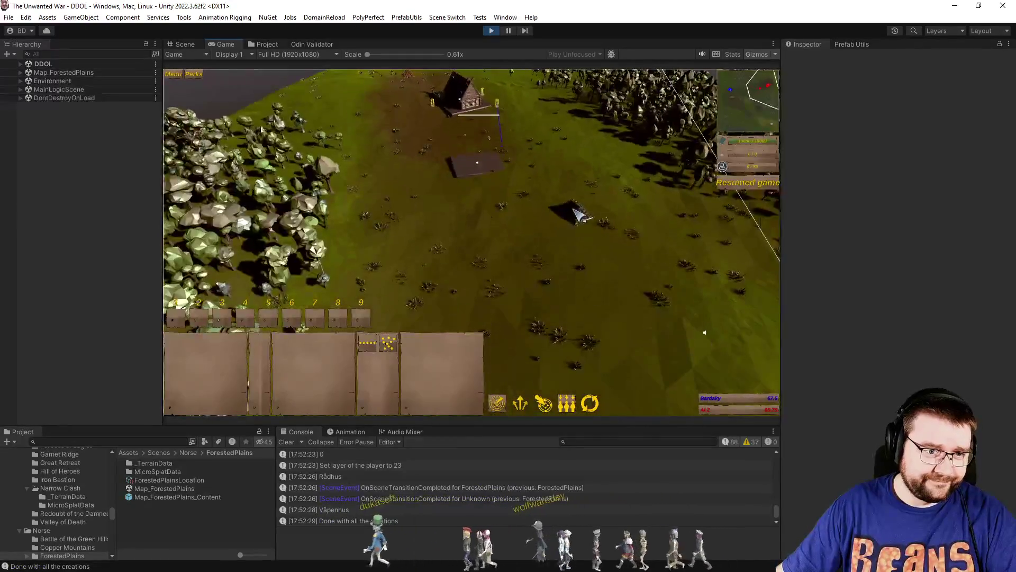
pyautogui.press('e')
pyautogui.press('e')
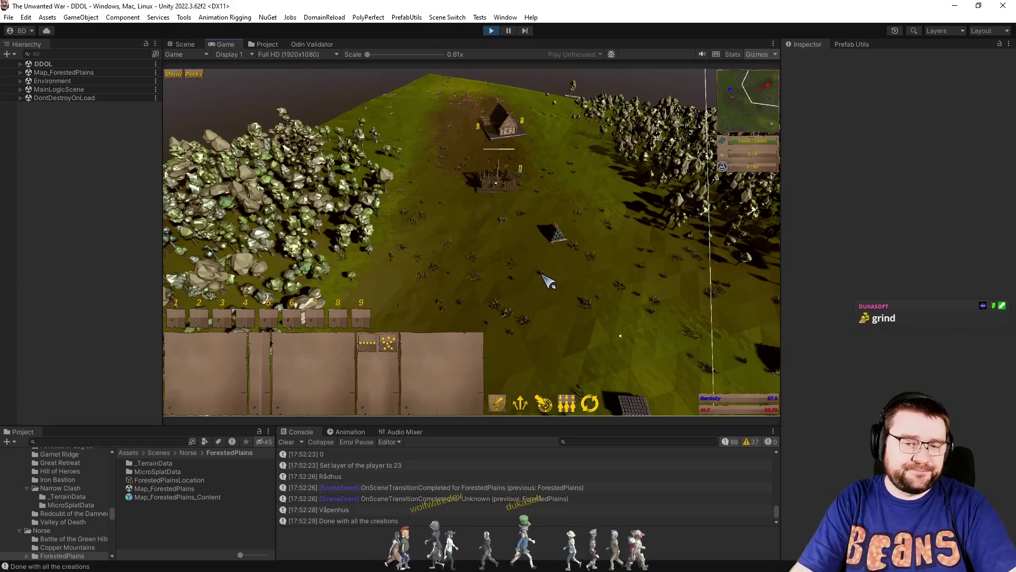
# Assign control group 1 and pause the game.
pyautogui.hotkey('ctrl', '1')
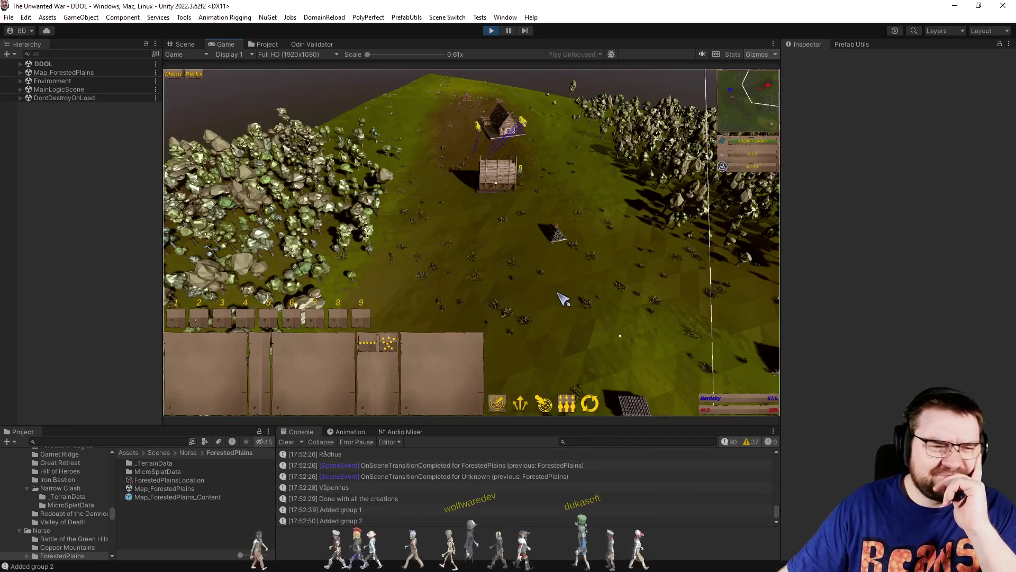
pyautogui.press('p')
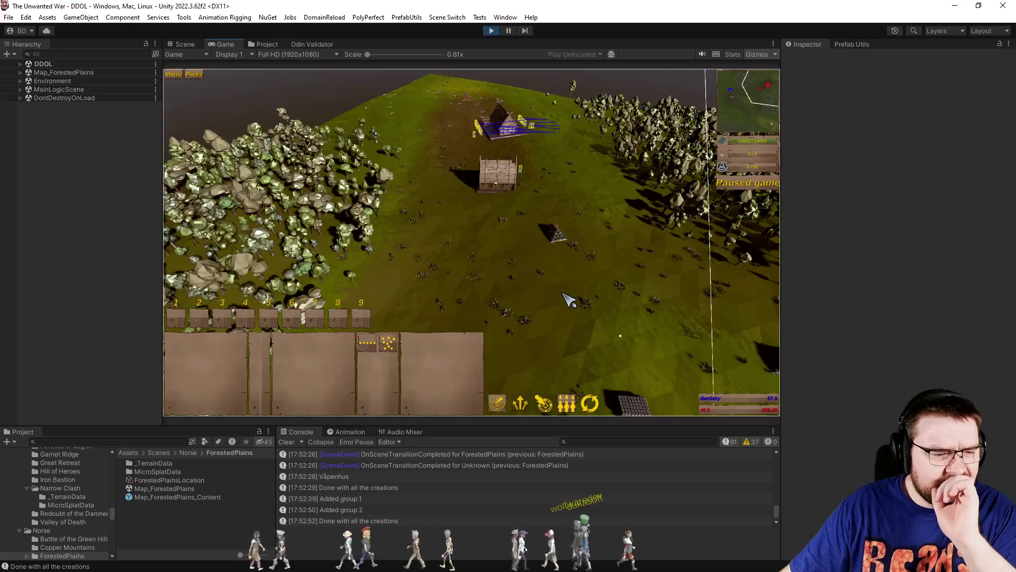
pyautogui.click(21, 81)
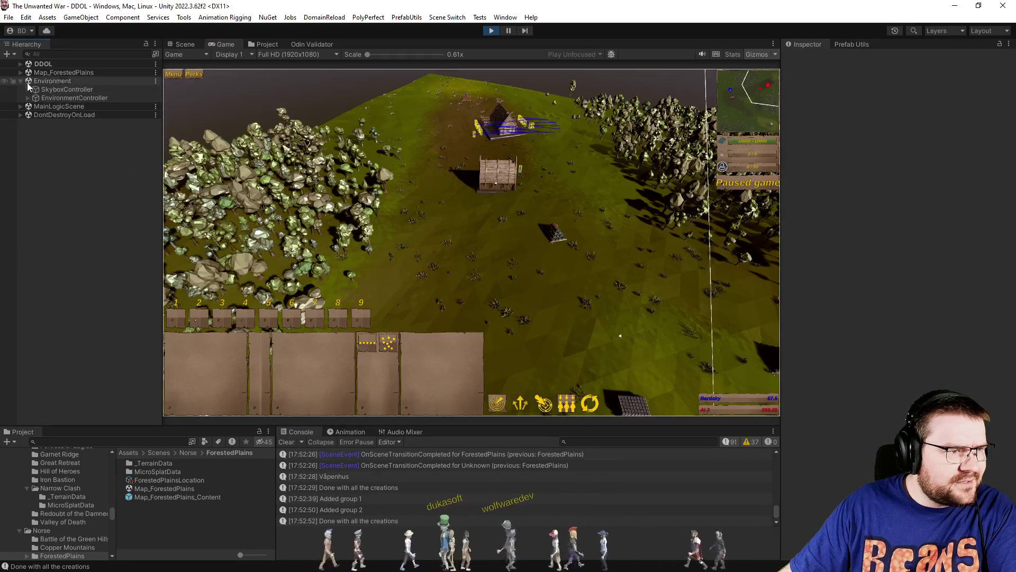
# Show only the Defensive Graph overlay on pf_AStar, then return to RTSComputer.cs line 274.
pyautogui.click(21, 72)
pyautogui.click(54, 106)
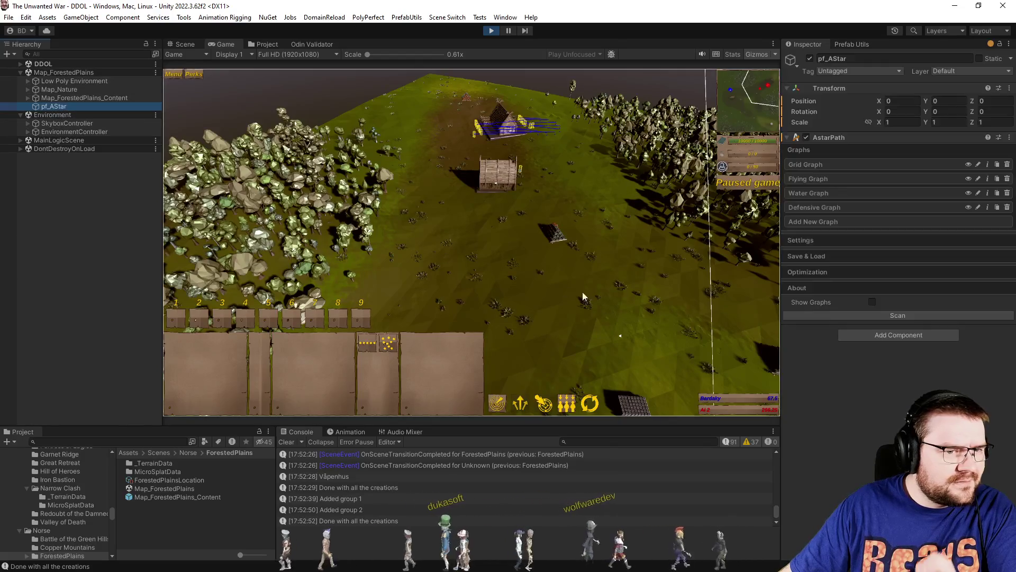
pyautogui.click(964, 190)
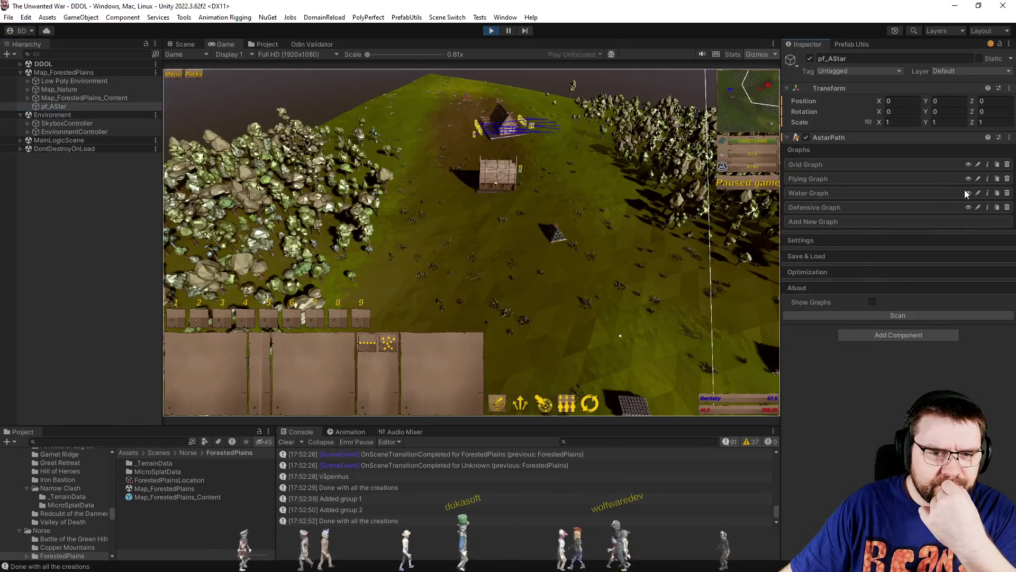
pyautogui.click(969, 192)
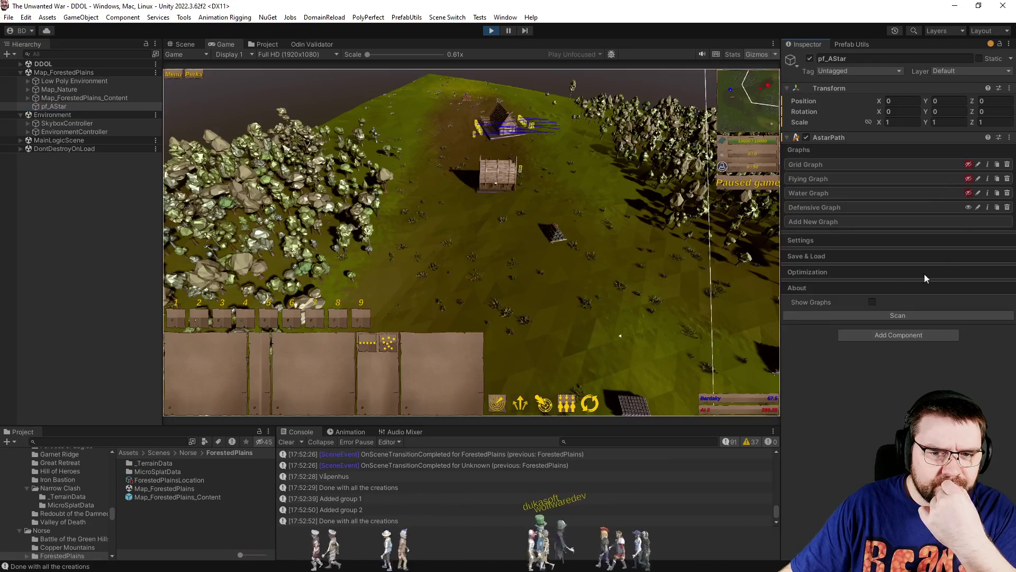
pyautogui.click(873, 302)
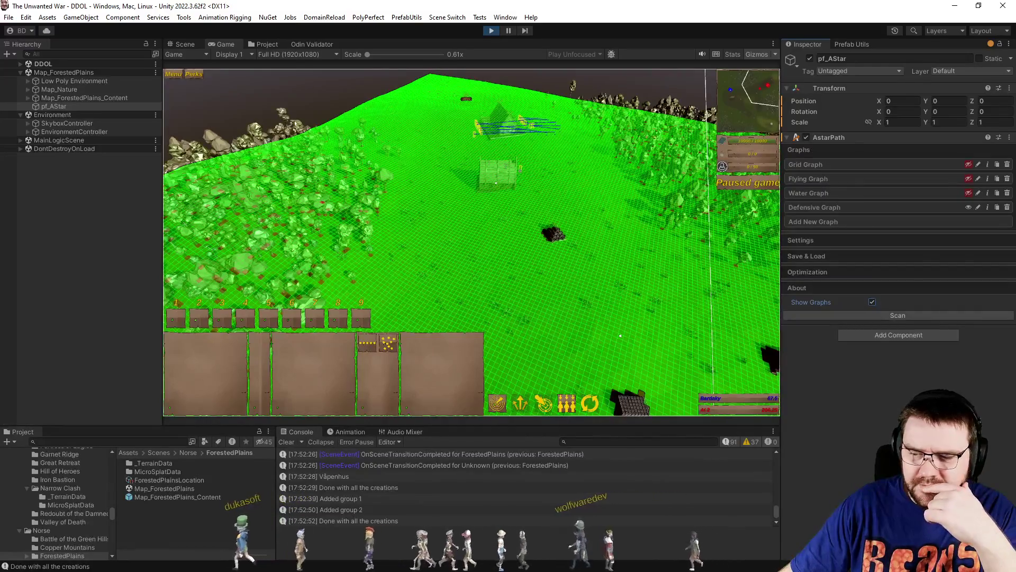
pyautogui.hotkey('alt', 'Tab')
pyautogui.click(598, 374)
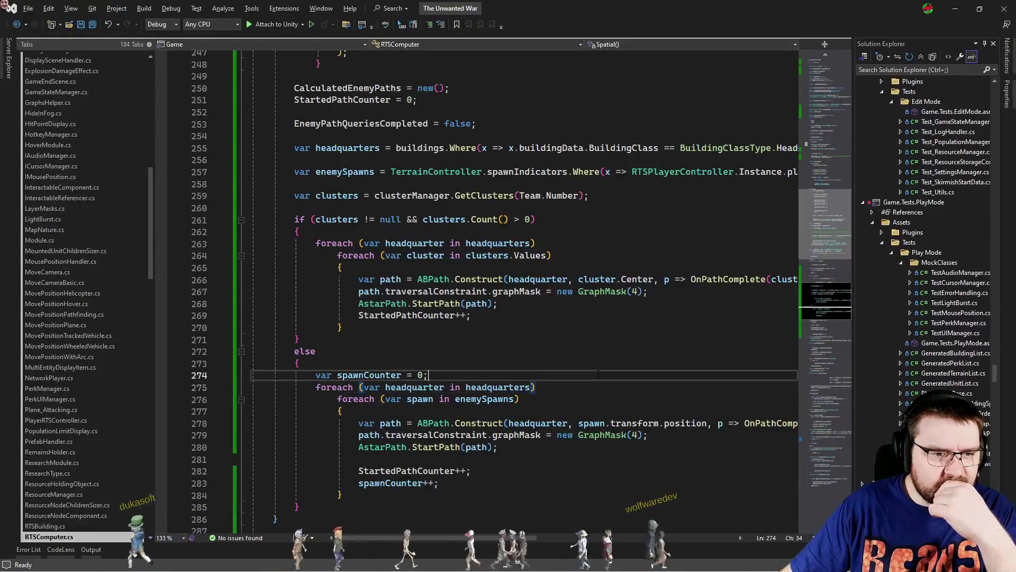
# Review the cluster path block (lines 262–271) and Debug.DrawLine loop, then return to Unity.
pyautogui.moveTo(305, 339); pyautogui.dragTo(253, 232)
pyautogui.click(550, 339)
pyautogui.scroll(7, 551, 341)
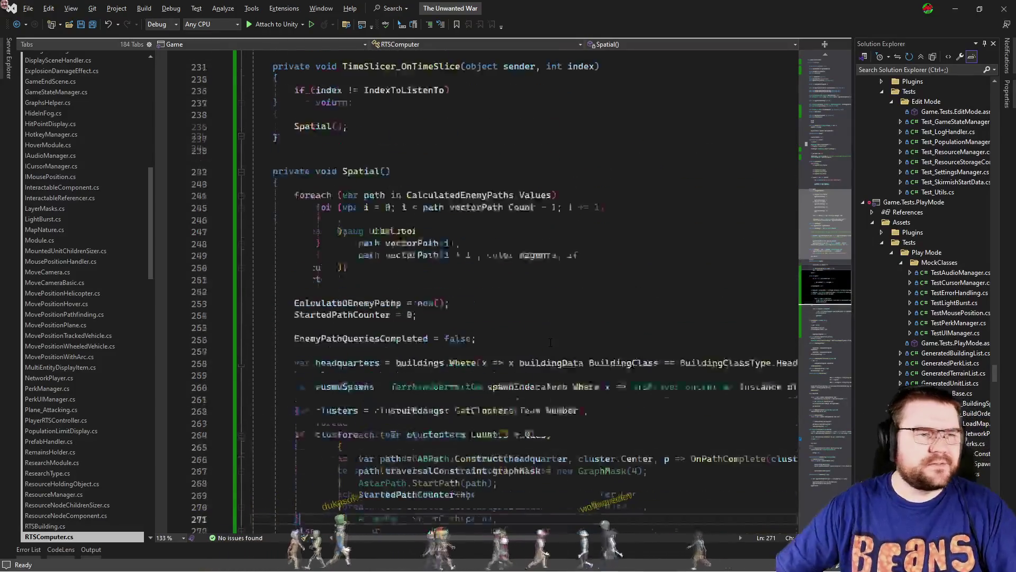
pyautogui.scroll(-5, 550, 342)
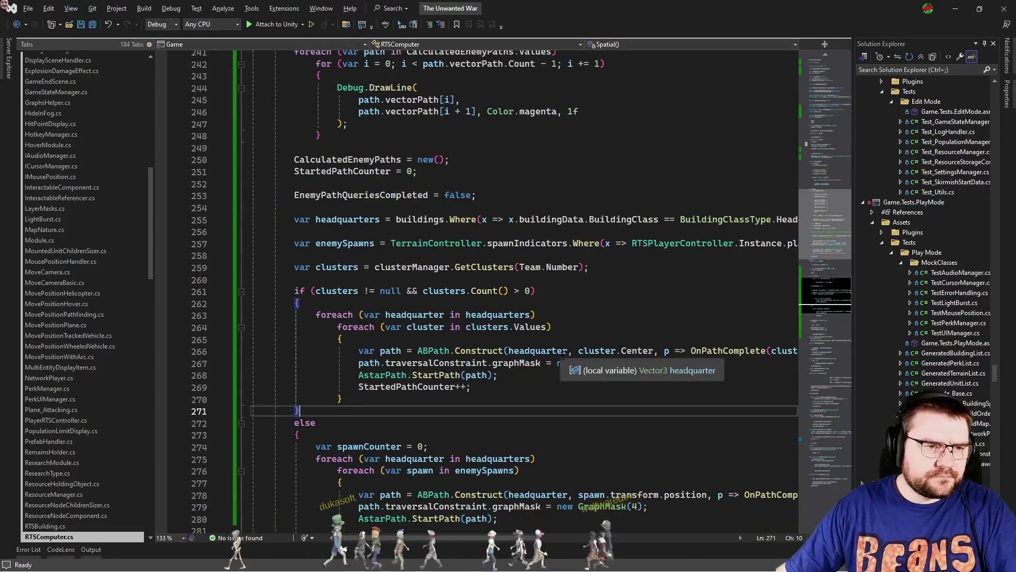
pyautogui.hotkey('alt', 'Tab')
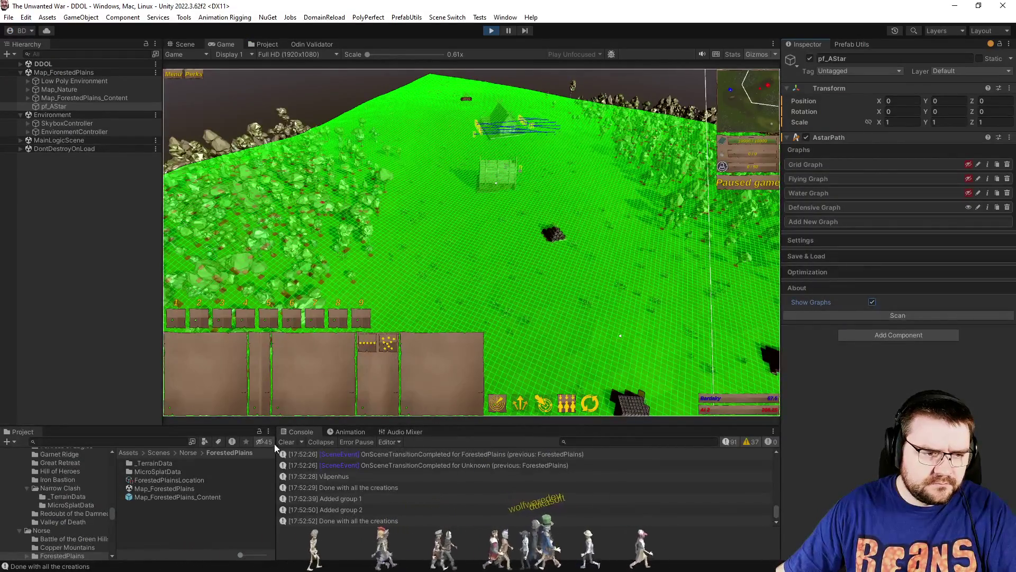
# Clear the console, hide the graph overlay, run the game at 4x, pause, and return to Visual Studio.
pyautogui.click(292, 443)
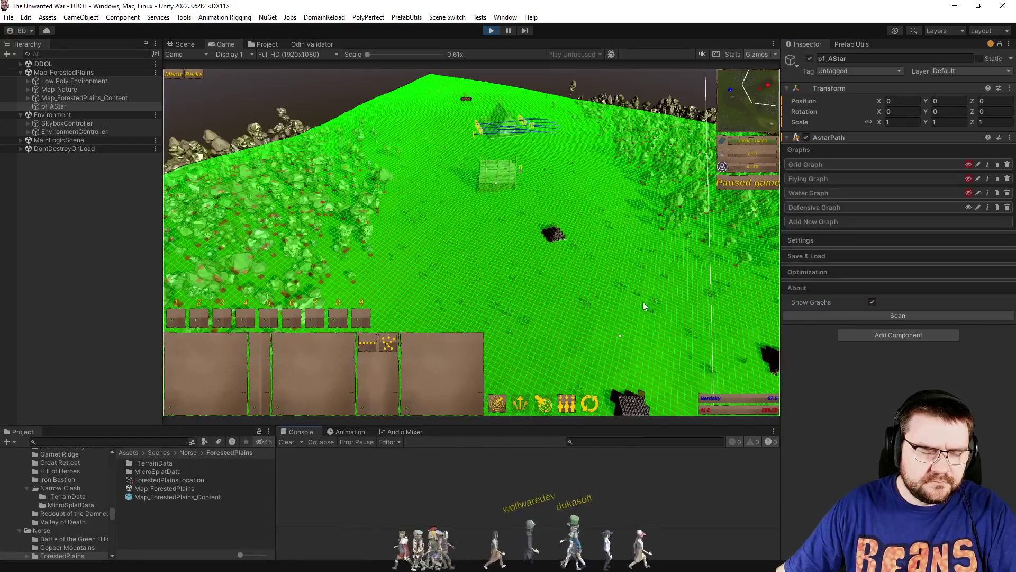
pyautogui.click(872, 302)
pyautogui.click(595, 317)
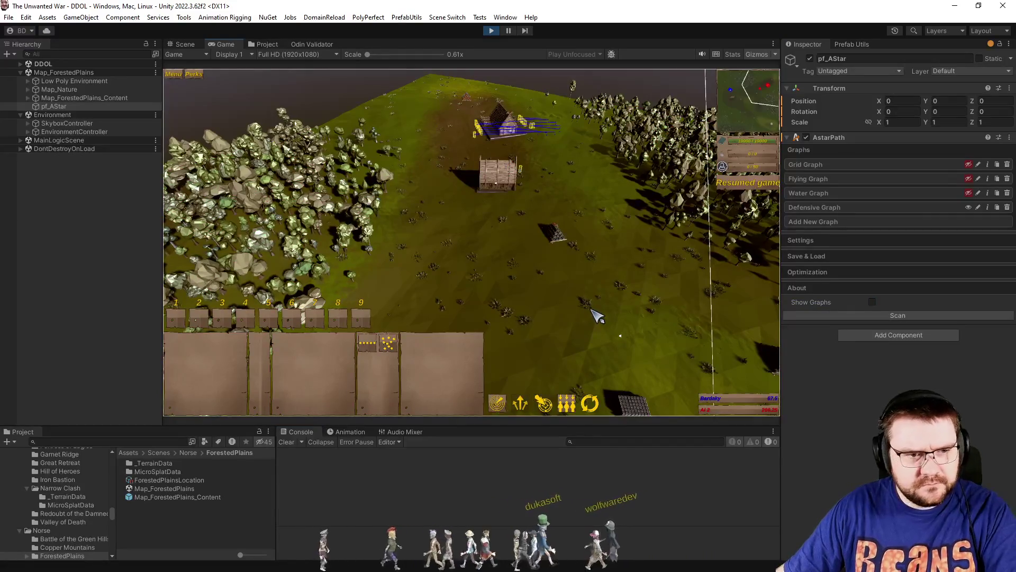
pyautogui.click(586, 323)
pyautogui.click(586, 322)
pyautogui.click(586, 323)
pyautogui.click(586, 323)
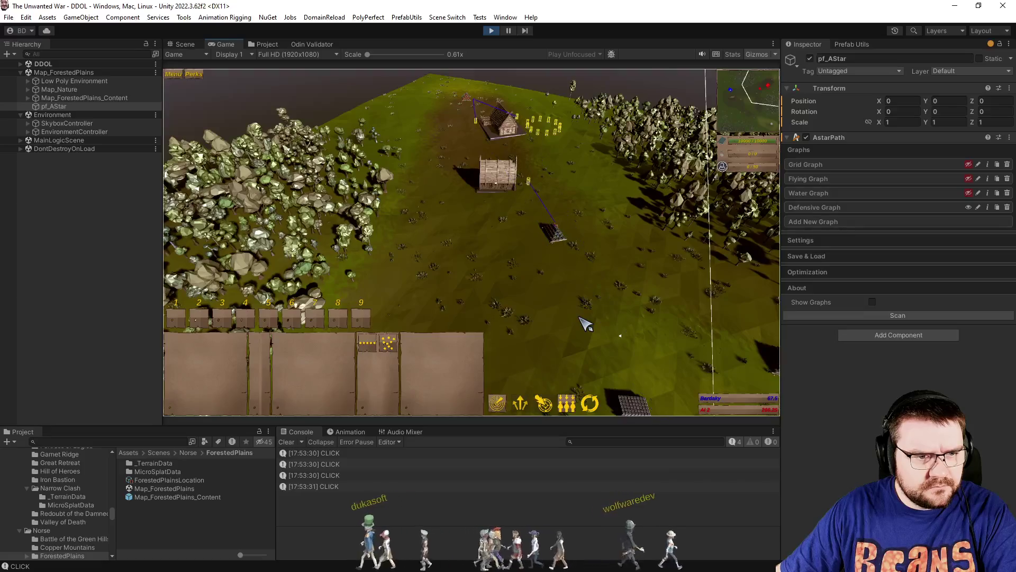
pyautogui.press('space')
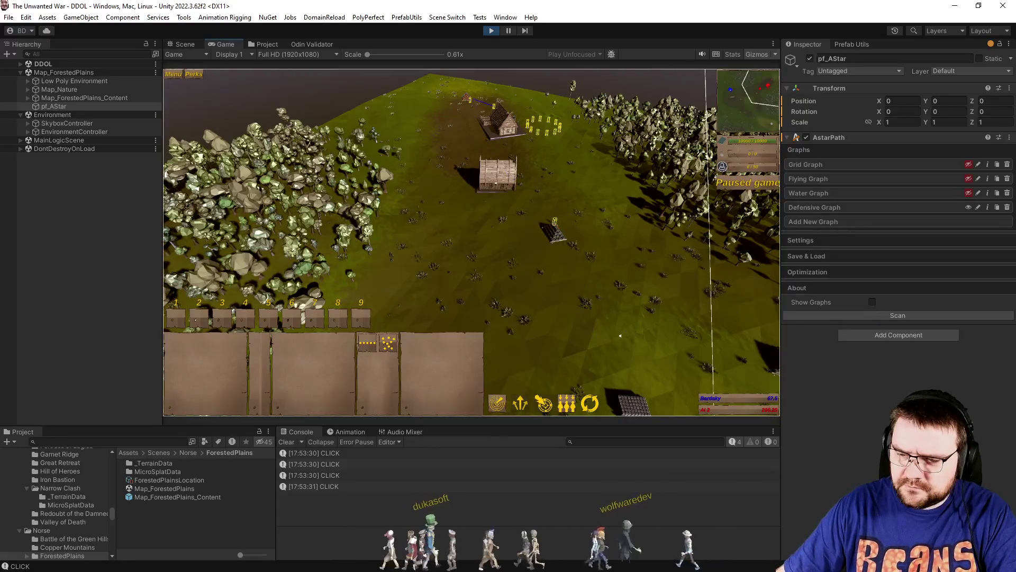
pyautogui.hotkey('alt', 'Tab')
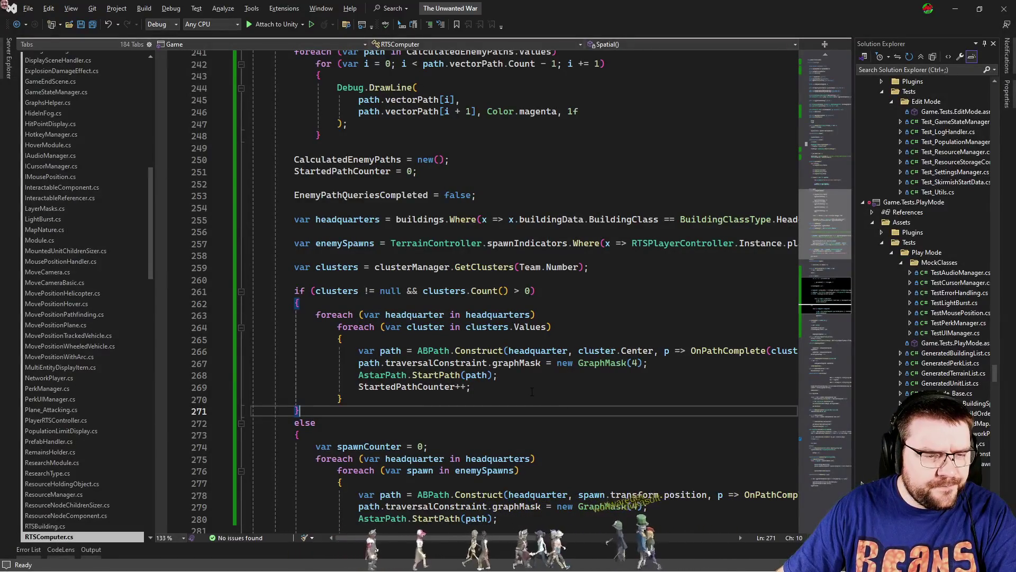
# Start a Debug.Log line below the graph mask assignment, then undo it.
pyautogui.scroll(-1, 527, 392)
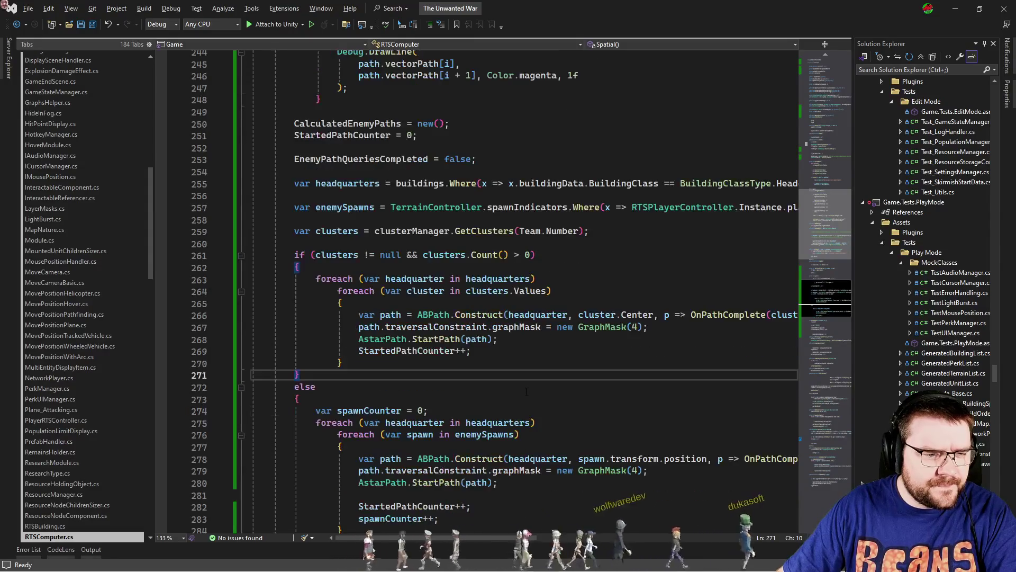
pyautogui.click(668, 328)
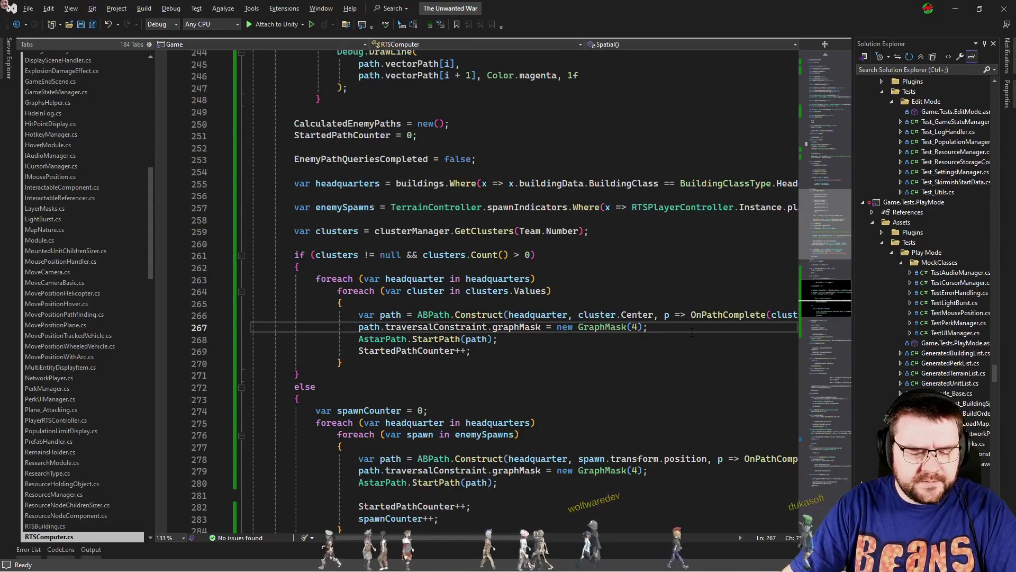
pyautogui.press('Return')
pyautogui.write('Debug.l')
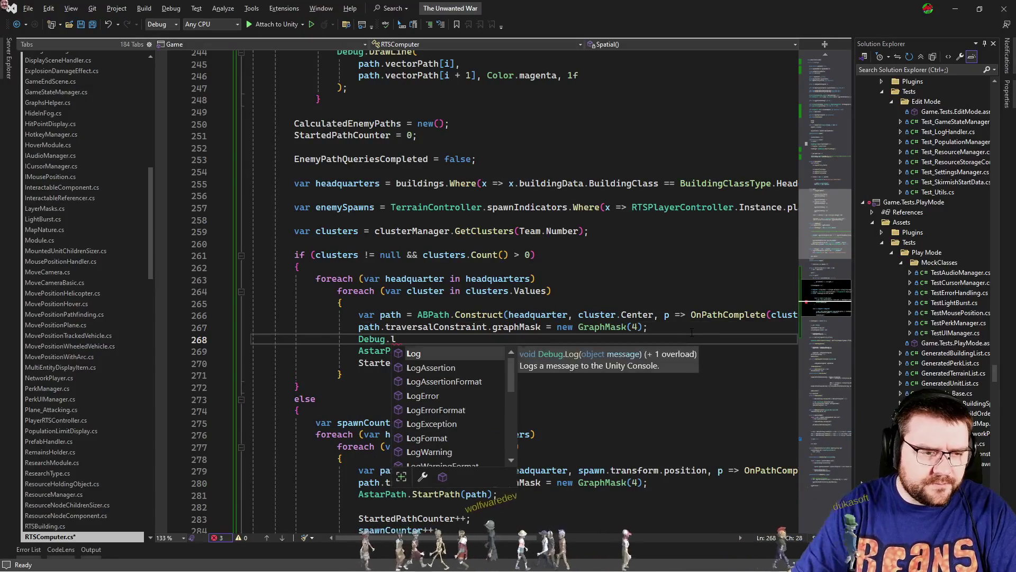
pyautogui.hotkey('ctrl', 'z')
# Add Debug.Log(StartedPathCounter); after the foreach loops and save the script.
pyautogui.scroll(-6, 529, 317)
pyautogui.click(404, 316)
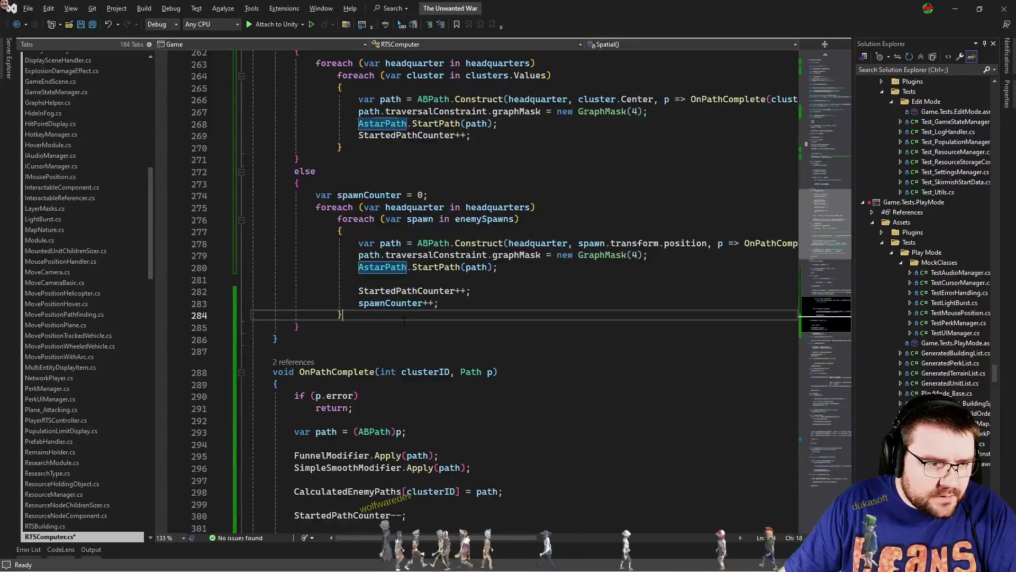
pyautogui.press('Down')
pyautogui.press('End')
pyautogui.press('Return')
pyautogui.press('Return')
pyautogui.write('Debug.lol')
pyautogui.press('Tab')
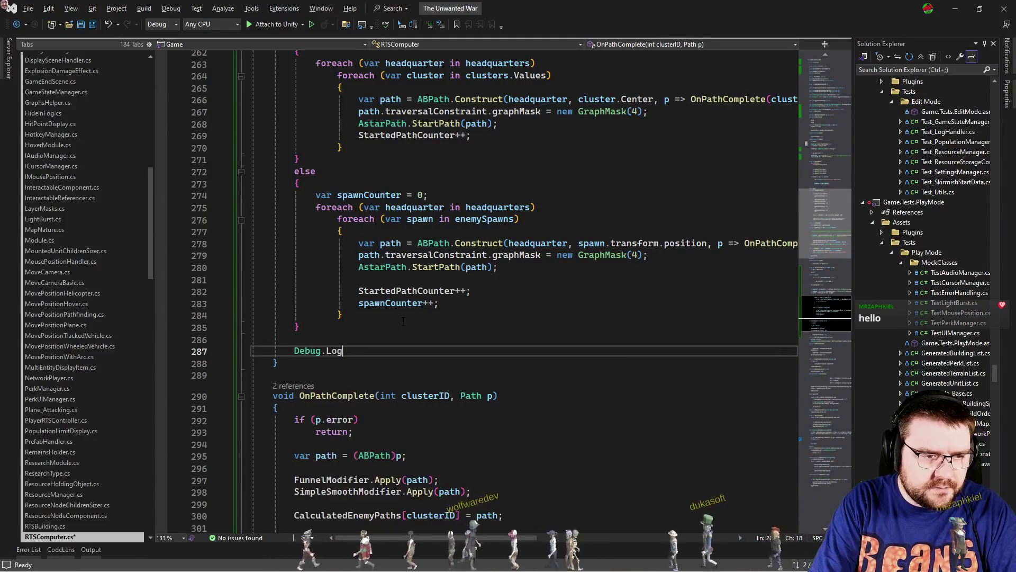
pyautogui.write('(startp')
pyautogui.press('Tab')
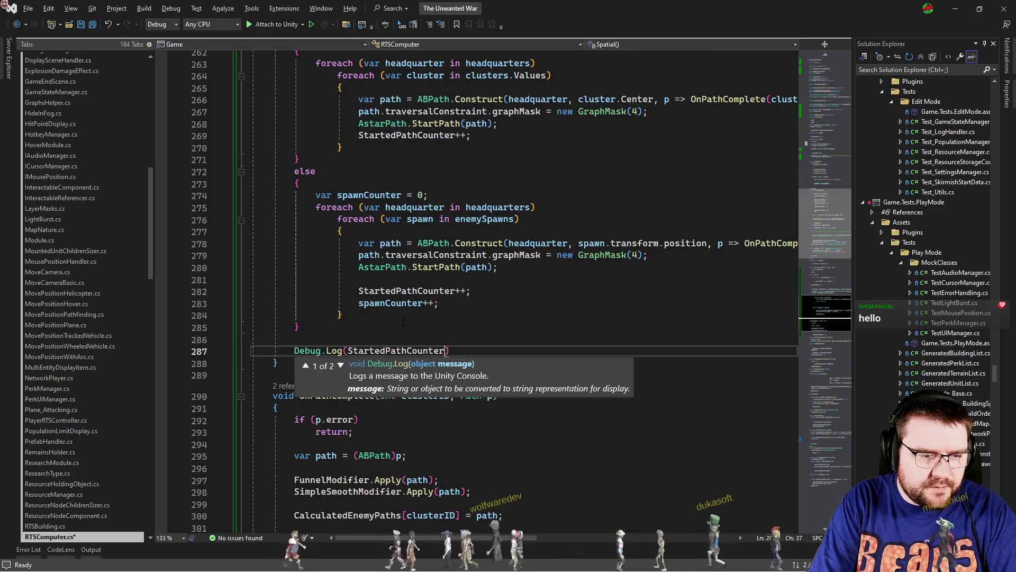
pyautogui.write(');')
pyautogui.hotkey('ctrl', 's')
pyautogui.hotkey('alt', 'Tab')
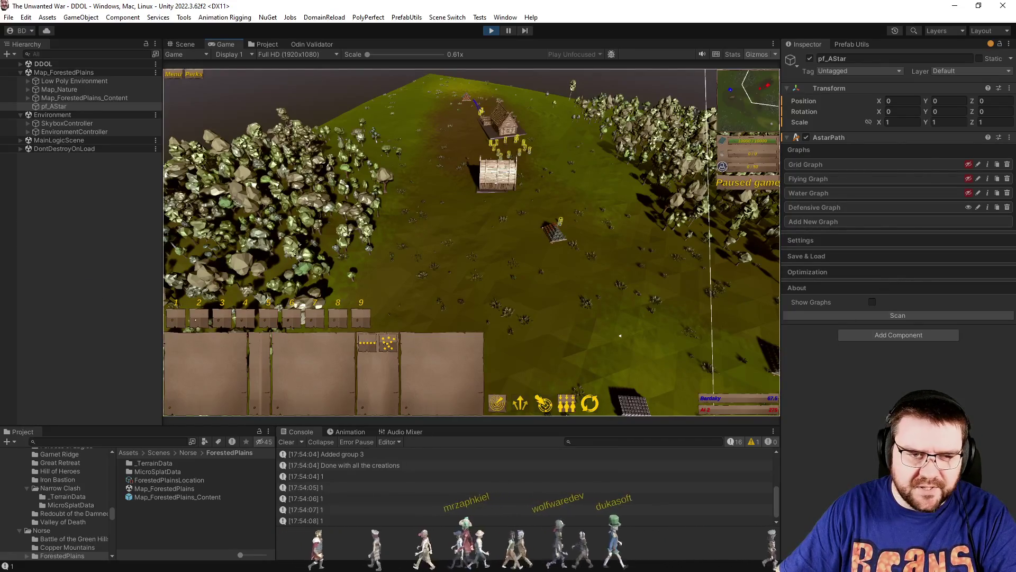
# Insert a "Finished" Debug.Log at the top of OnPathComplete and delete the StartedPathCounter log.
pyautogui.hotkey('alt', 'Tab')
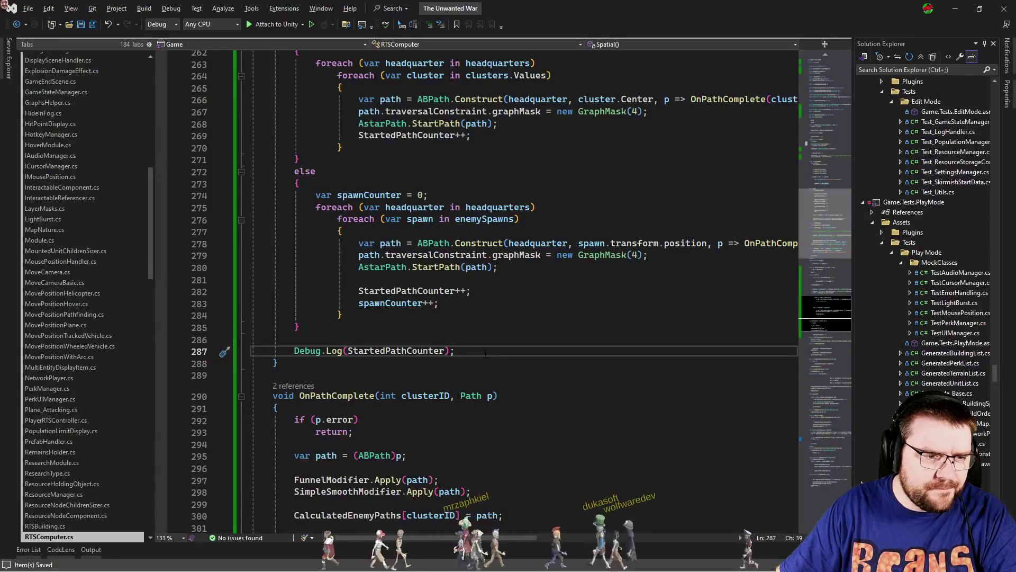
pyautogui.scroll(-4, 485, 353)
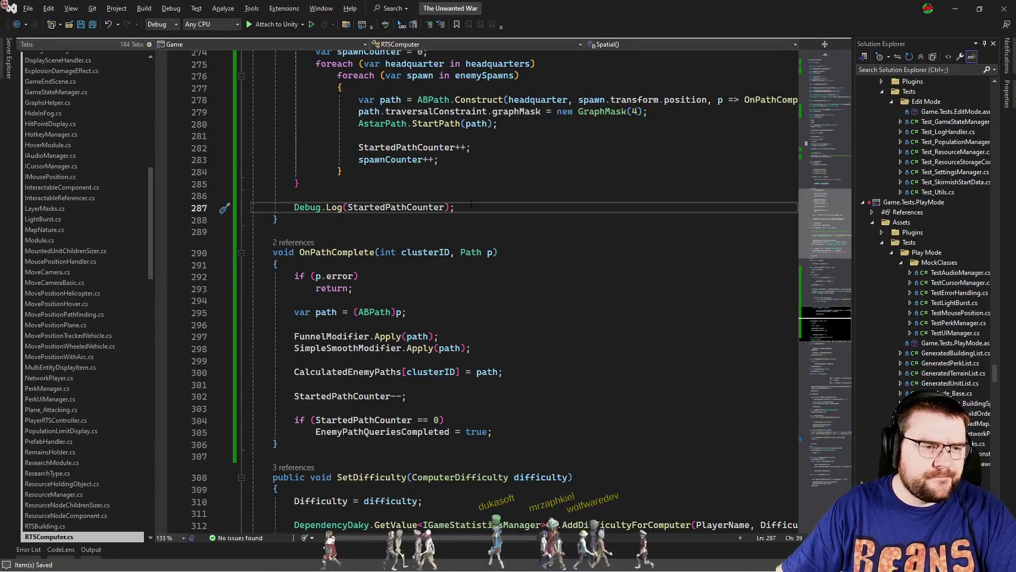
pyautogui.click(460, 266)
pyautogui.press('Return')
pyautogui.write('Debug.')
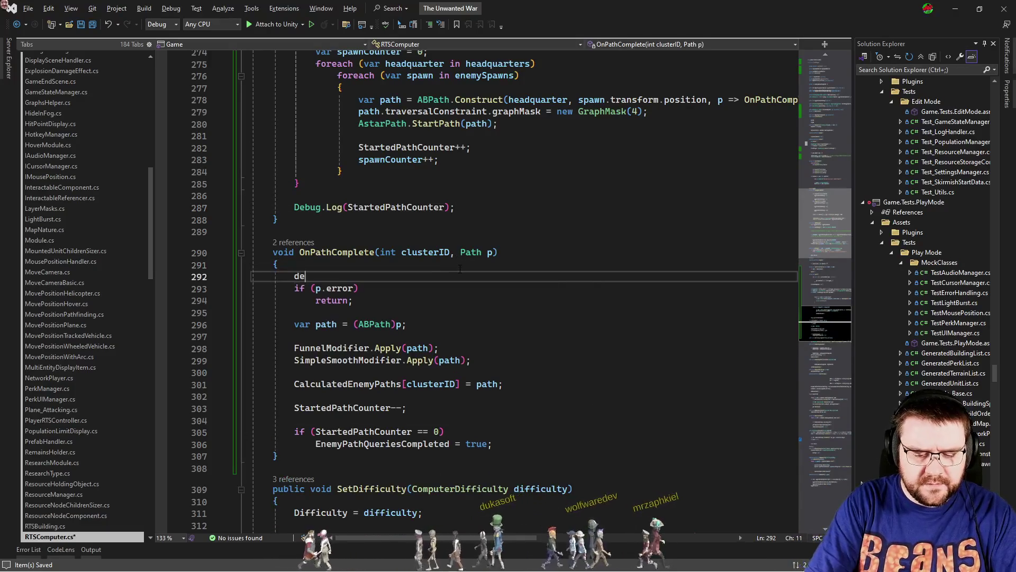
pyautogui.write('Log"(')
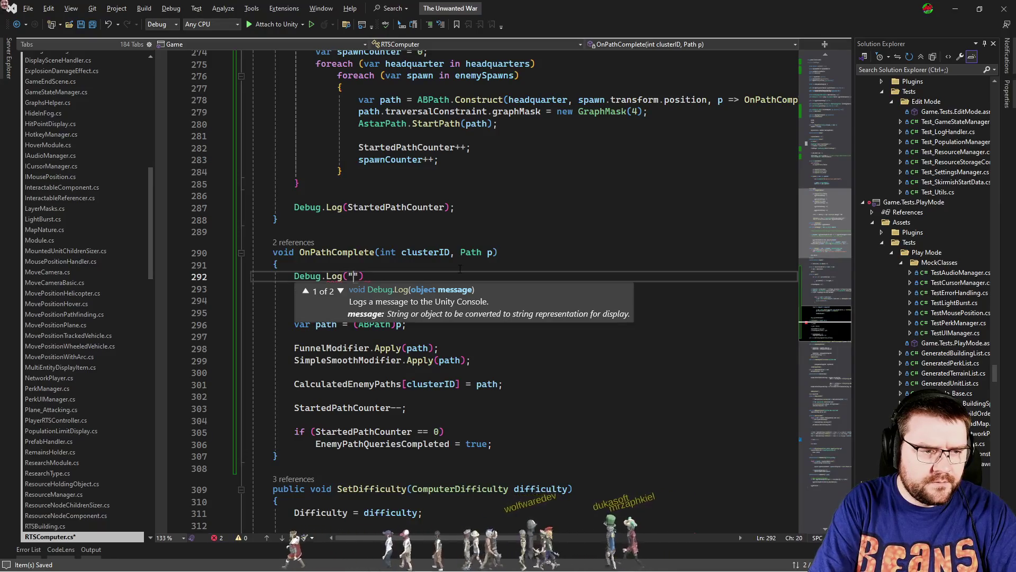
pyautogui.write('d")')
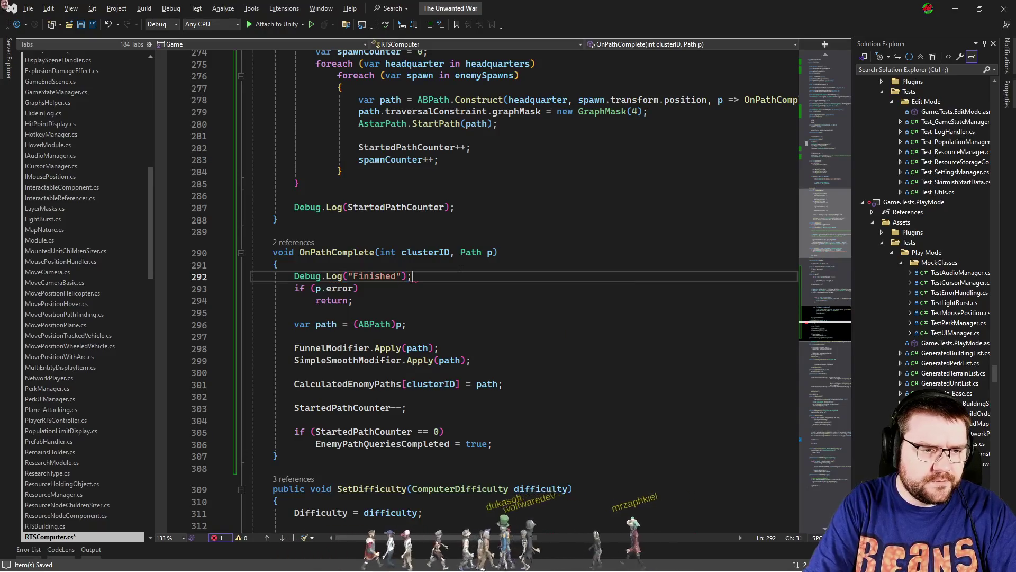
pyautogui.press('Up')
pyautogui.press('Up')
pyautogui.press('Up')
pyautogui.press('Delete')
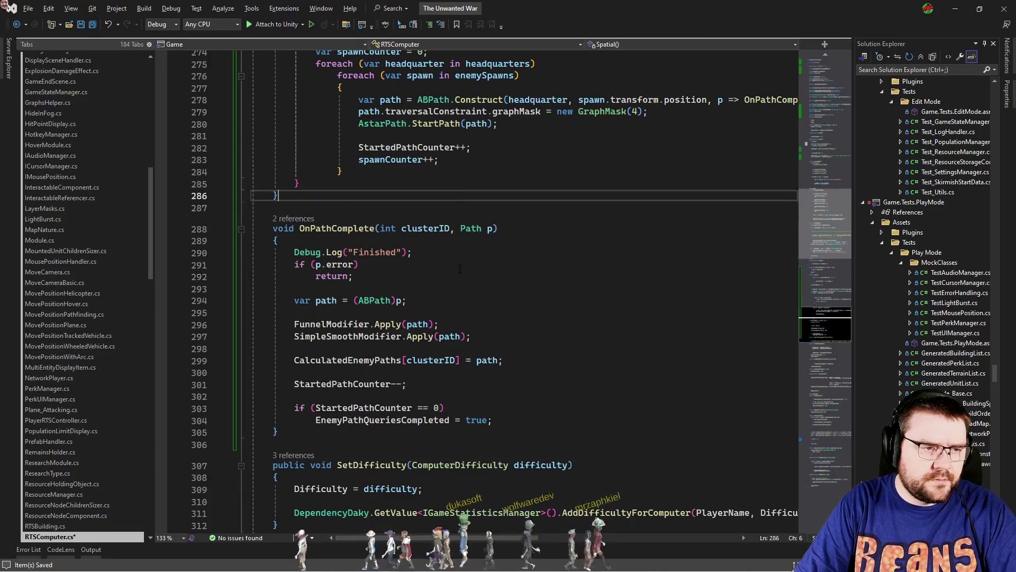
pyautogui.hotkey('alt', 'Tab')
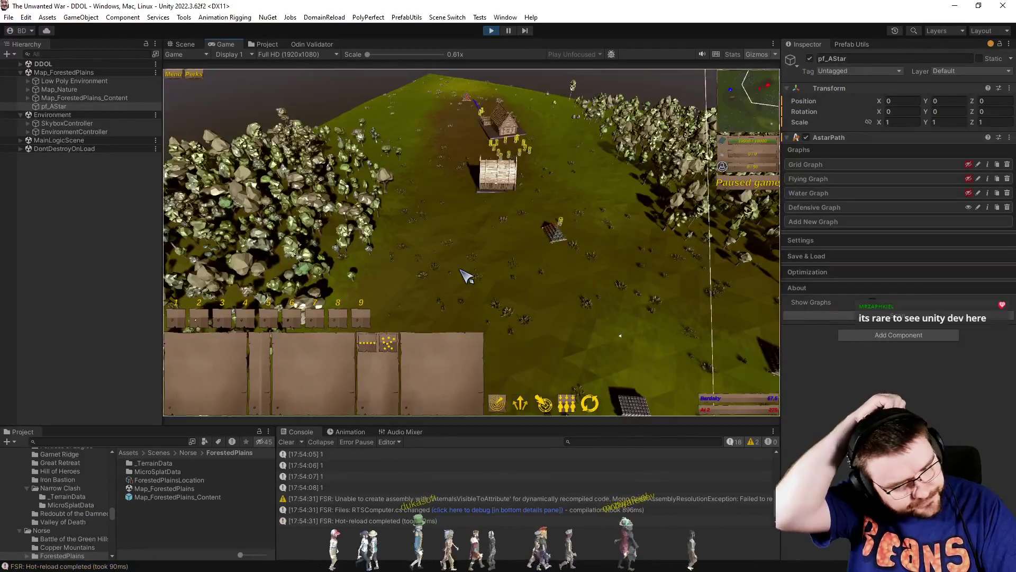
# Run the game briefly, move the Finished log below the error check, save and rerun.
pyautogui.click(465, 275)
pyautogui.click(461, 270)
pyautogui.hotkey('alt', 'Tab')
pyautogui.press('Down')
pyautogui.press('Down')
pyautogui.press('Down')
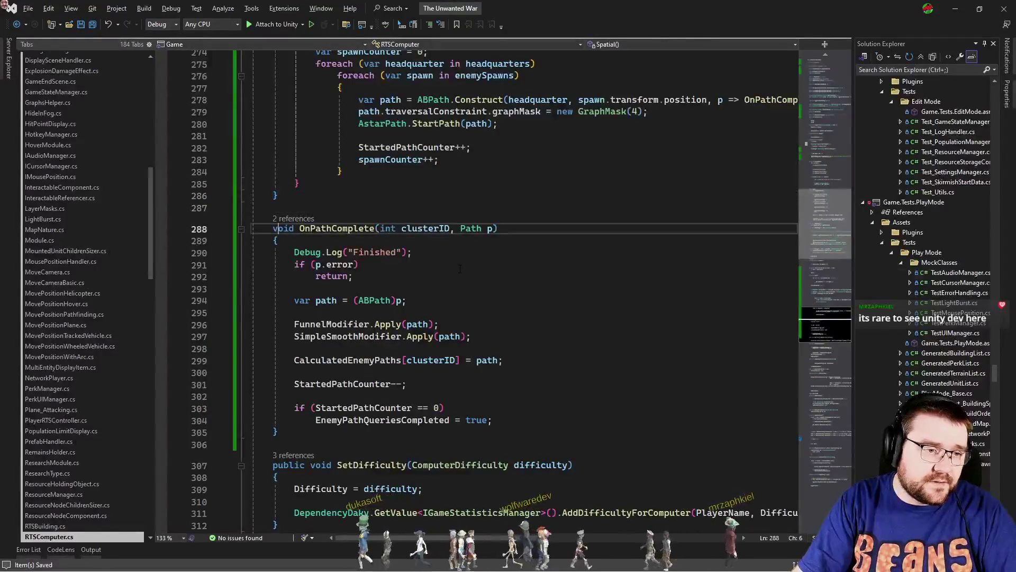
pyautogui.hotkey('alt', 'Down')
pyautogui.hotkey('alt', 'Down')
pyautogui.hotkey('ctrl', 's')
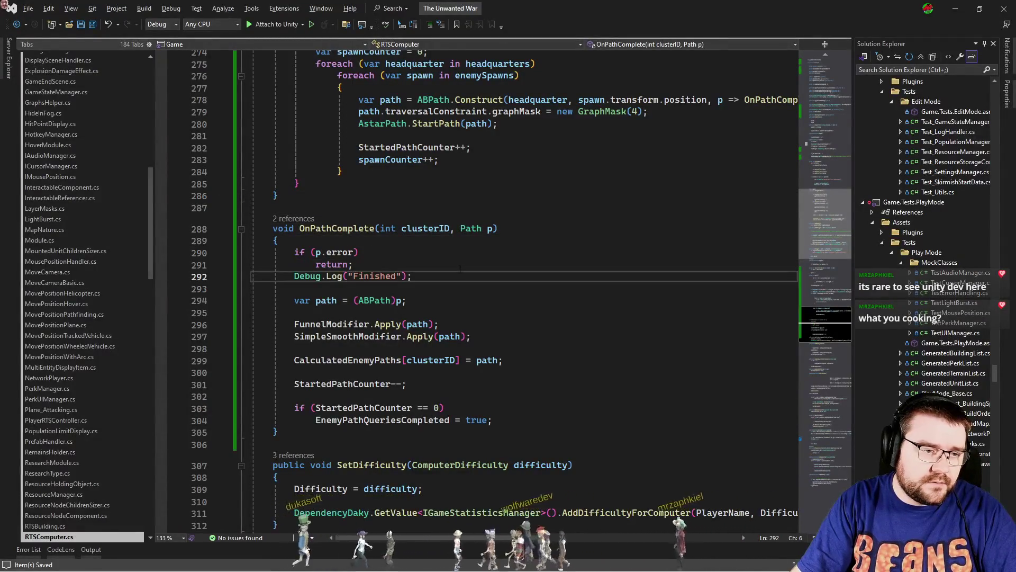
pyautogui.hotkey('alt', 'Tab')
pyautogui.click(466, 275)
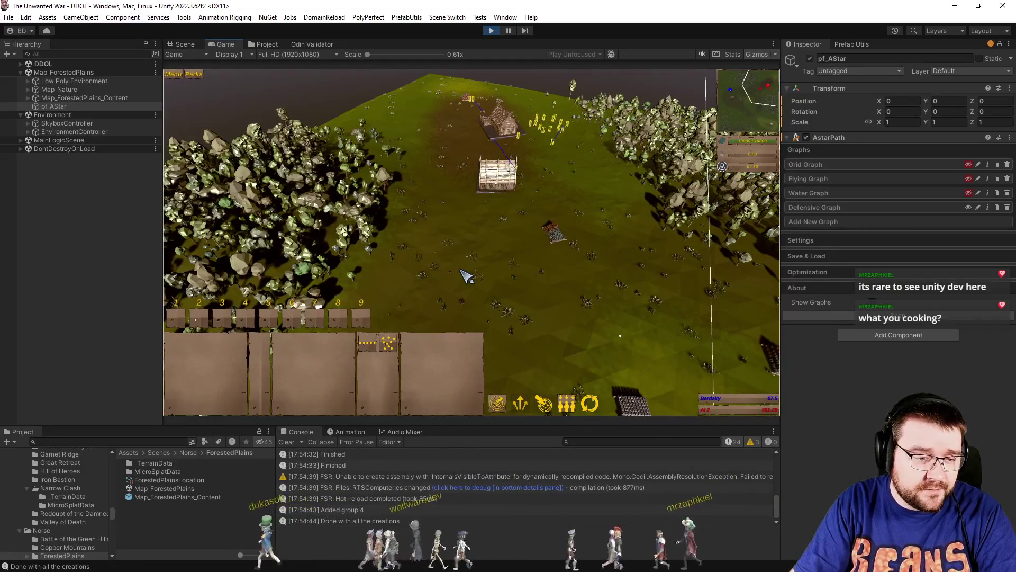
# Move the Finished log back to the first line of OnPathComplete and select its message.
pyautogui.hotkey('alt', 'Tab')
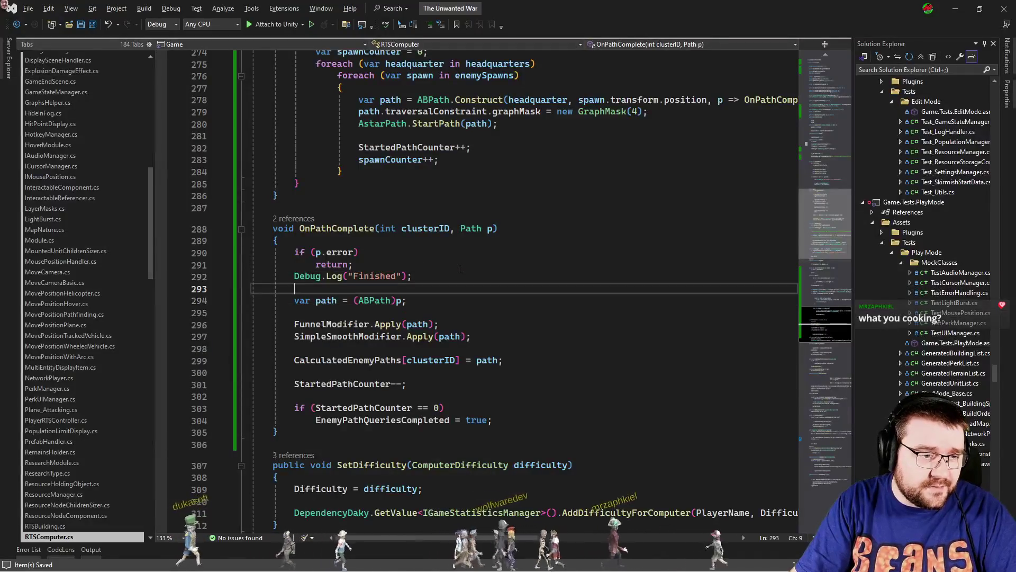
pyautogui.press('Up')
pyautogui.hotkey('alt', 'Up')
pyautogui.hotkey('alt', 'Up')
pyautogui.press('Up')
pyautogui.press('Down')
pyautogui.press('End')
pyautogui.press('Left')
pyautogui.press('Left')
pyautogui.press('Left')
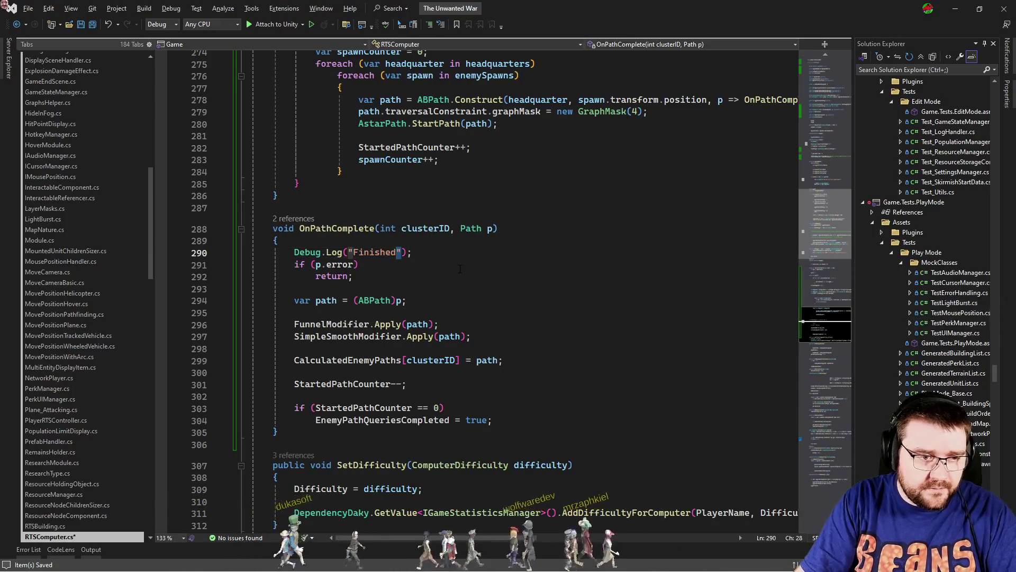
# Replace the "Finished" message with p.errorLog, then check the console and pause the game.
pyautogui.write('p.err')
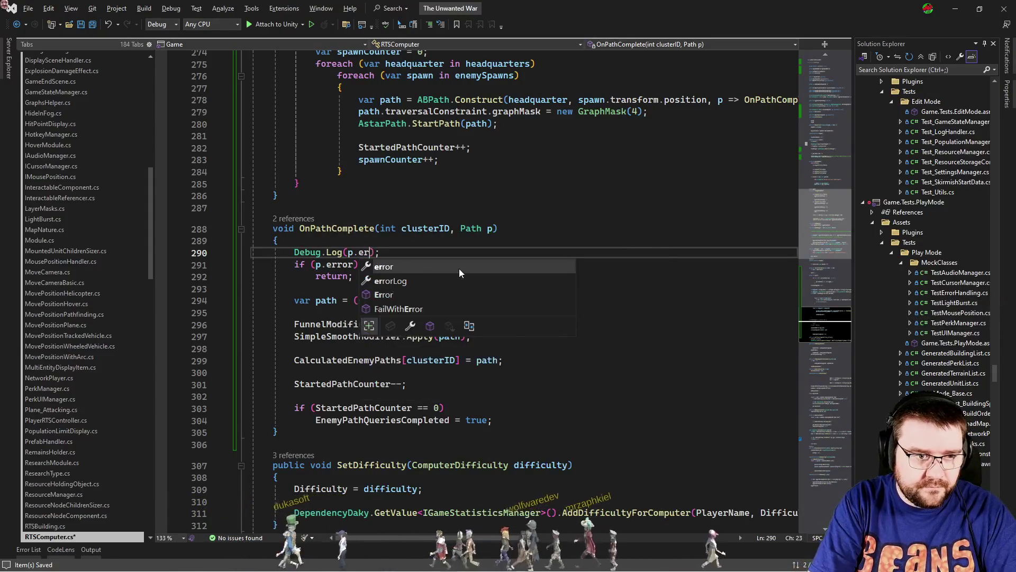
pyautogui.press('Tab')
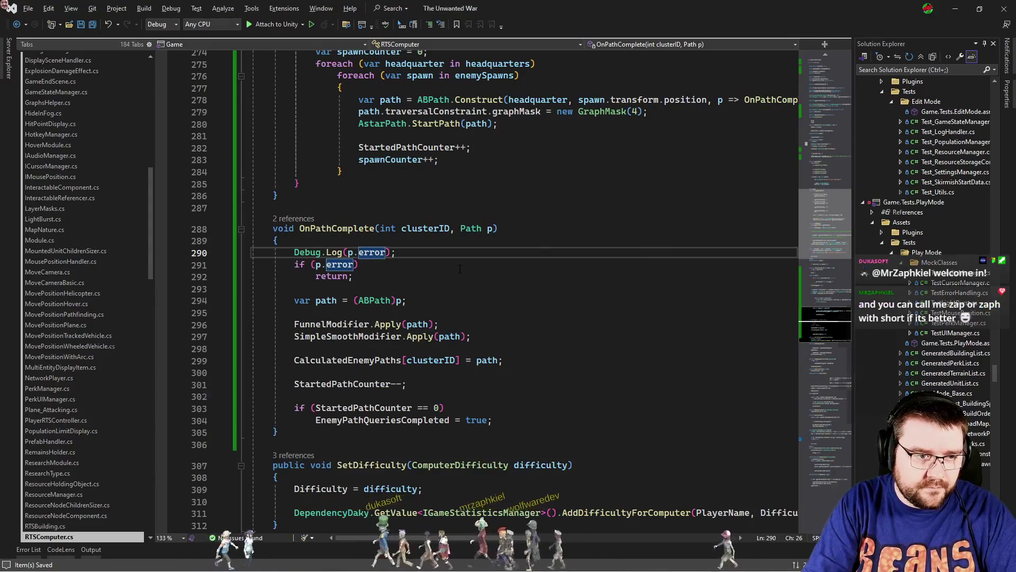
pyautogui.hotkey('alt', 'Tab')
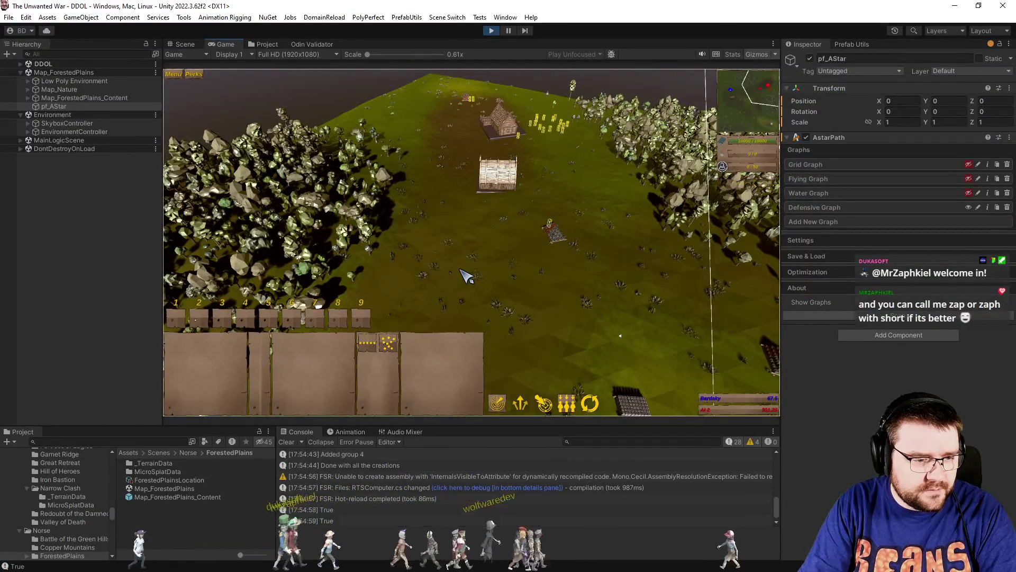
pyautogui.hotkey('alt', 'Tab')
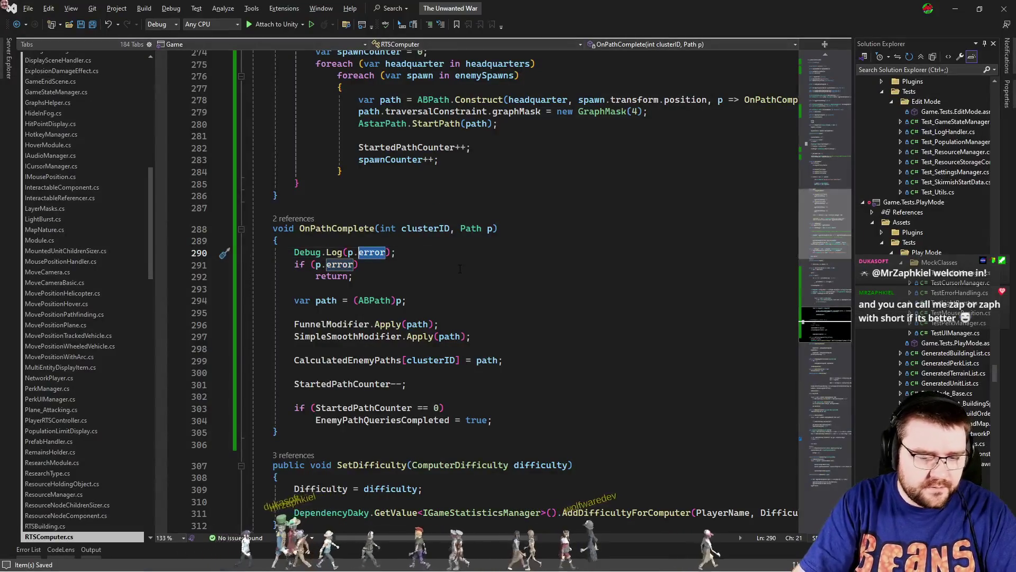
pyautogui.write('l')
pyautogui.press('Tab')
pyautogui.hotkey('alt', 'Tab')
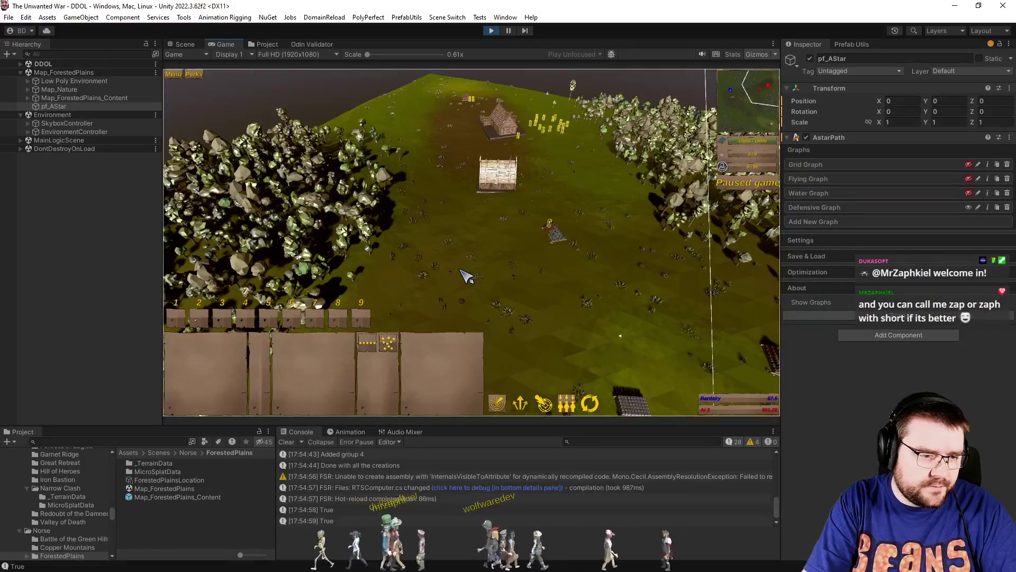
pyautogui.press('p')
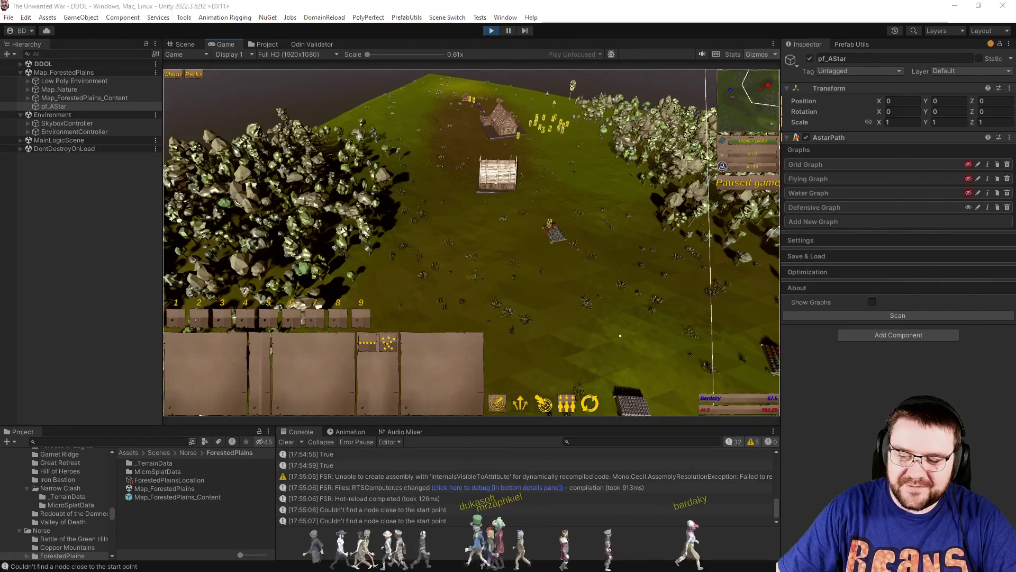
# Try logging p.path at the start of OnPathComplete, then revert to logging p.errorLog.
pyautogui.hotkey('alt', 'Tab')
pyautogui.scroll(3, 524, 286)
pyautogui.scroll(-4, 428, 349)
pyautogui.click(432, 316)
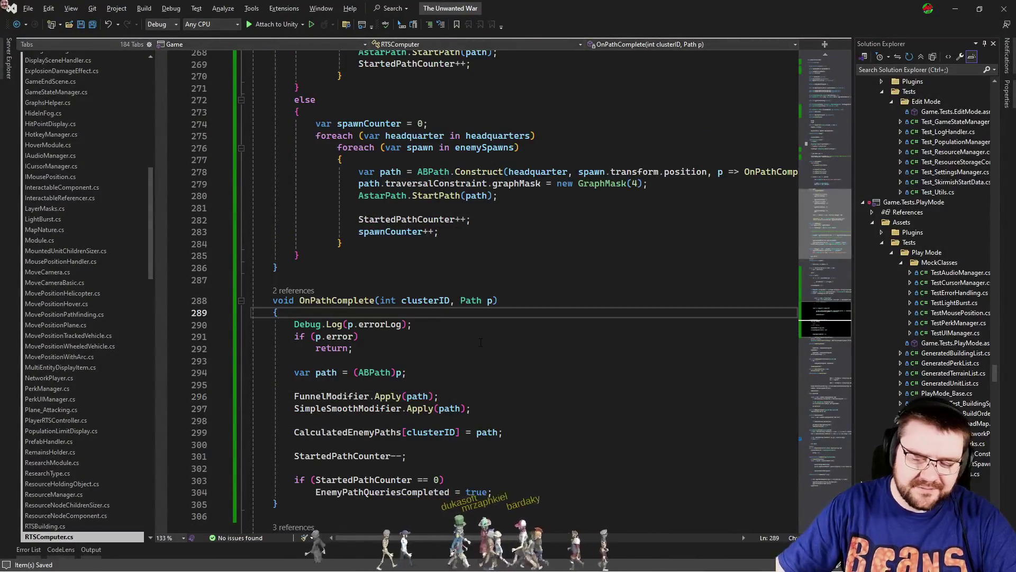
pyautogui.press('Return')
pyautogui.write('Debug.oo')
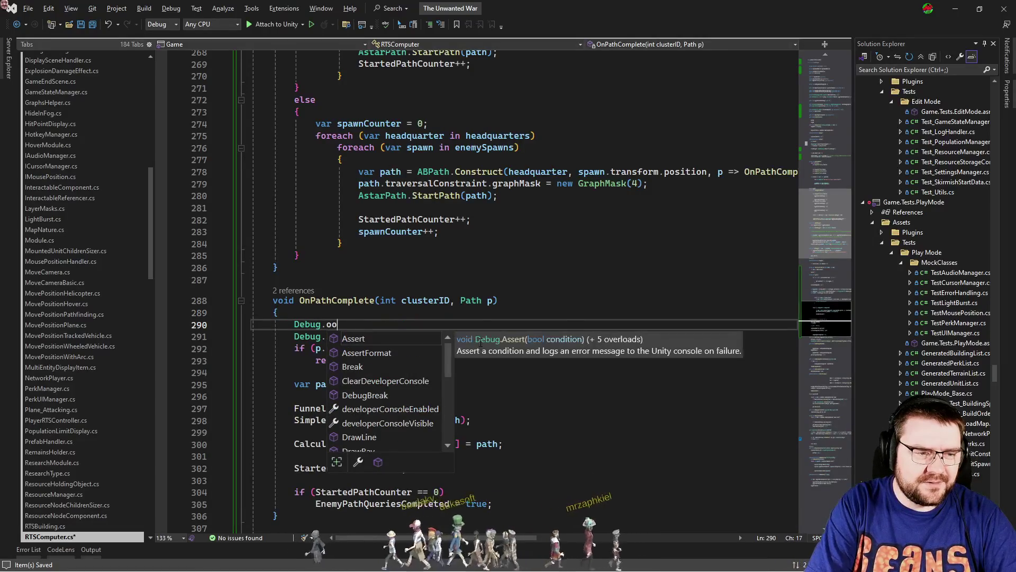
pyautogui.write('Log(p')
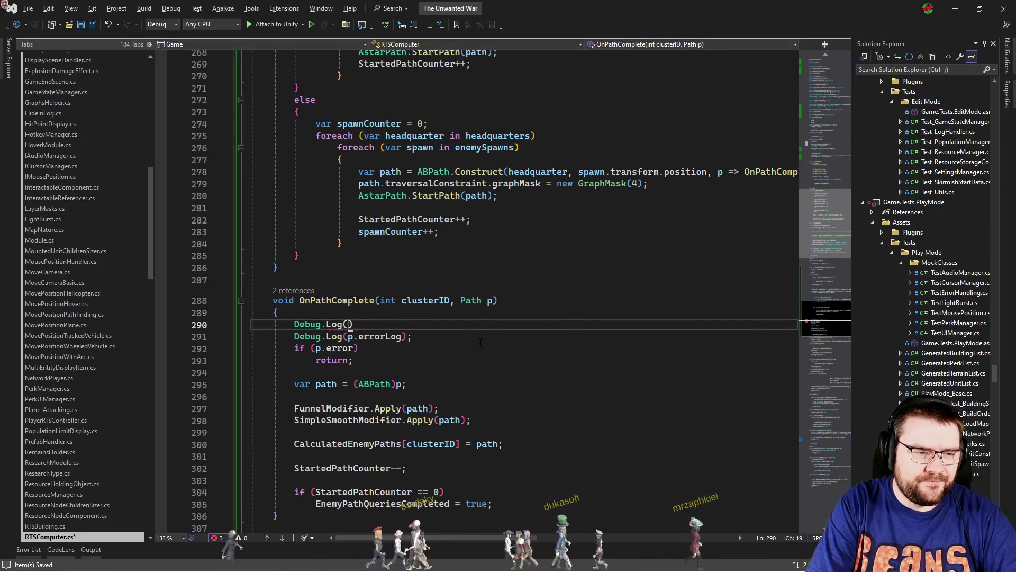
pyautogui.write('.star')
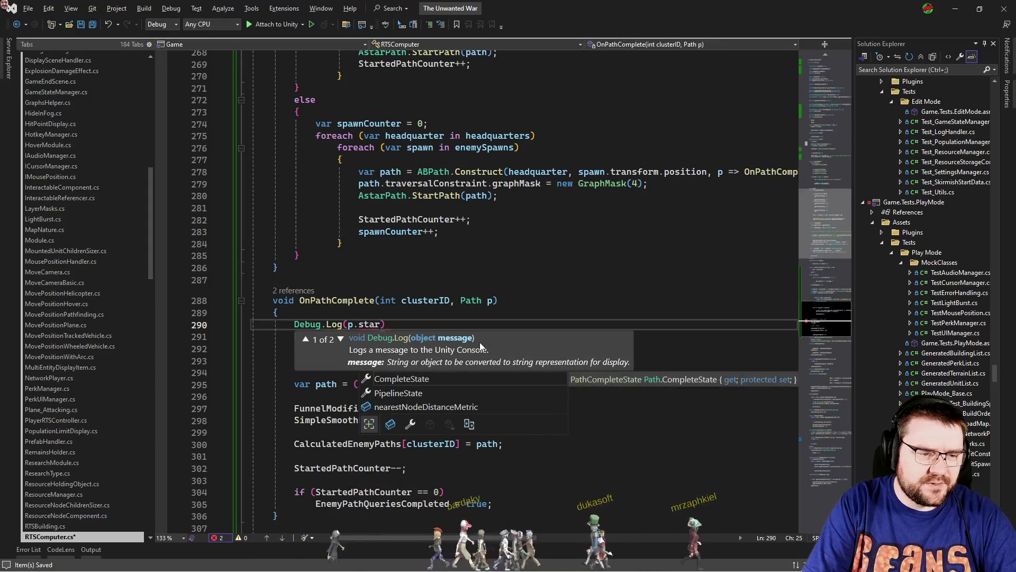
pyautogui.press('BackSpace')
pyautogui.press('BackSpace')
pyautogui.write('path')
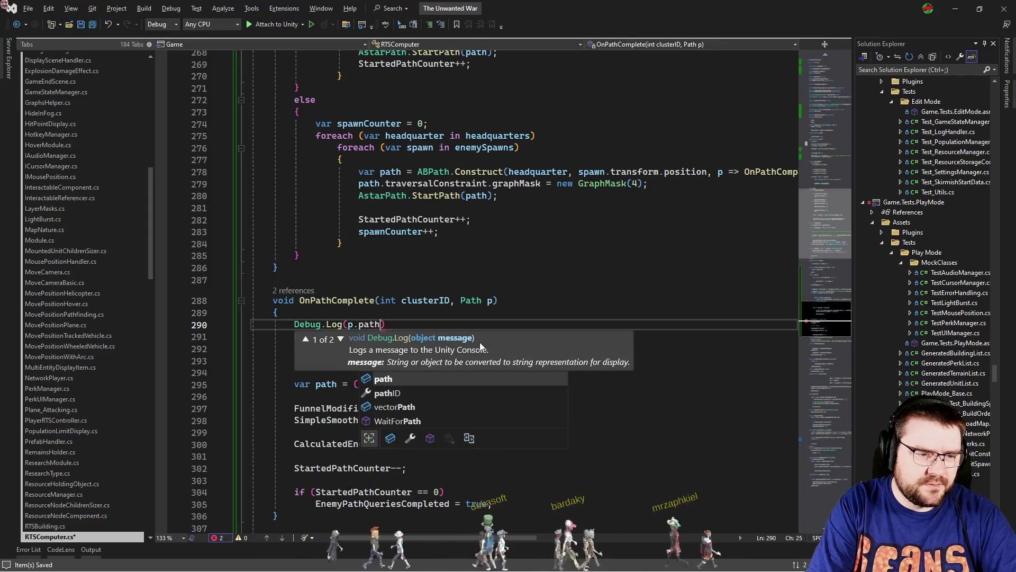
pyautogui.hotkey('ctrl', 'z')
pyautogui.hotkey('ctrl', 'z')
pyautogui.hotkey('ctrl', 'z')
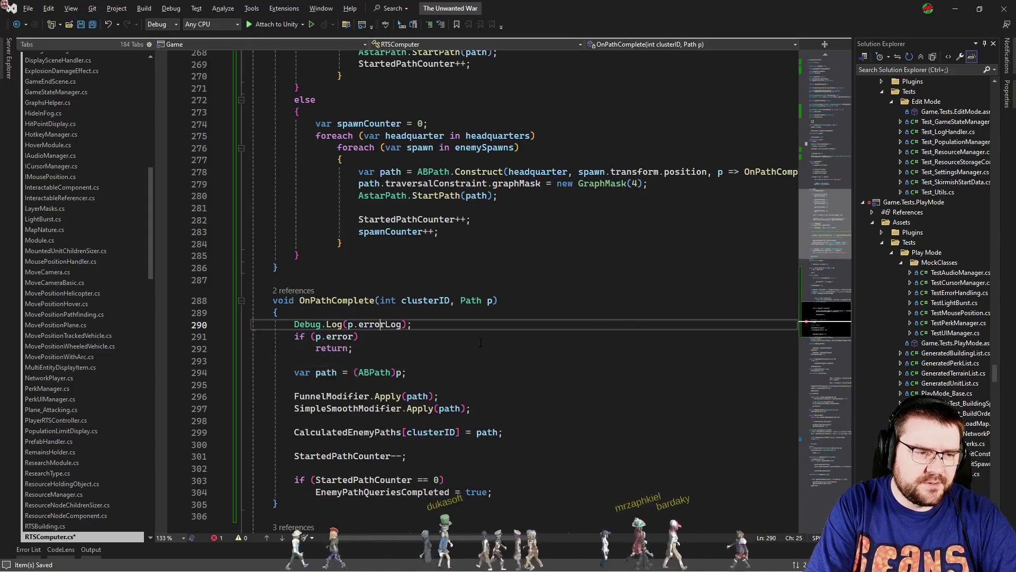
pyautogui.hotkey('ctrl', 'y')
pyautogui.hotkey('alt', 'Tab')
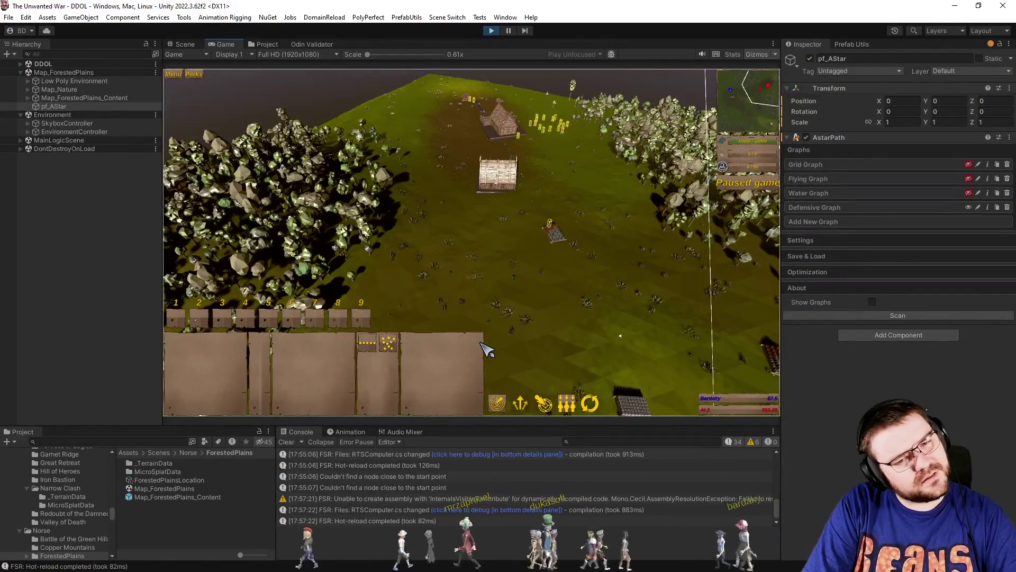
# Enable Show Graphs on pf_AStar and toggle the Grid and Defensive Graph overlays.
pyautogui.hotkey('alt', 'Tab')
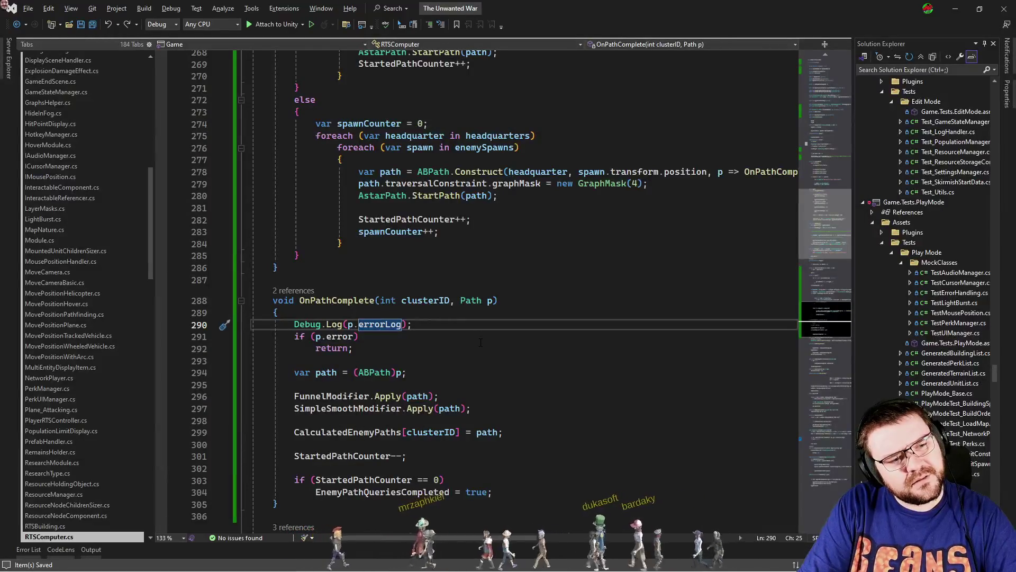
pyautogui.hotkey('alt', 'Tab')
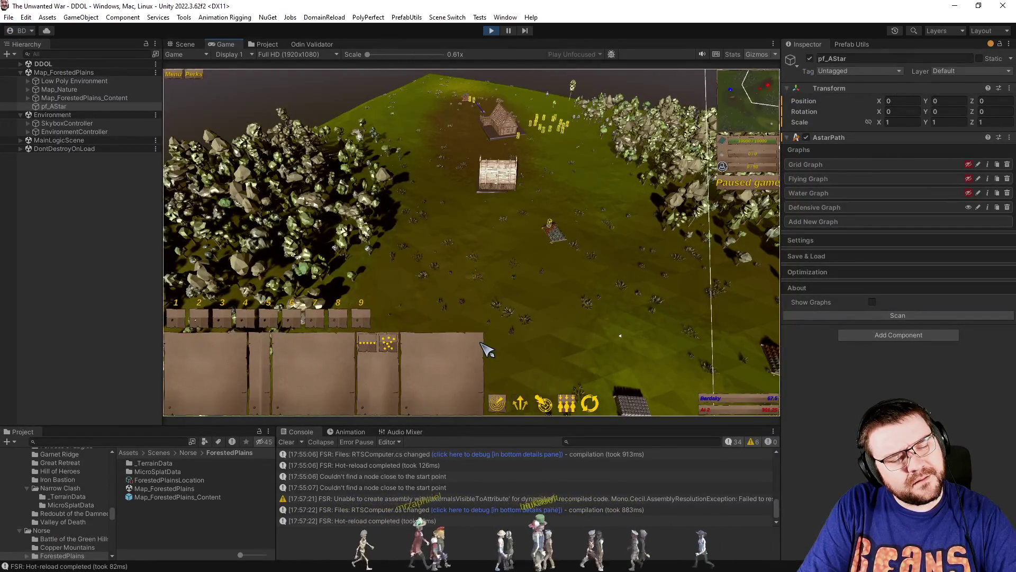
pyautogui.click(872, 303)
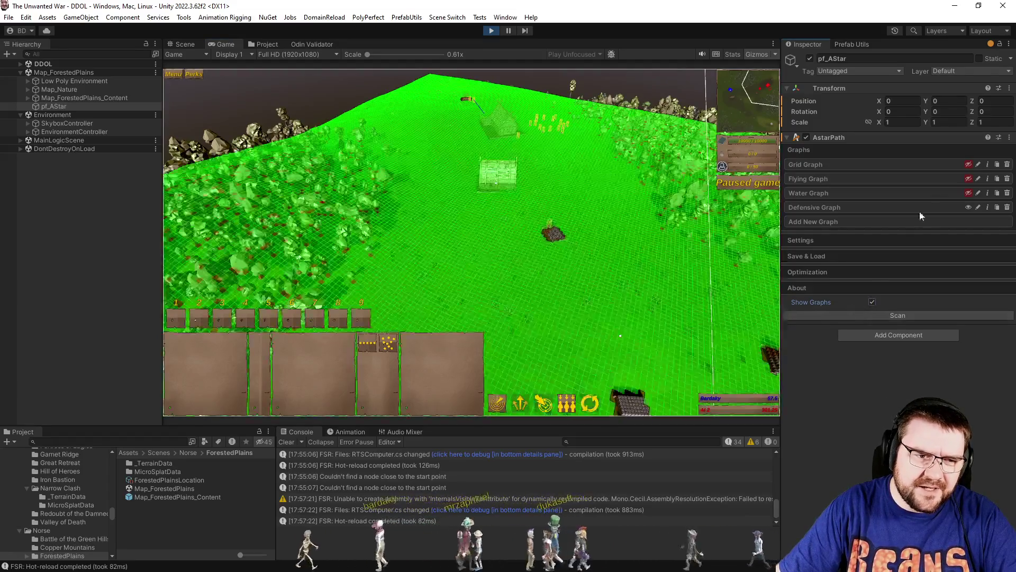
pyautogui.click(969, 164)
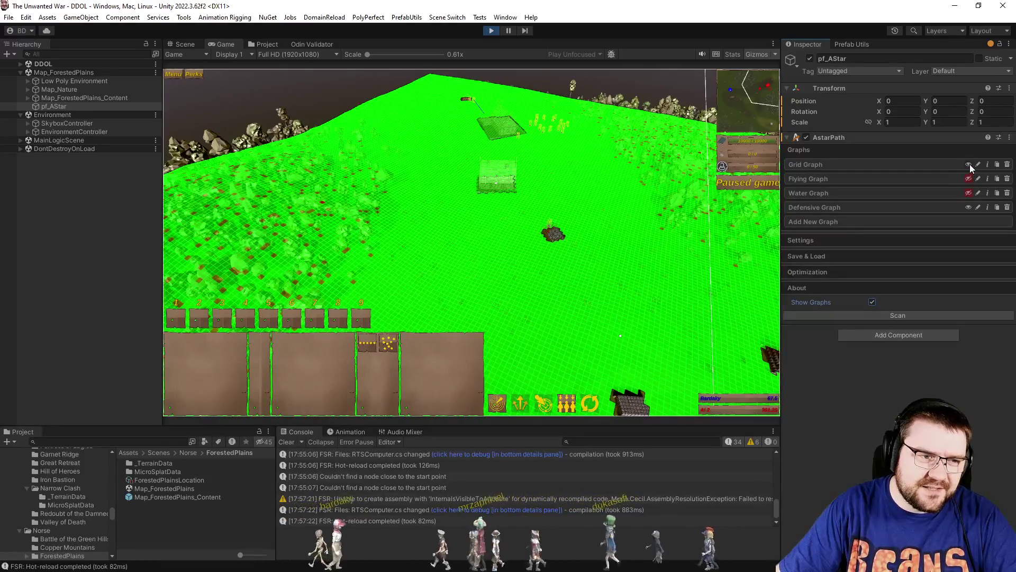
pyautogui.click(969, 164)
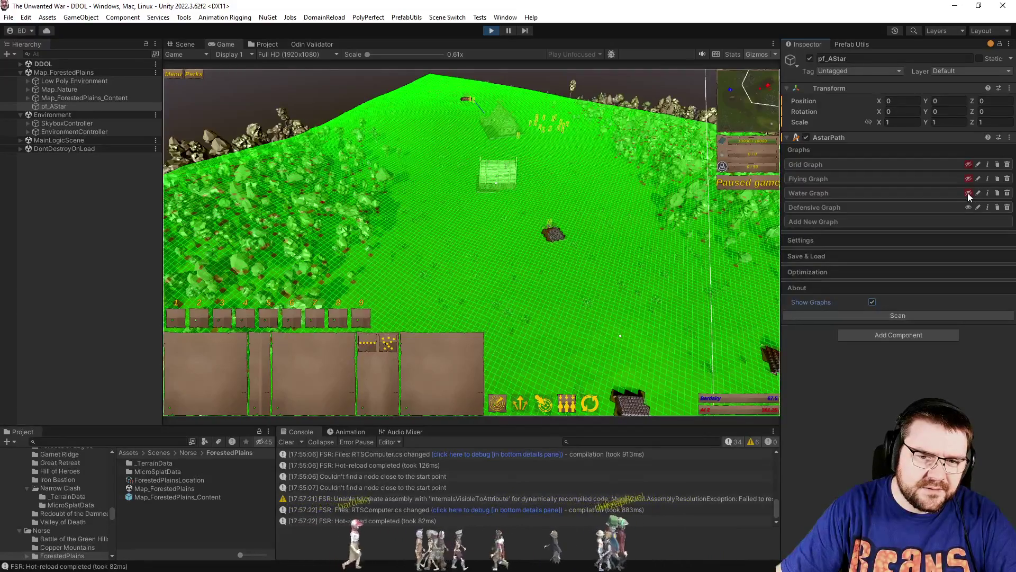
pyautogui.click(968, 208)
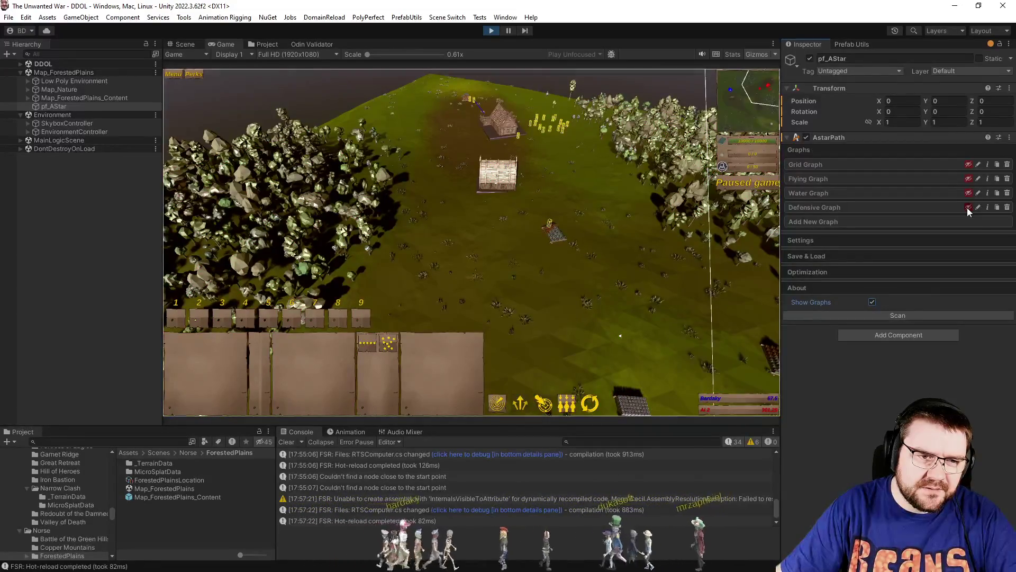
pyautogui.click(968, 207)
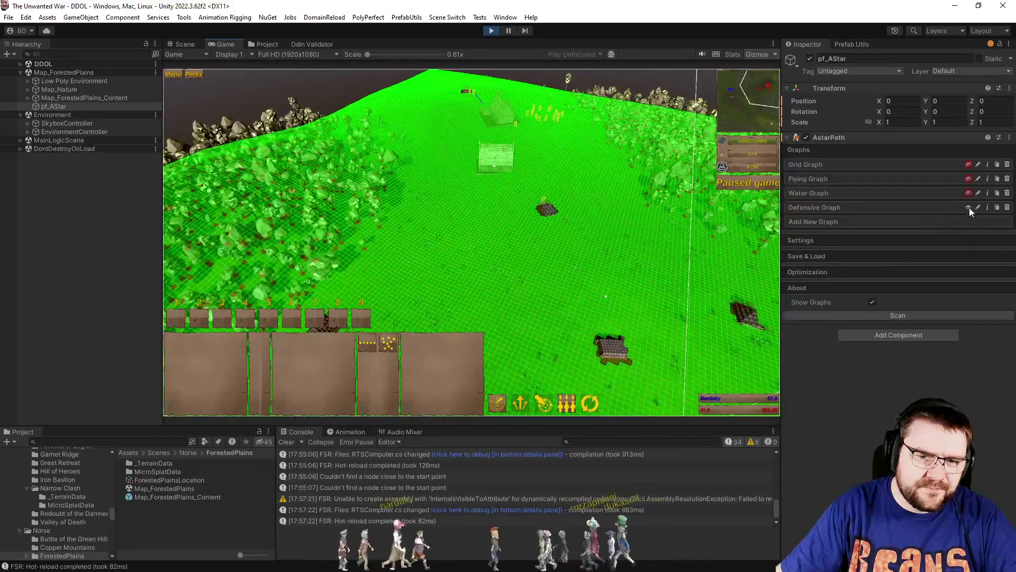
pyautogui.click(969, 207)
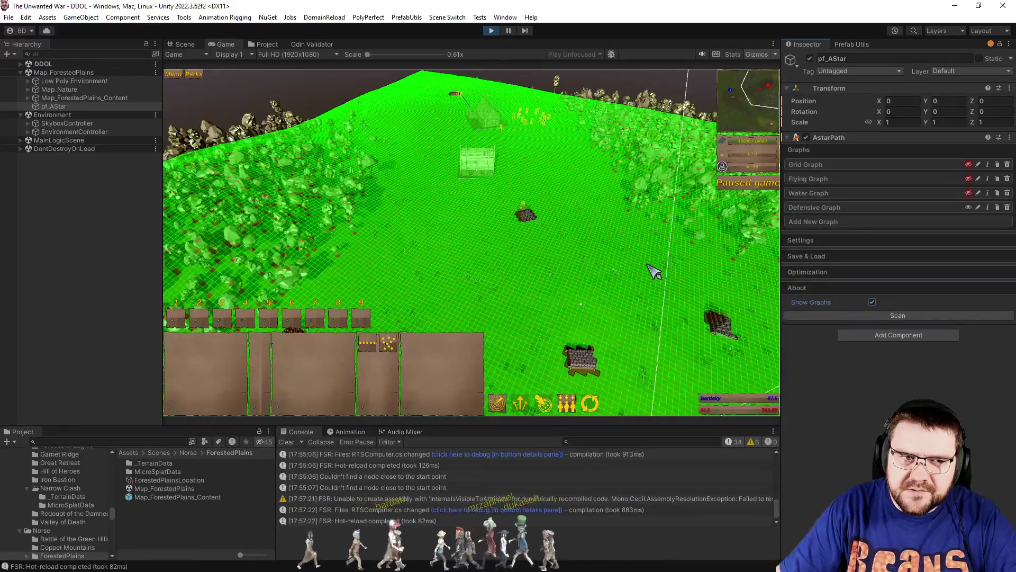
# Pan the game camera forward over the grid overlay, then return to Visual Studio.
pyautogui.click(330, 290)
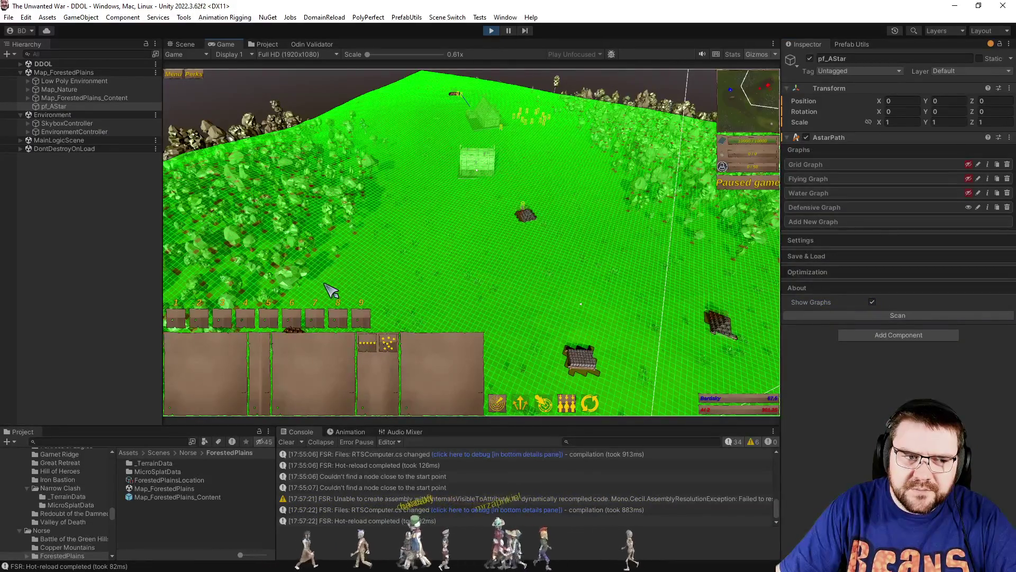
pyautogui.press('w')
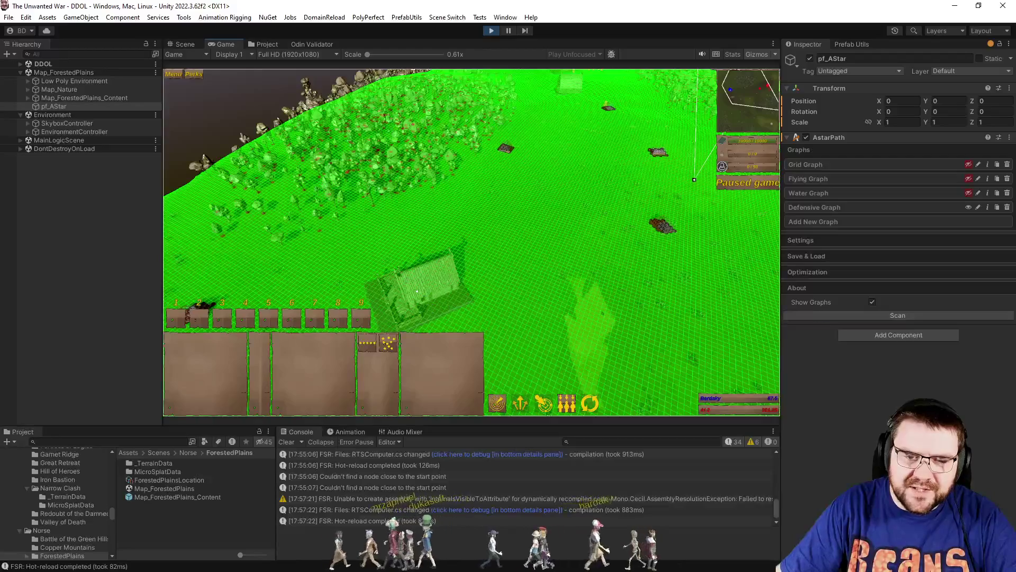
pyautogui.hotkey('alt', 'Tab')
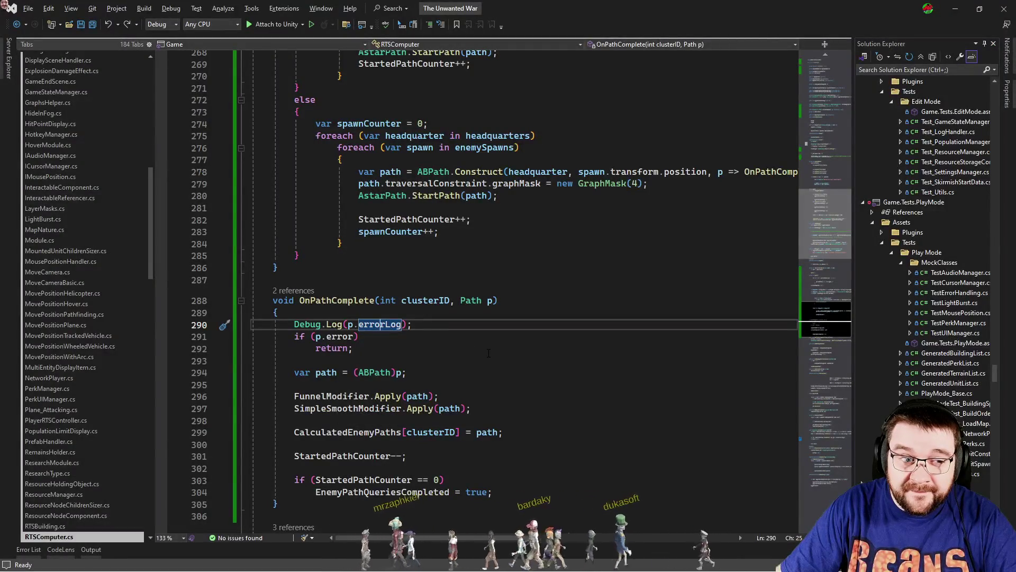
# Scroll through the spawn-branch path query code to locate both graph mask lines.
pyautogui.scroll(8, 486, 354)
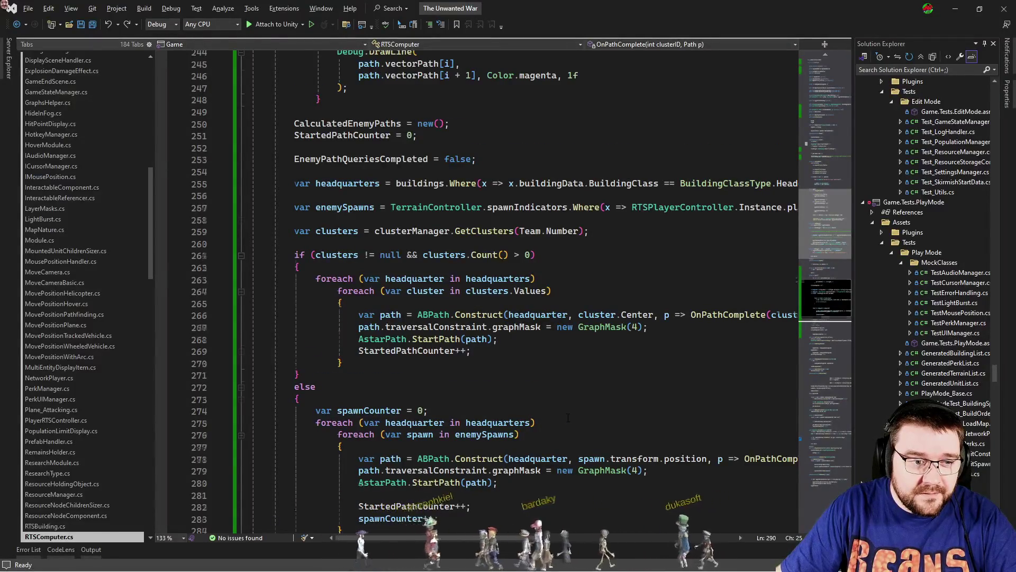
pyautogui.scroll(-4, 568, 418)
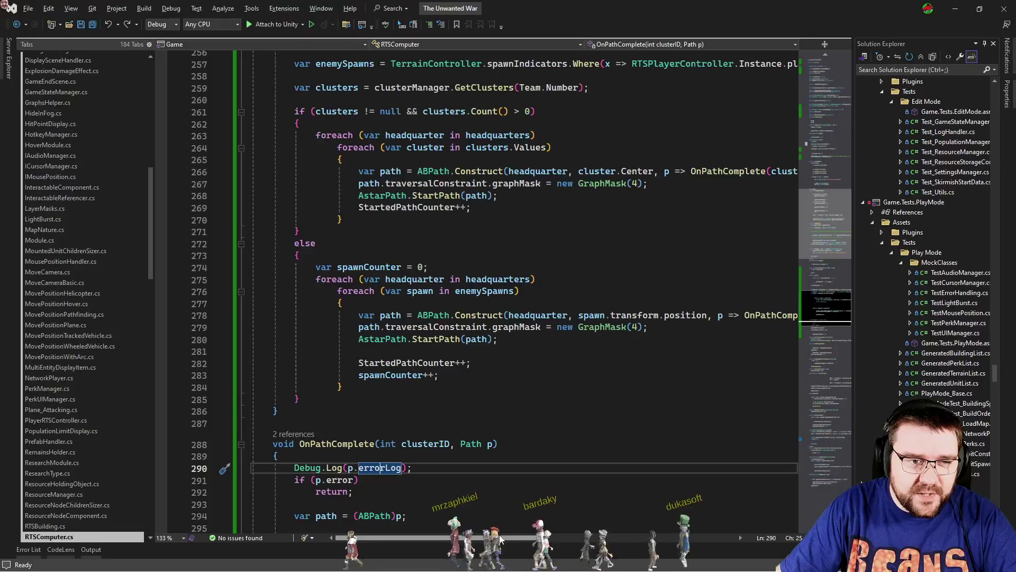
pyautogui.click(553, 330)
pyautogui.scroll(2, 551, 336)
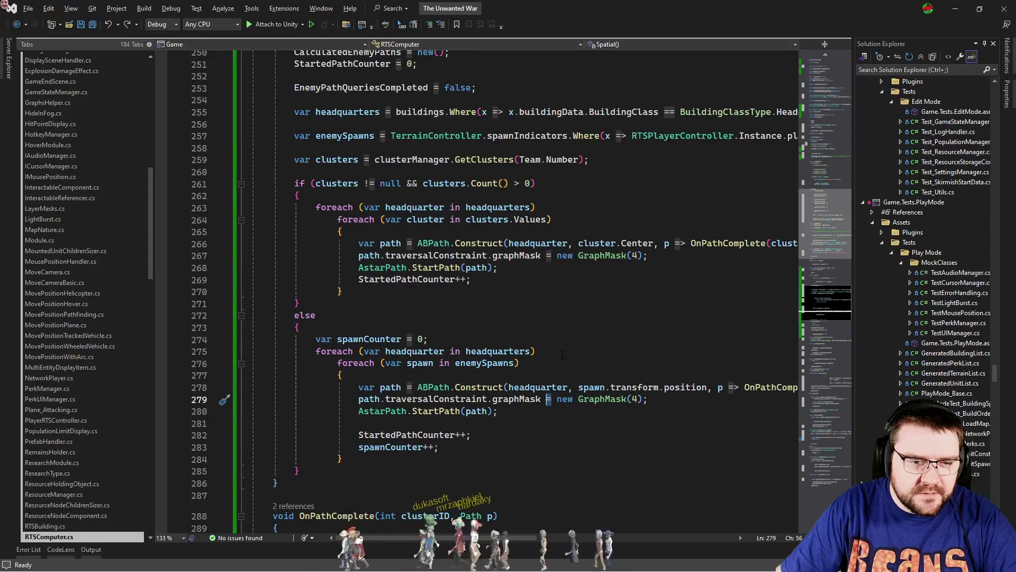
pyautogui.click(563, 353)
pyautogui.moveTo(450, 539); pyautogui.dragTo(553, 545)
pyautogui.hscroll(-5, 382, 505)
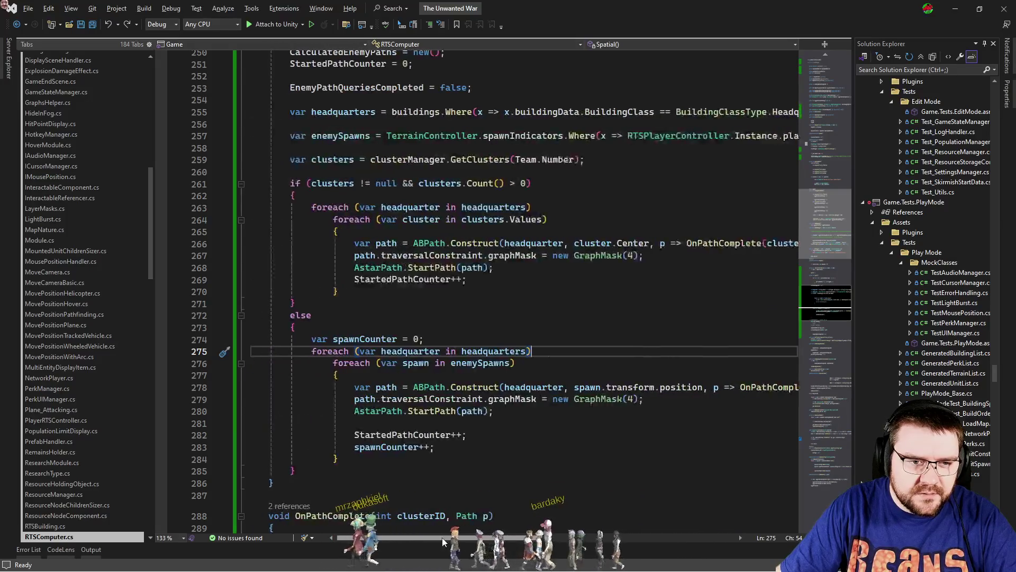
pyautogui.scroll(-3, 528, 331)
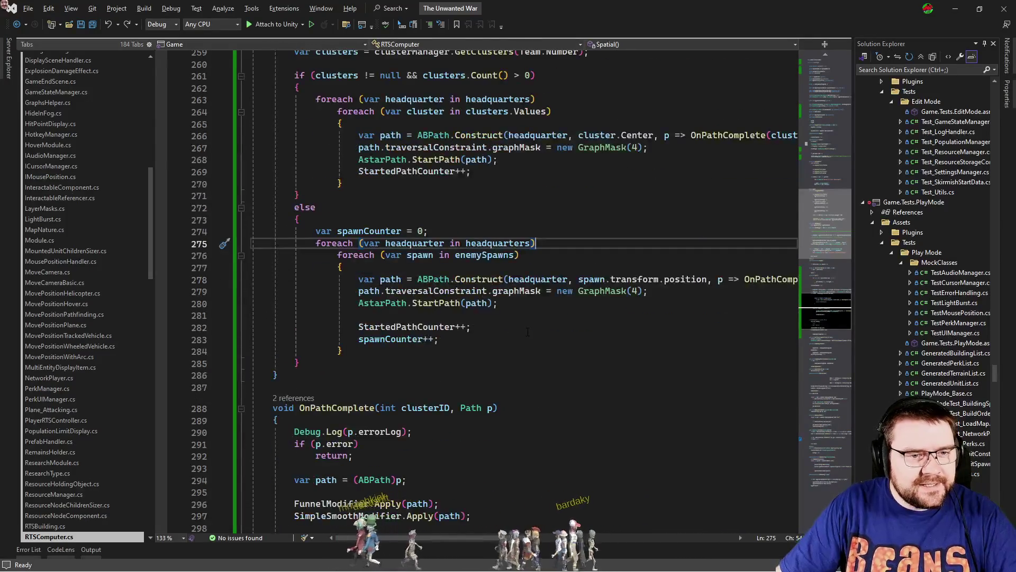
# Change GraphMask(4) to GraphMask(1) on lines 279 and 267 and save.
pyautogui.click(527, 331)
pyautogui.click(636, 291)
pyautogui.doubleClick(636, 292)
pyautogui.write('1')
pyautogui.doubleClick(635, 147)
pyautogui.write('1')
pyautogui.click(628, 207)
pyautogui.hotkey('ctrl', 's')
# In Unity, hide the graph overlays and resume the game to test the change.
pyautogui.hotkey('alt', 'Tab')
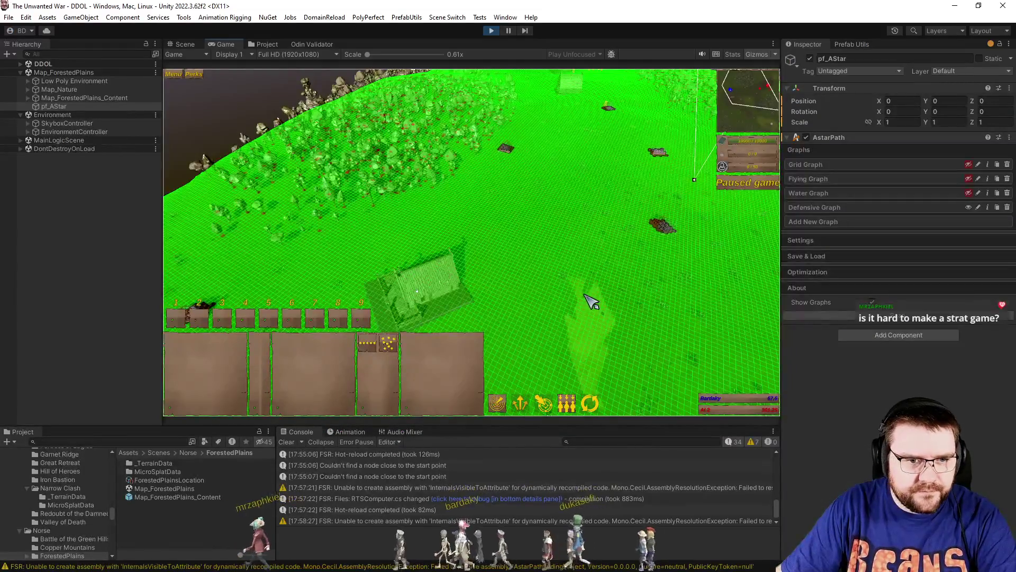
pyautogui.click(872, 302)
pyautogui.press('space')
pyautogui.press('space')
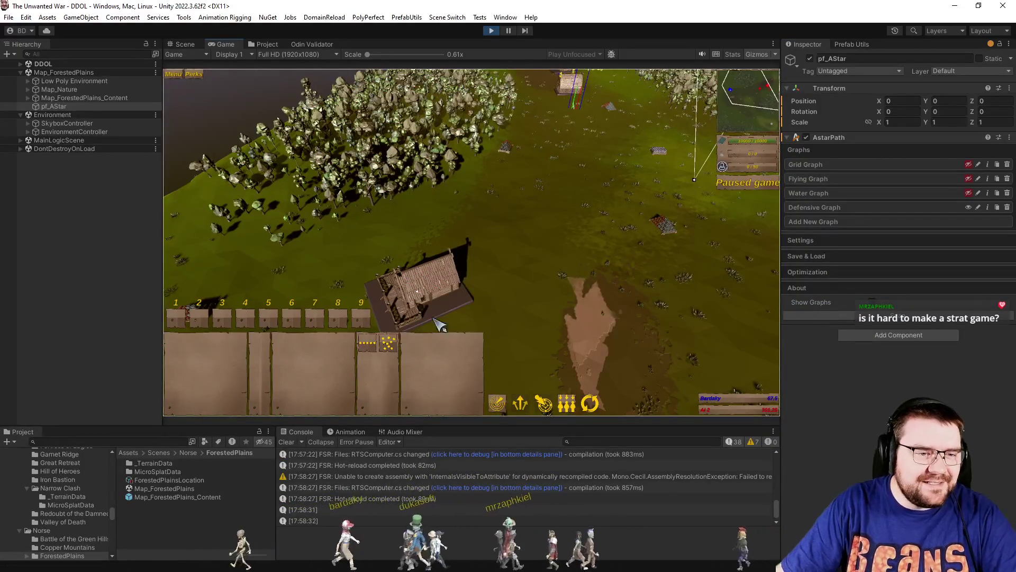
pyautogui.hotkey('alt', 'Tab')
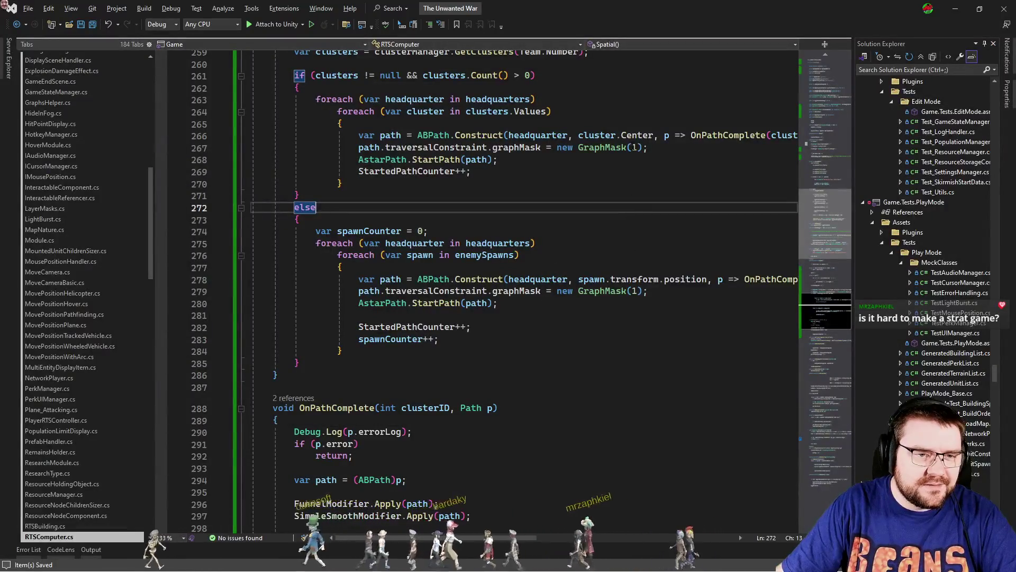
# Set the masks on lines 267 and 279 back to GraphMask(4) and save.
pyautogui.click(635, 148)
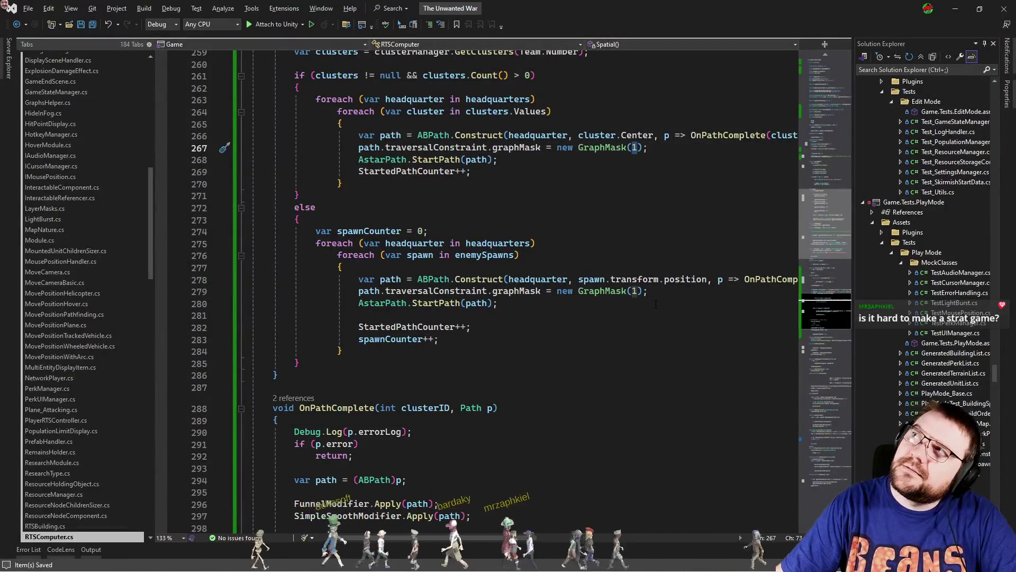
pyautogui.write('4')
pyautogui.click(634, 291)
pyautogui.press('Down')
pyautogui.press('Down')
pyautogui.doubleClick(634, 291)
pyautogui.write('4')
pyautogui.press('Down')
pyautogui.press('Down')
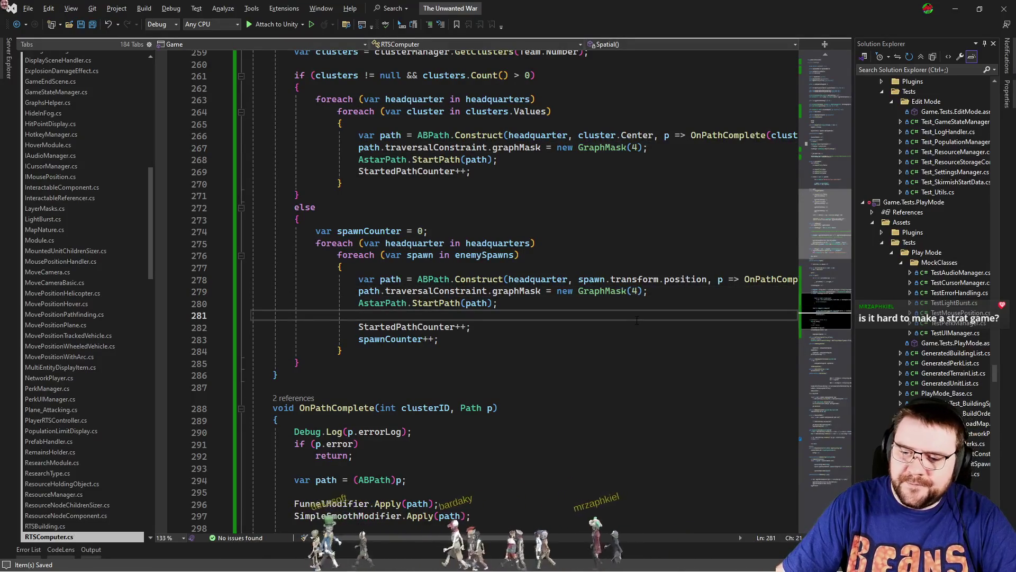
pyautogui.hotkey('alt', 'Tab')
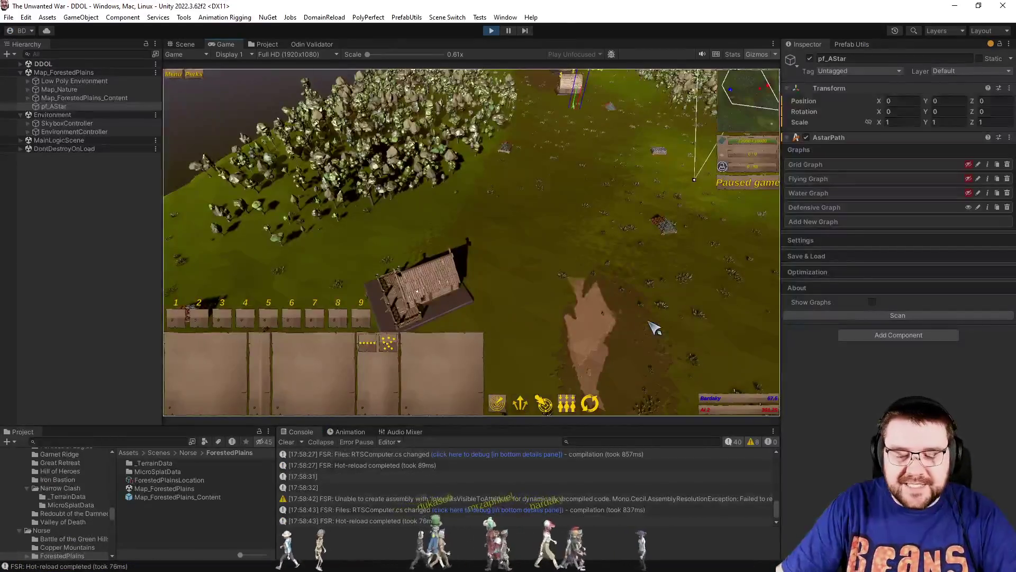
# Pan forward across the map to inspect the enemy path lines, then show Prefab Utils.
pyautogui.press('w')
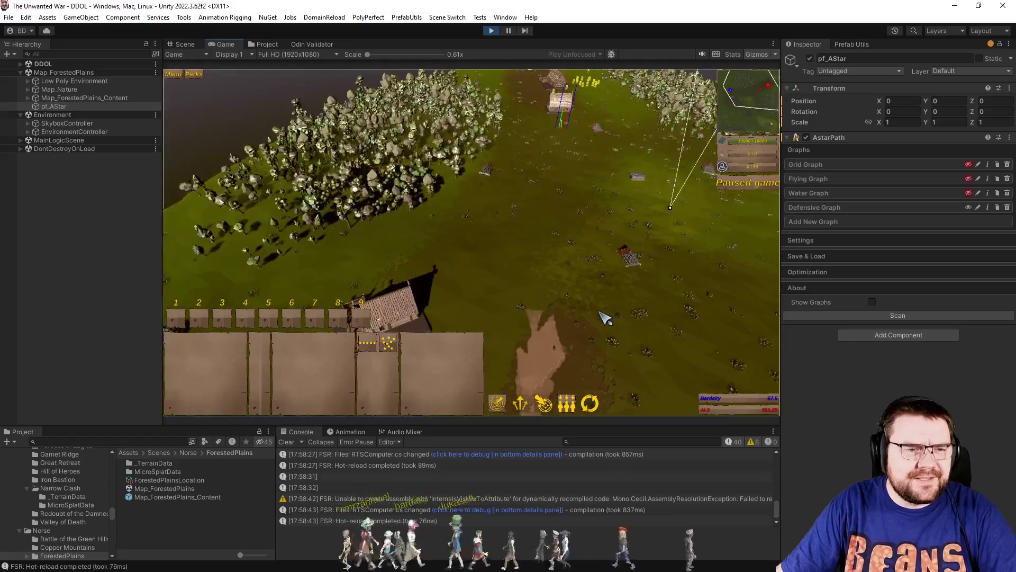
pyautogui.press('w')
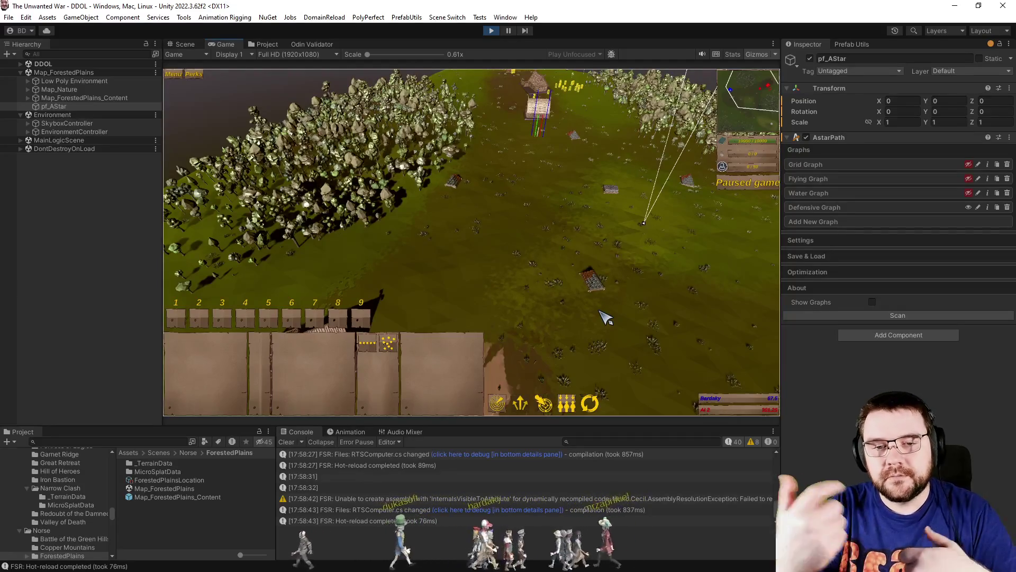
pyautogui.click(849, 45)
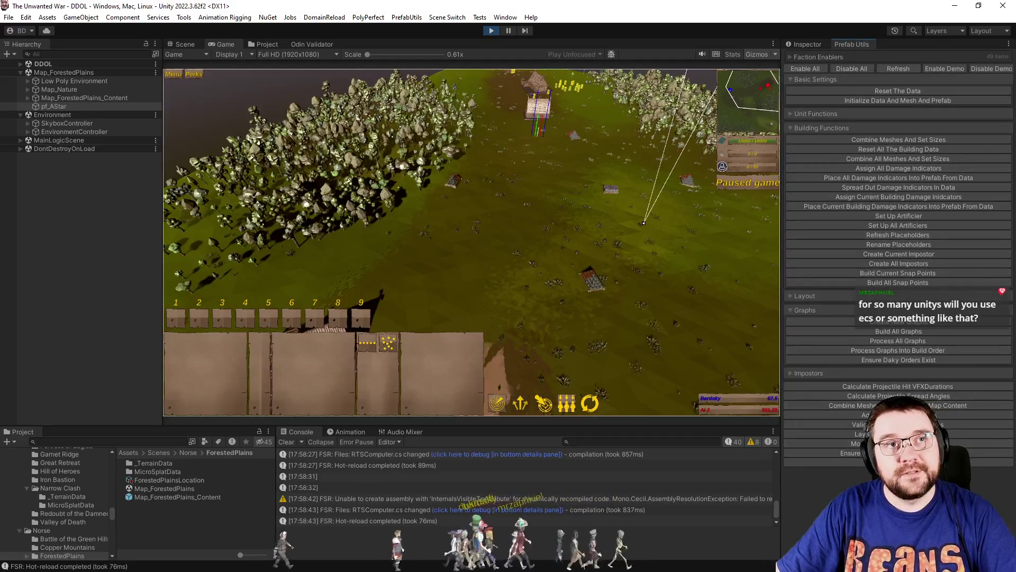
# Switch to the Inspector to view pf_AStar's AstarPath graphs: Grid, Flying, Water, Defensive.
pyautogui.click(806, 45)
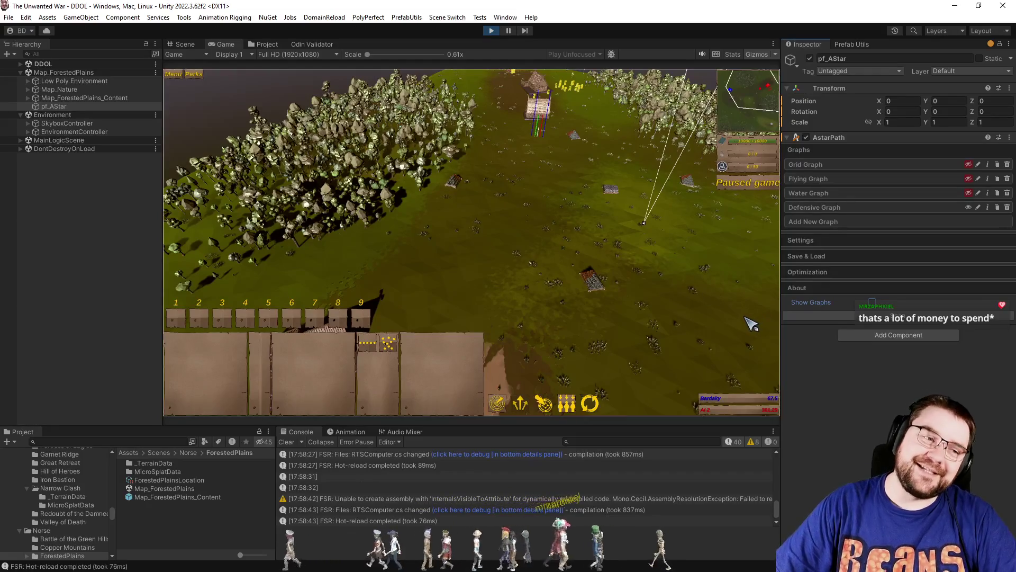
# Pan, rotate and zoom the game camera to inspect the paths around the houses.
pyautogui.press('d')
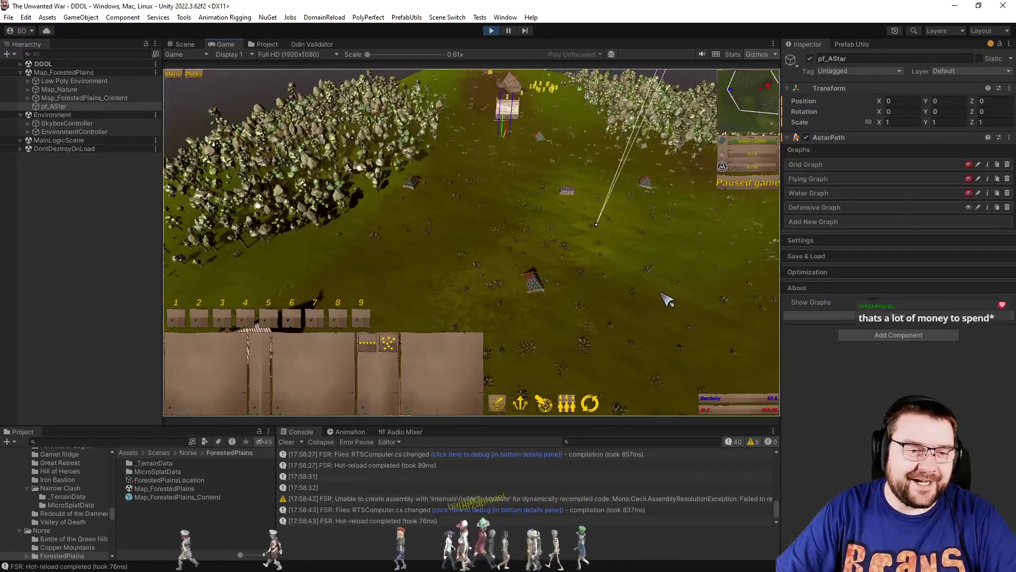
pyautogui.press('d')
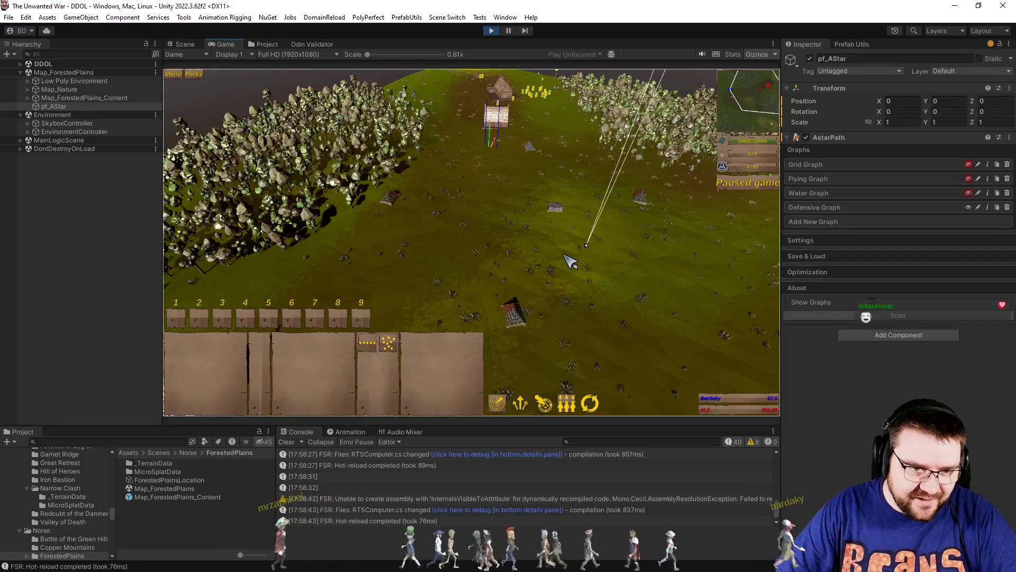
pyautogui.scroll(5, 597, 268)
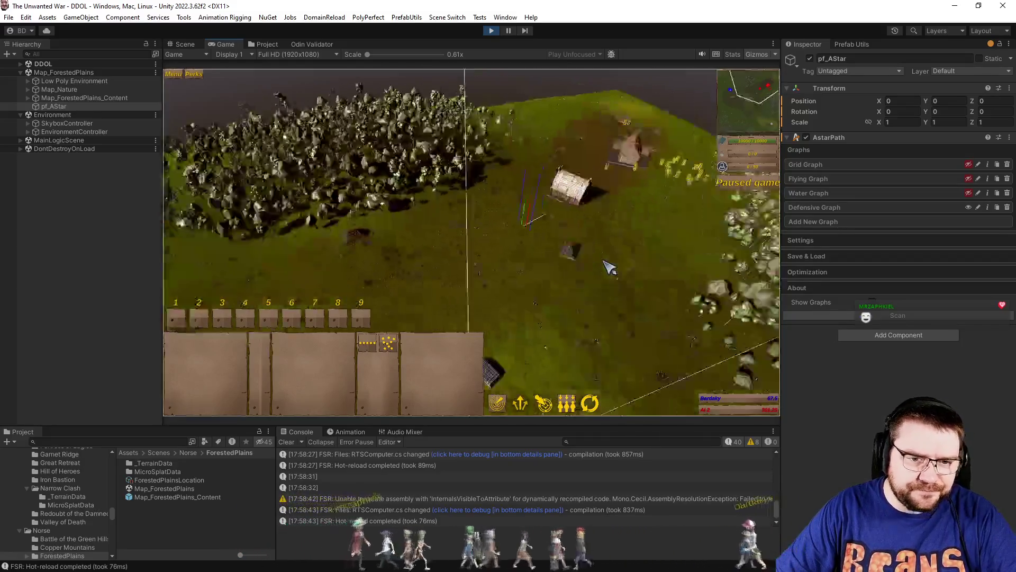
pyautogui.press('q')
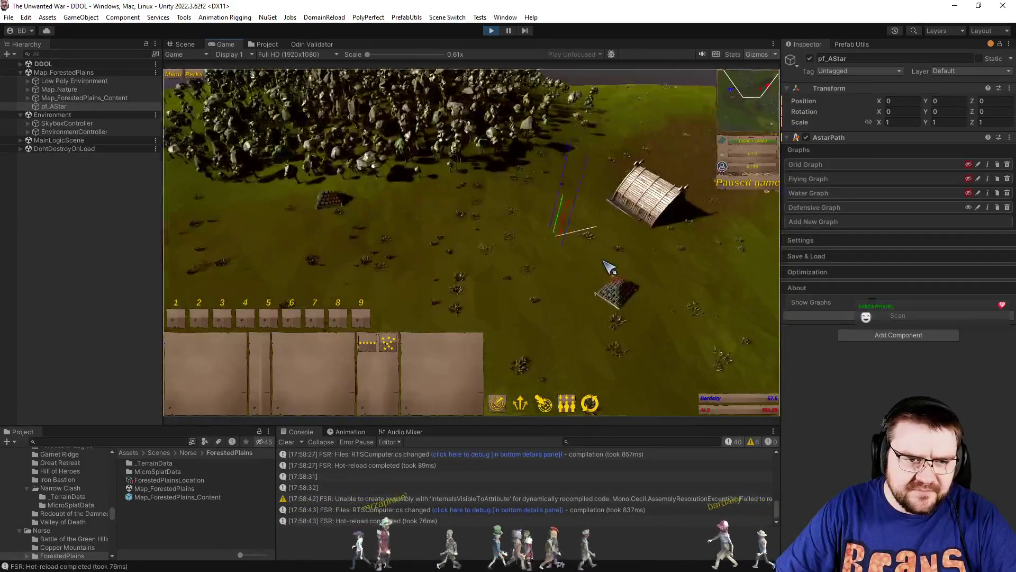
pyautogui.press('q')
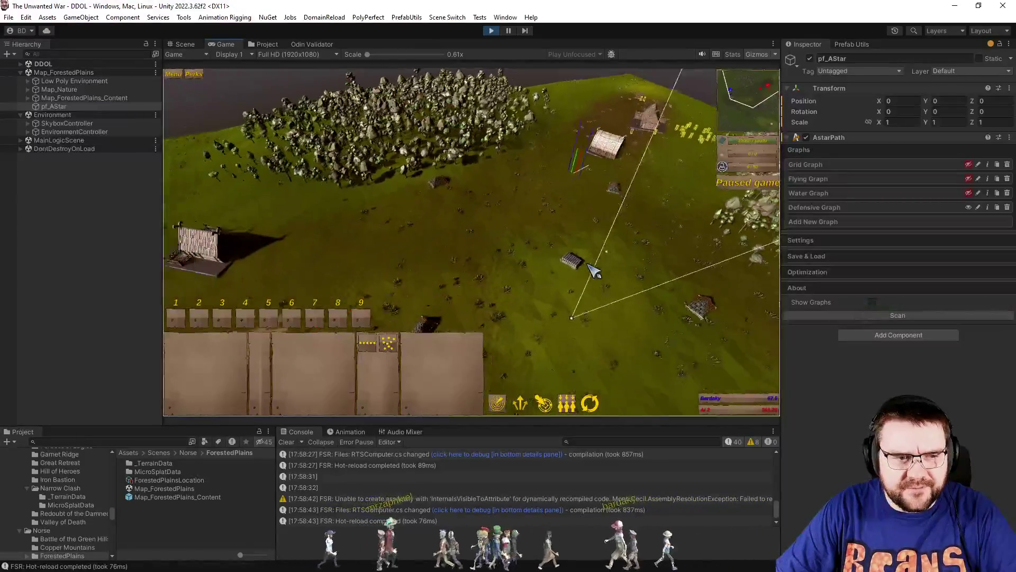
pyautogui.scroll(-3, 592, 270)
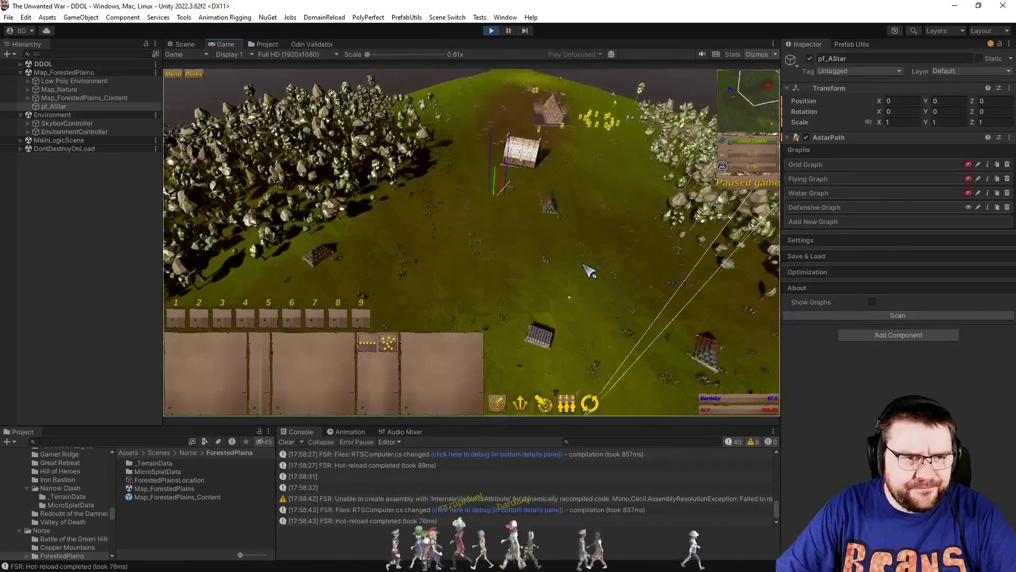
pyautogui.scroll(5, 589, 270)
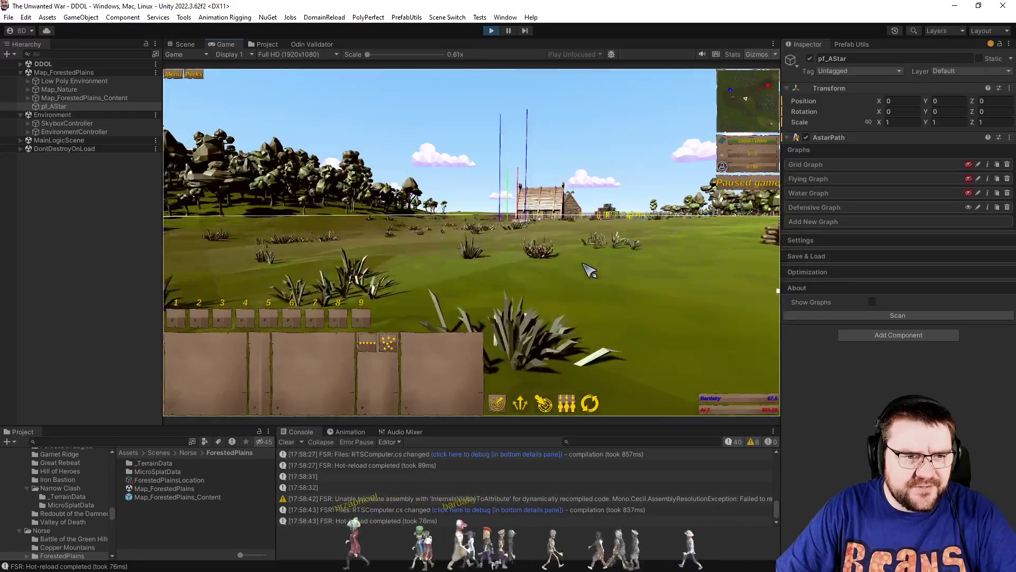
pyautogui.scroll(-5, 589, 270)
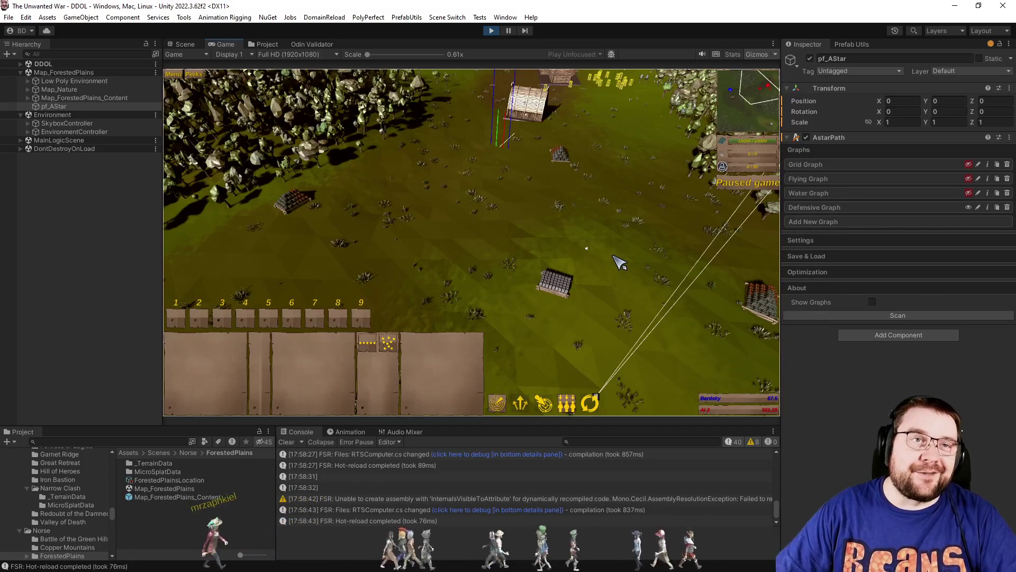
pyautogui.scroll(2, 612, 251)
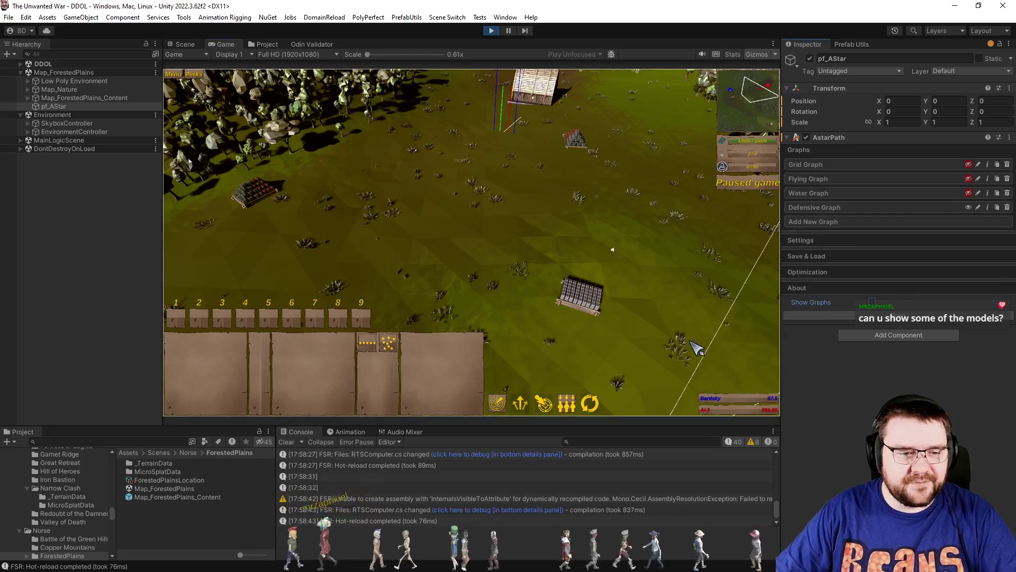
# Clear the console, run the game briefly then pause, and show the Project browser.
pyautogui.click(289, 441)
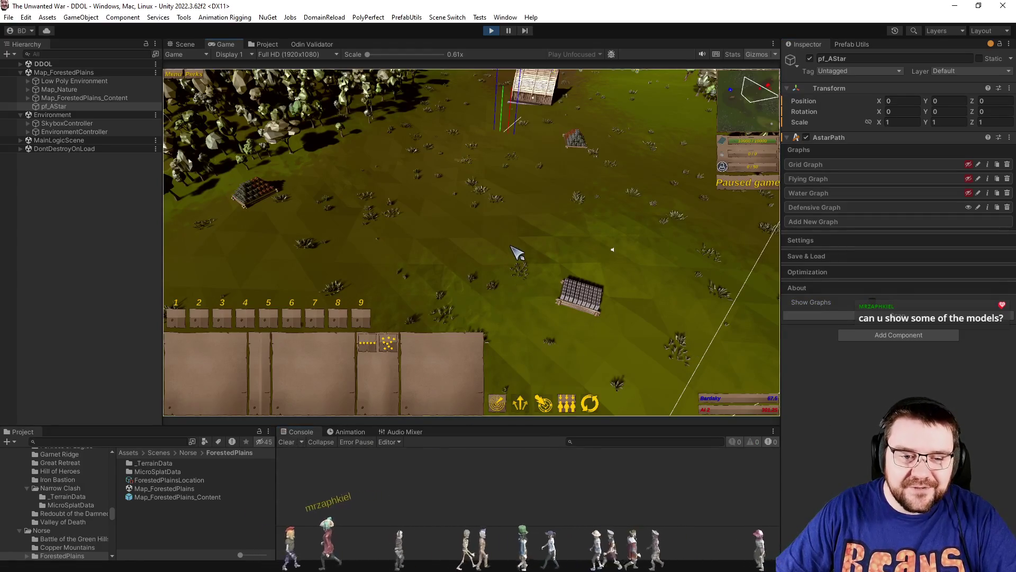
pyautogui.press('p')
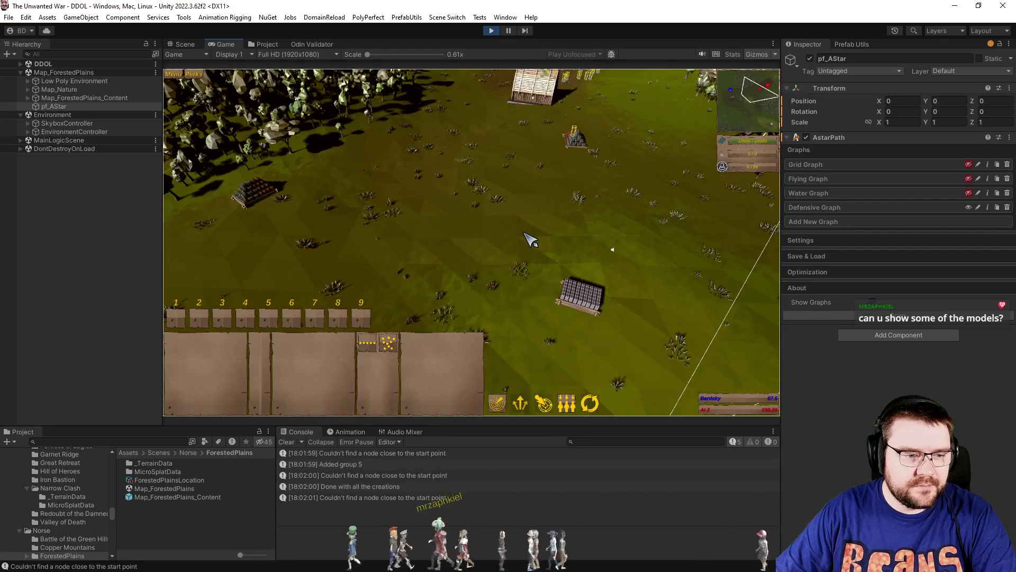
pyautogui.press('p')
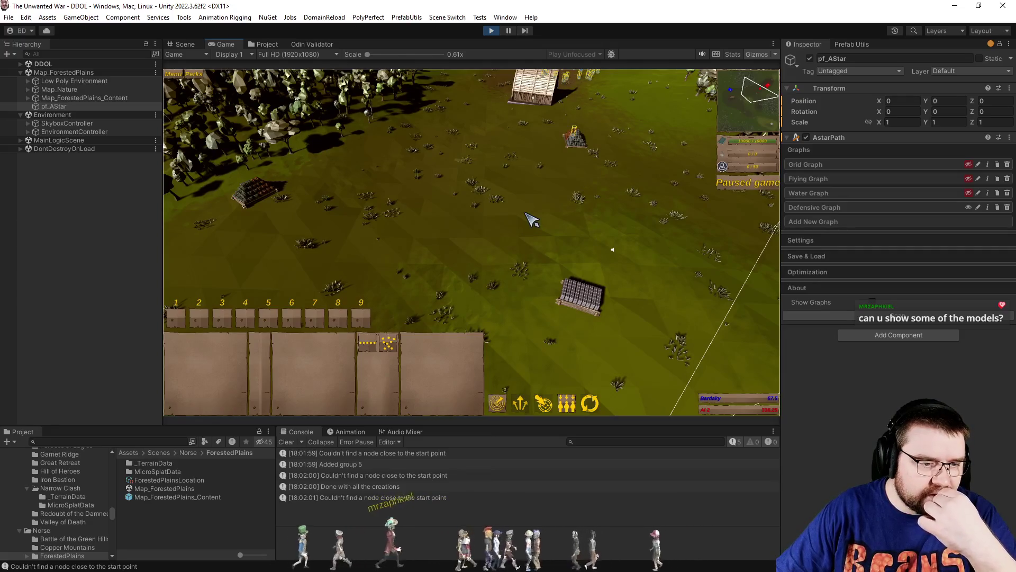
pyautogui.click(268, 43)
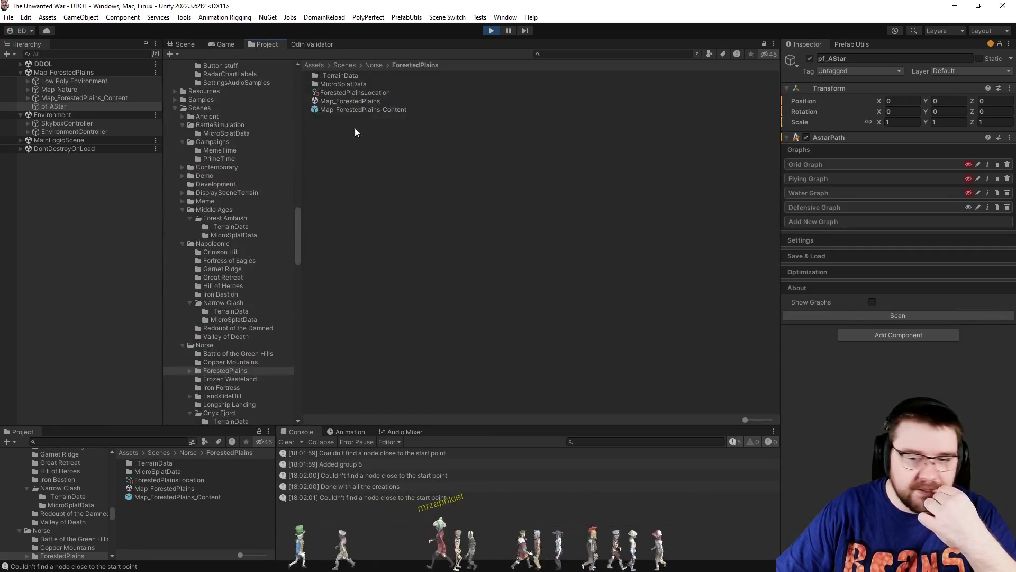
# Open the selectable_pf_Ironclad prefab from the Ironclad unit folder, ignoring the warning.
pyautogui.scroll(10, 256, 243)
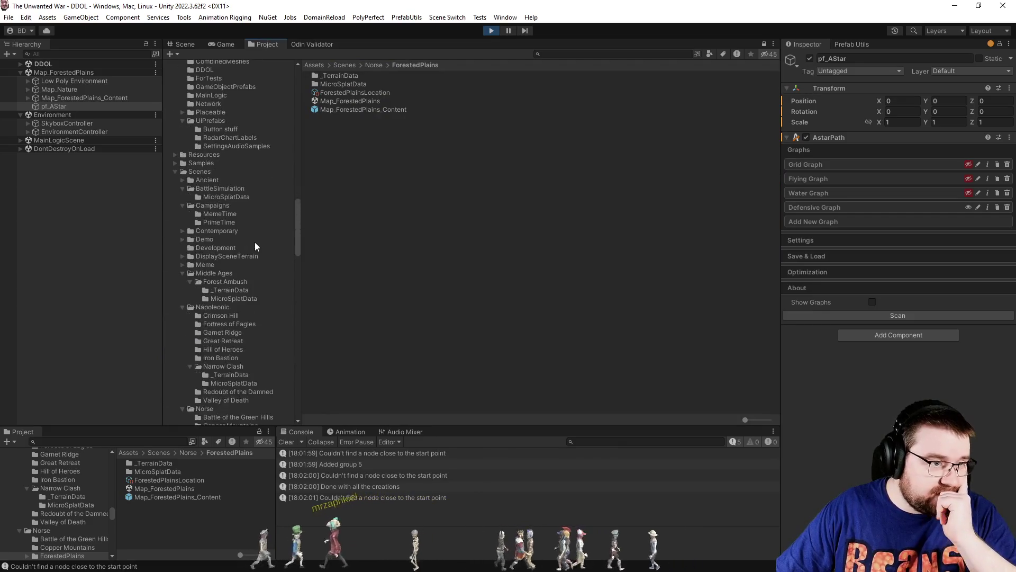
pyautogui.scroll(8, 255, 245)
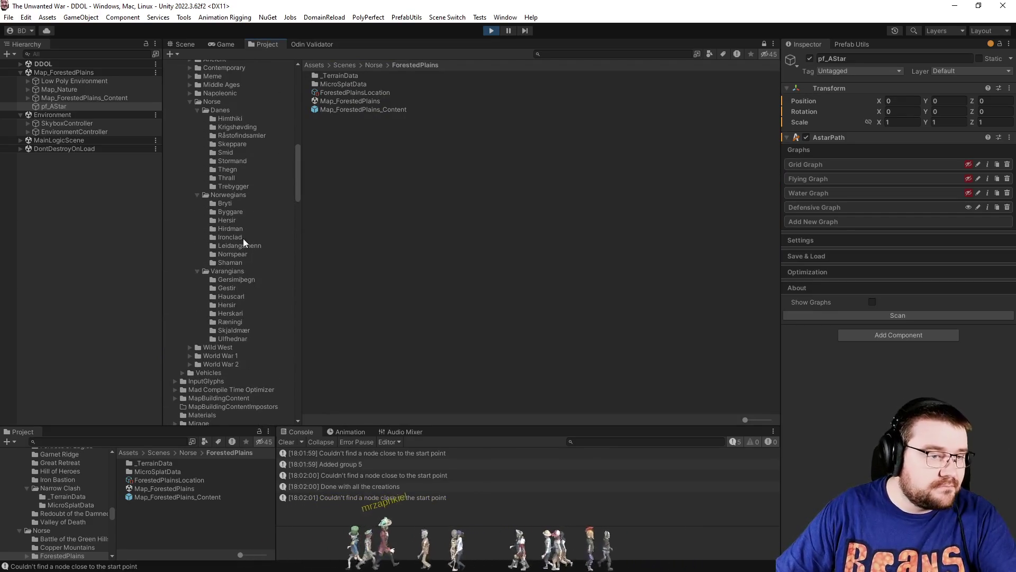
pyautogui.click(243, 239)
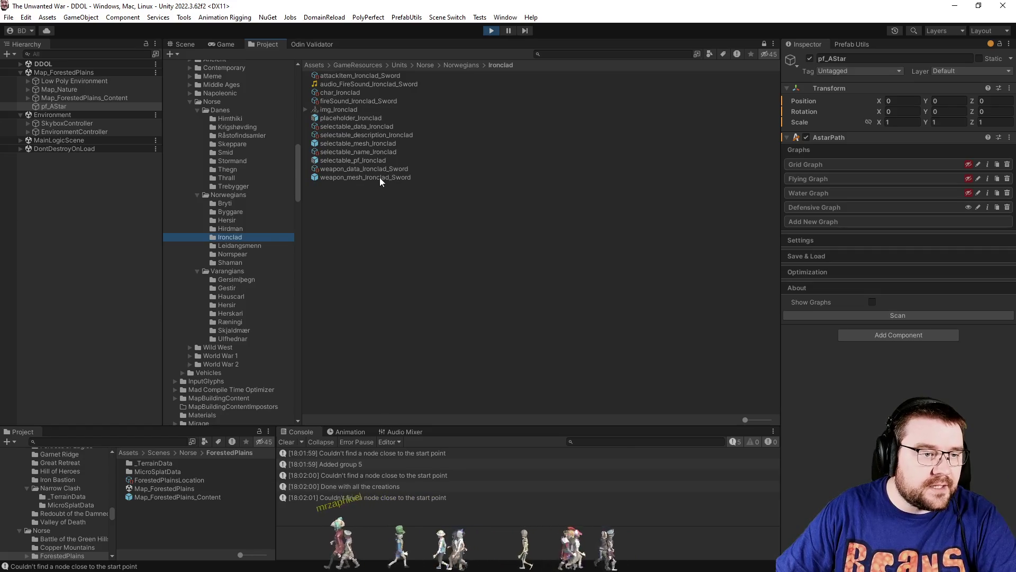
pyautogui.doubleClick(372, 161)
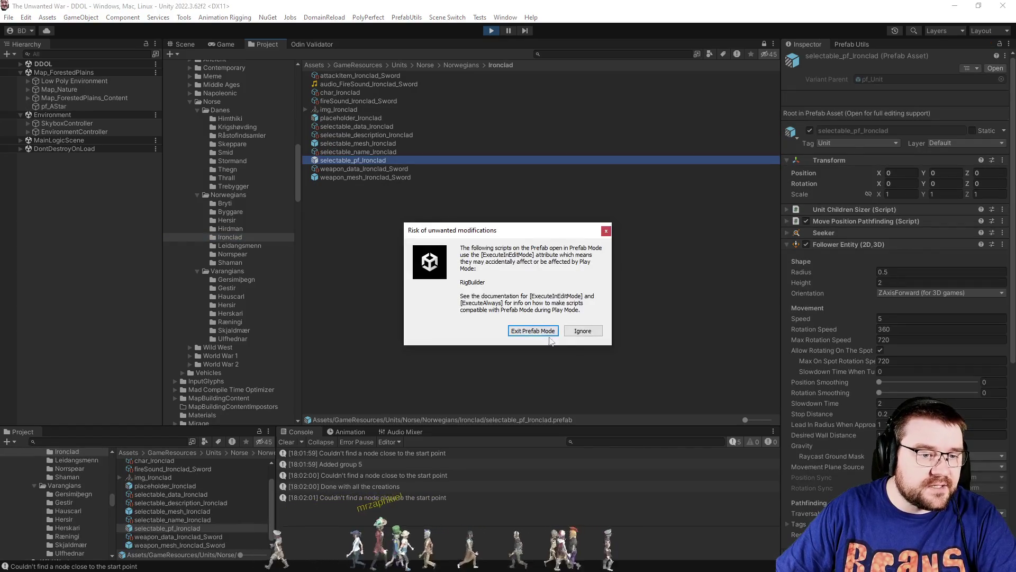
pyautogui.click(581, 332)
pyautogui.scroll(-5, 476, 263)
pyautogui.scroll(5, 608, 253)
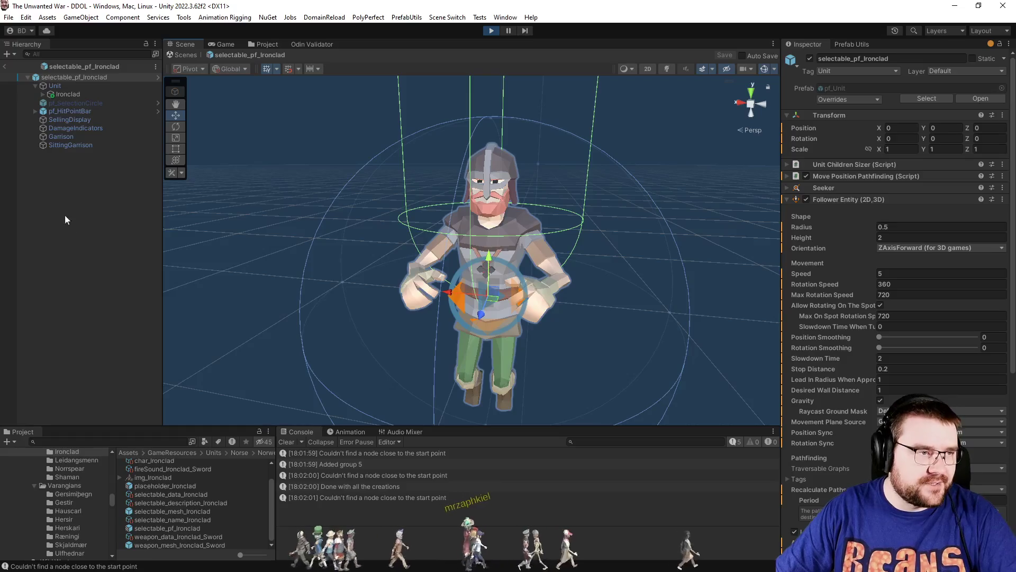
# Exit Prefab Mode, expand the Napoleonic folder and open the selectable_pf_Vieille Garde prefab.
pyautogui.click(7, 66)
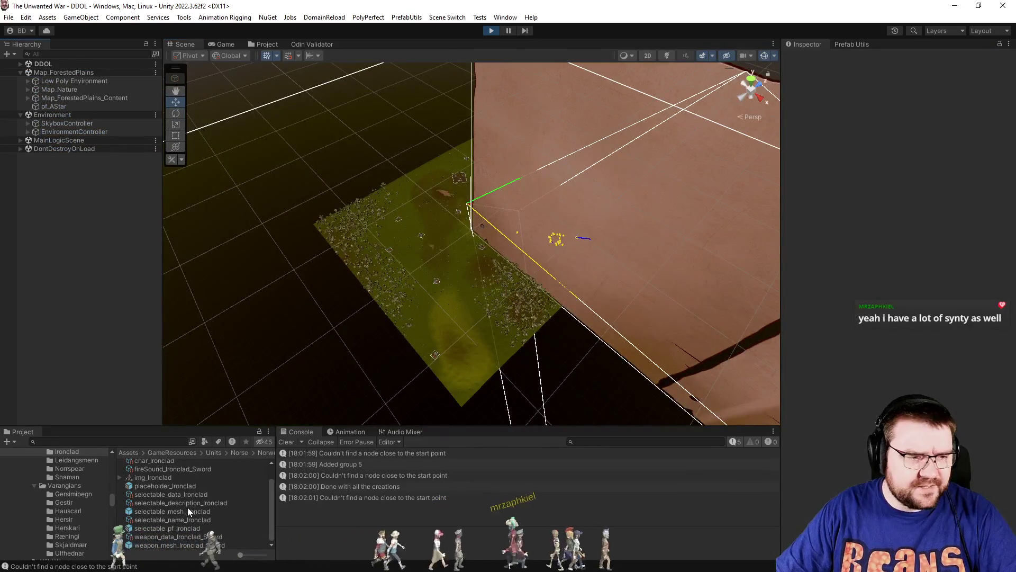
pyautogui.scroll(3, 101, 515)
pyautogui.scroll(5, 100, 511)
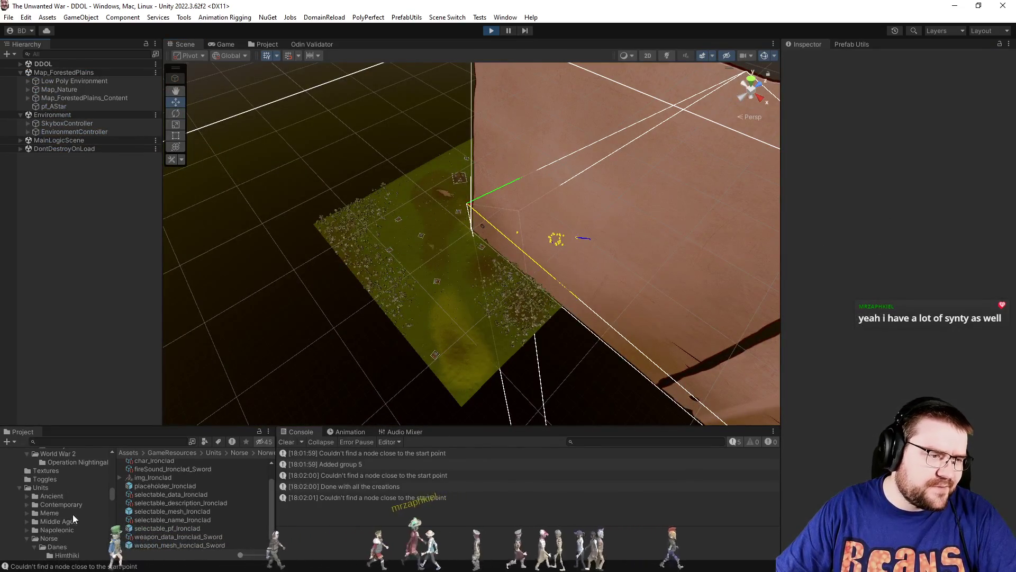
pyautogui.click(264, 45)
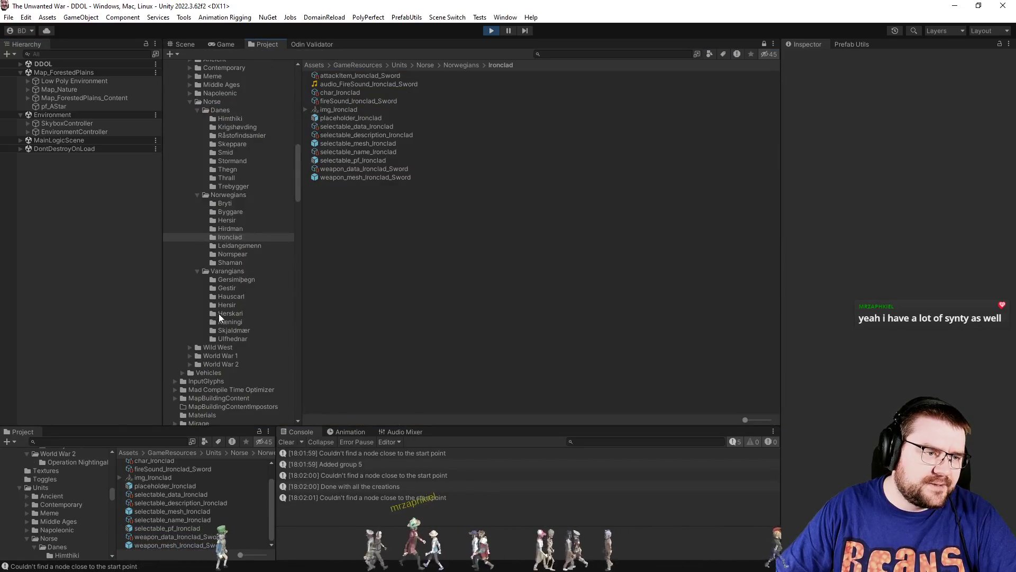
pyautogui.scroll(2, 213, 186)
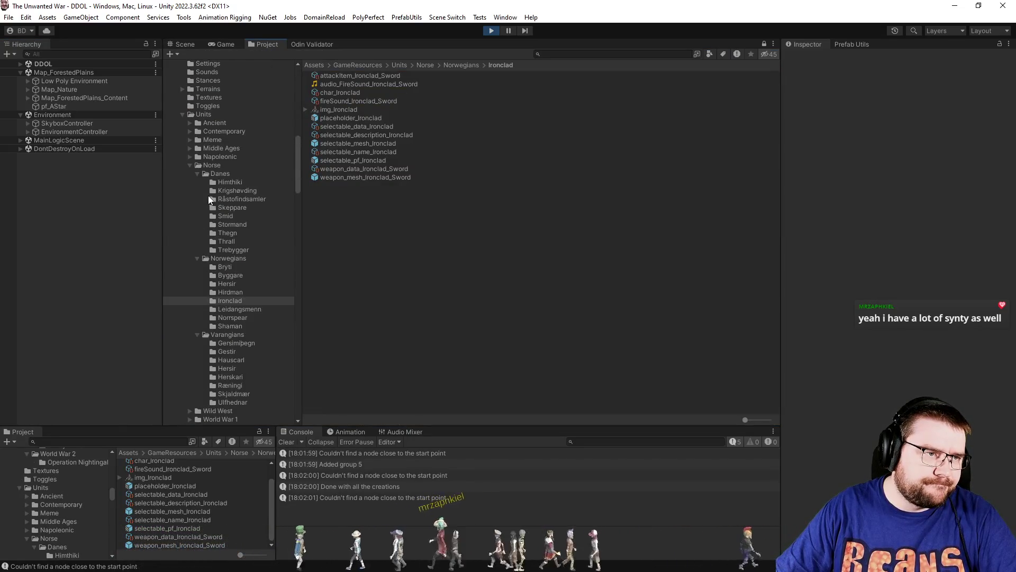
pyautogui.click(190, 156)
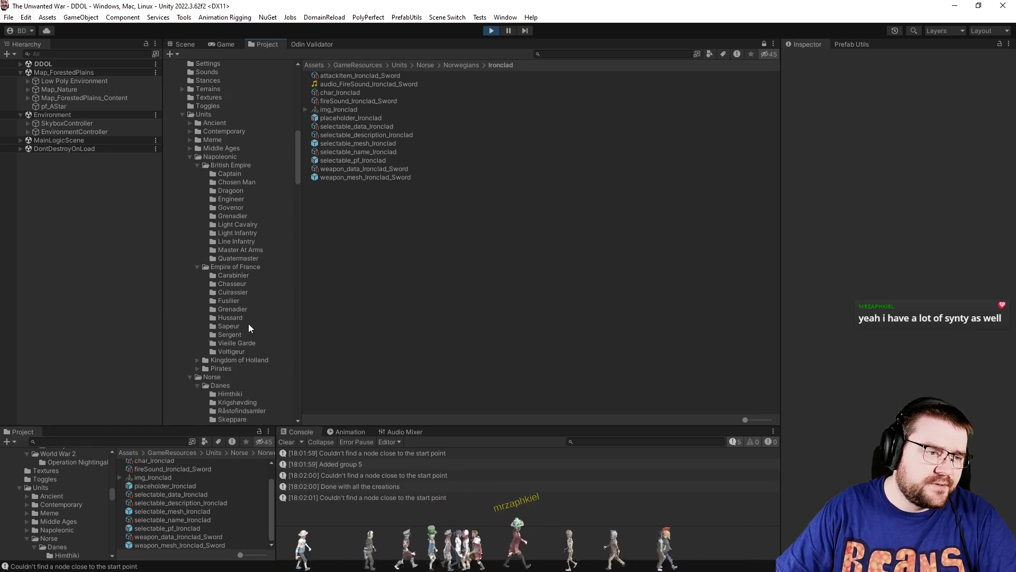
pyautogui.doubleClick(254, 343)
# Inspect the Vieille Garde soldier's hat and body mesh by selecting them in the prefab view.
pyautogui.click(591, 249)
pyautogui.moveTo(592, 249)
pyautogui.mouseDown()
pyautogui.moveTo(579, 257)
pyautogui.moveTo(555, 242)
pyautogui.mouseUp()
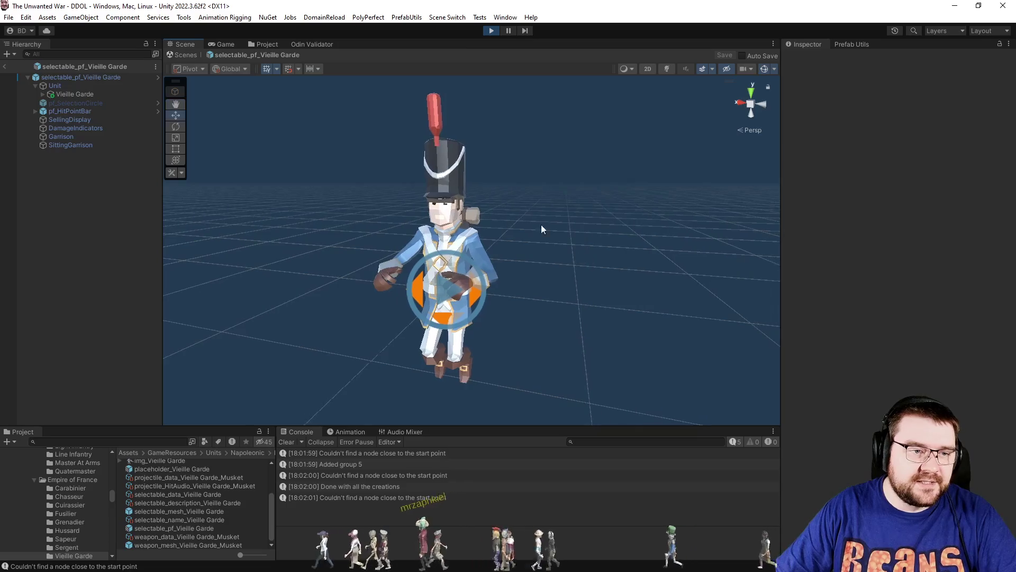
pyautogui.moveTo(392, 88)
pyautogui.mouseDown()
pyautogui.moveTo(500, 216)
pyautogui.moveTo(497, 195)
pyautogui.moveTo(498, 203)
pyautogui.mouseUp()
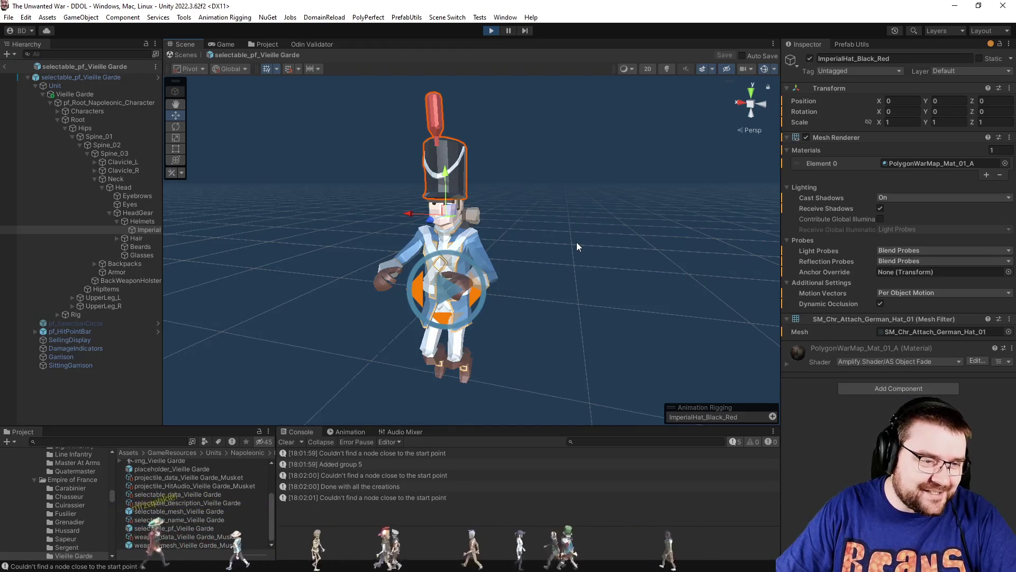
pyautogui.click(576, 244)
pyautogui.click(452, 151)
pyautogui.click(511, 258)
pyautogui.click(458, 244)
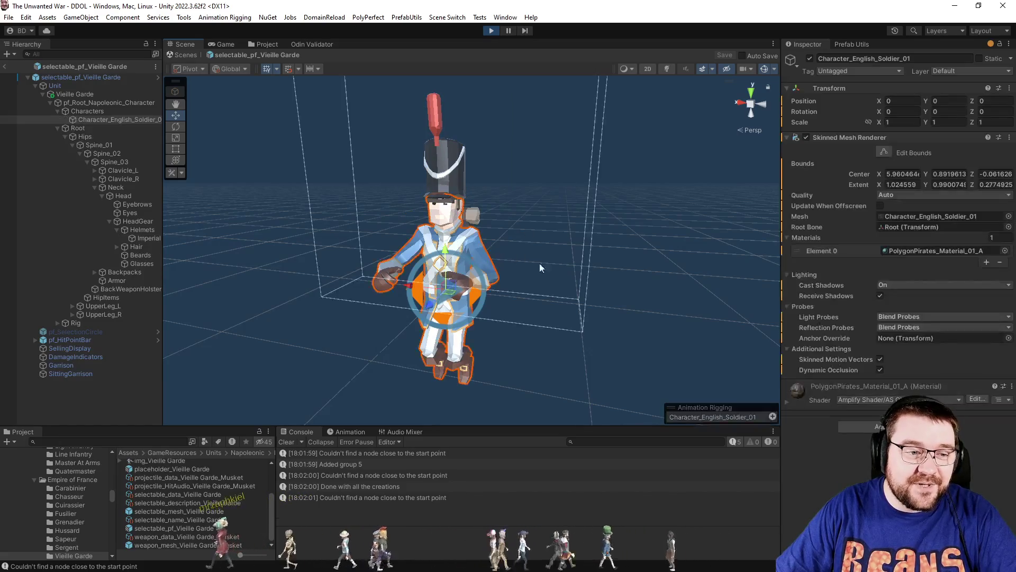
pyautogui.click(608, 239)
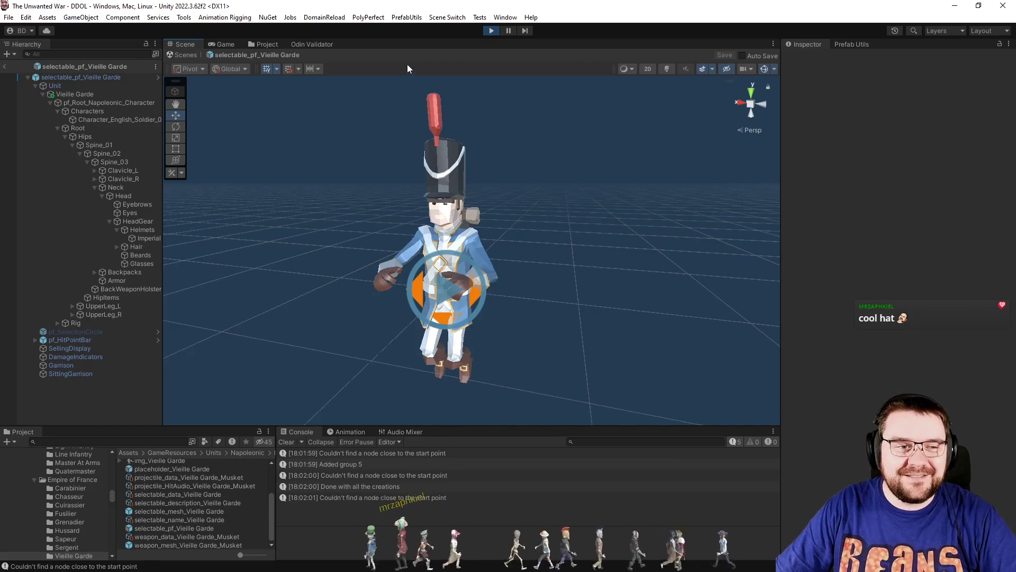
# Select and orbit around the red plume on the hat, then exit back to the map scene.
pyautogui.moveTo(414, 88)
pyautogui.mouseDown()
pyautogui.moveTo(458, 154)
pyautogui.moveTo(464, 148)
pyautogui.mouseUp()
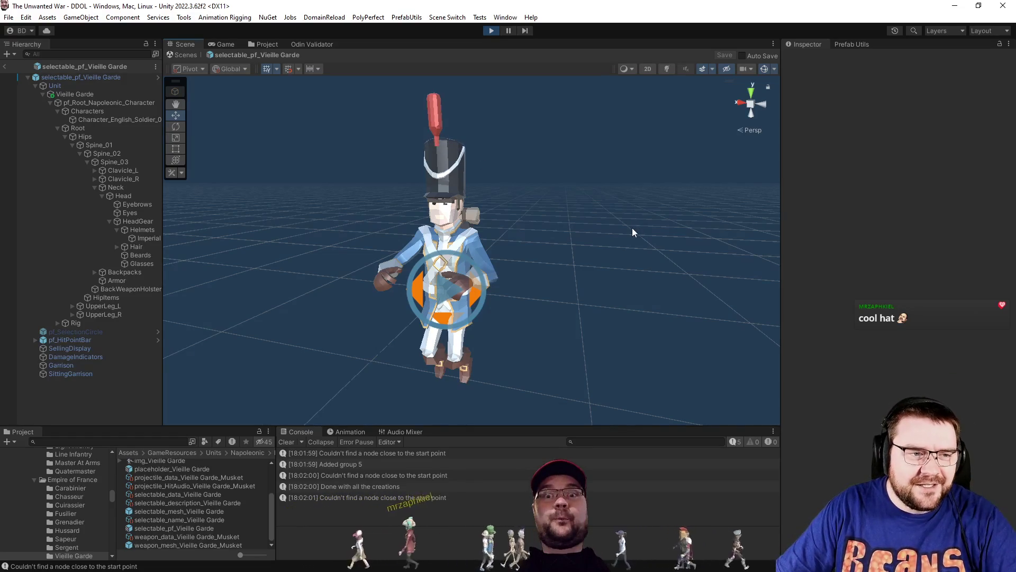
pyautogui.scroll(10, 609, 168)
pyautogui.moveTo(578, 164)
pyautogui.mouseDown()
pyautogui.moveTo(567, 154)
pyautogui.moveTo(723, 190)
pyautogui.moveTo(620, 232)
pyautogui.mouseUp()
pyautogui.scroll(-10, 723, 191)
pyautogui.scroll(2, 619, 231)
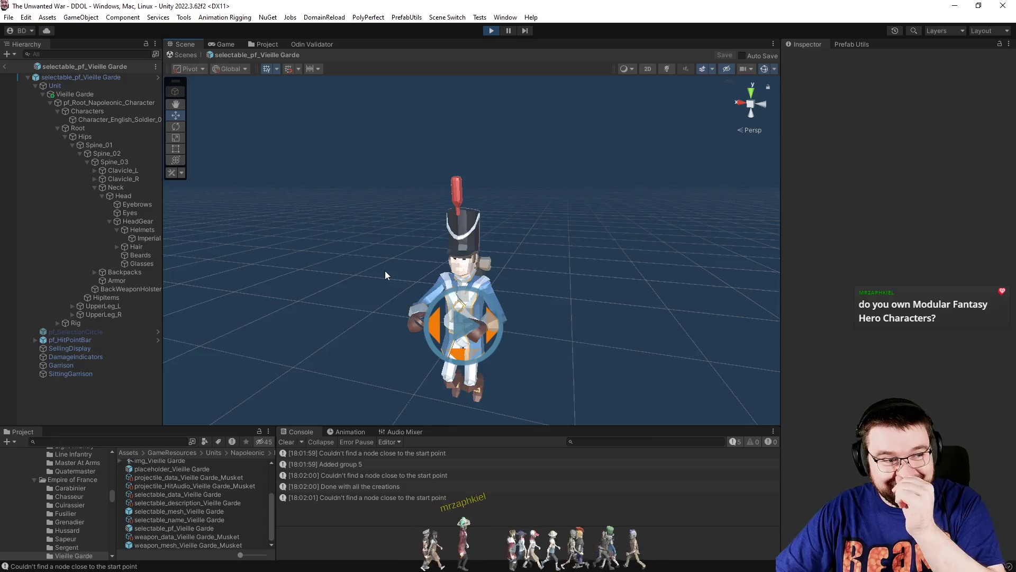
pyautogui.click(5, 66)
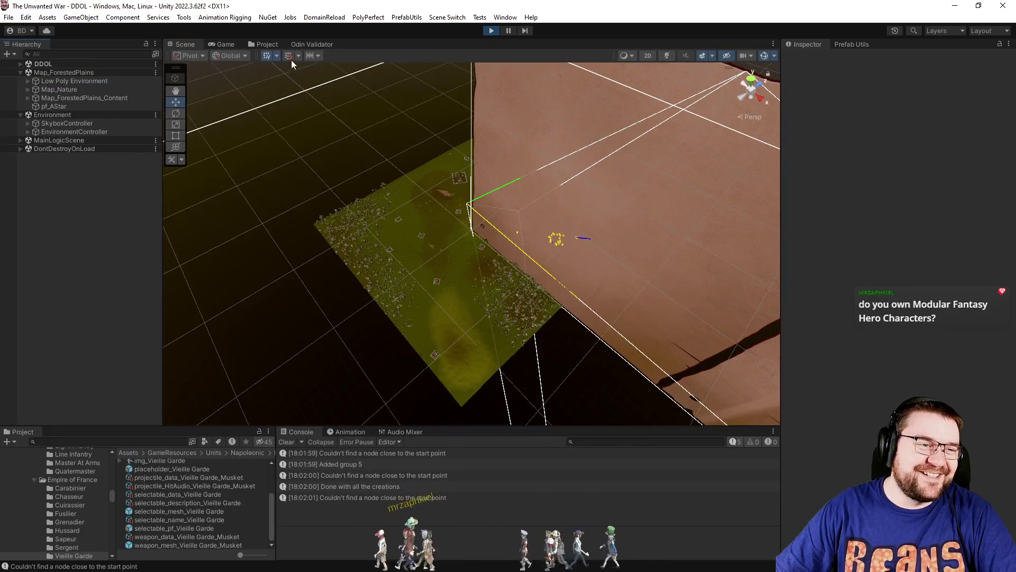
# Show the Game view, then review the GraphMask usage on line 267 of RTSComputer.cs.
pyautogui.click(267, 45)
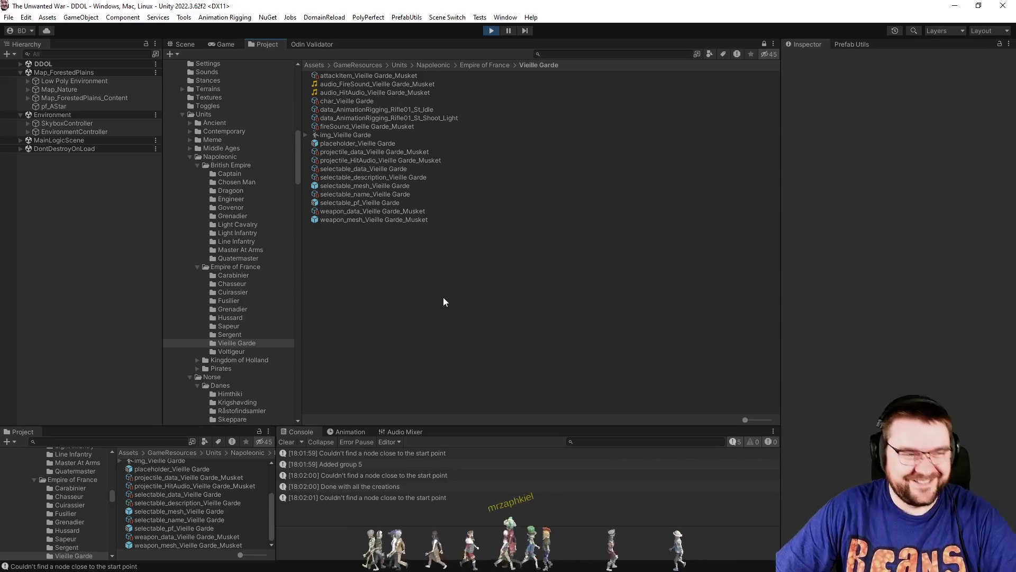
pyautogui.click(225, 44)
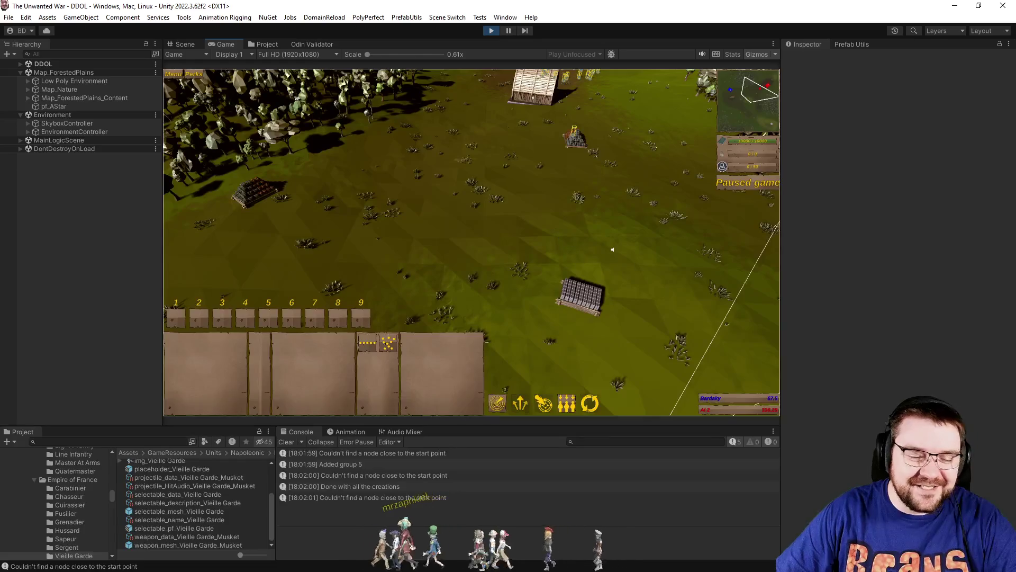
pyautogui.hotkey('alt', 'Tab')
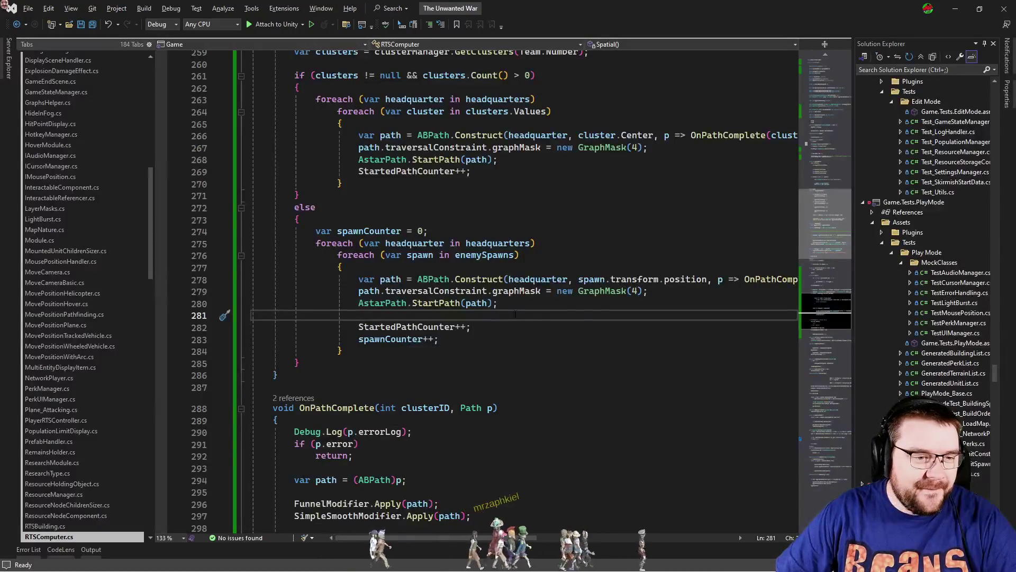
pyautogui.moveTo(701, 301); pyautogui.dragTo(252, 135)
pyautogui.moveTo(648, 170); pyautogui.dragTo(252, 127)
pyautogui.click(648, 171)
pyautogui.click(603, 148)
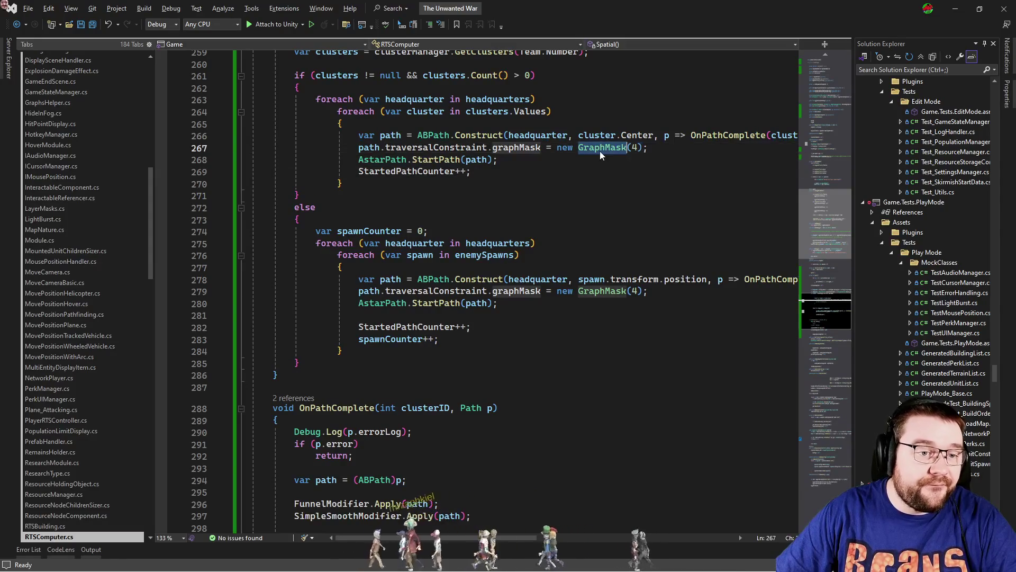
pyautogui.hotkey('alt', 'Tab')
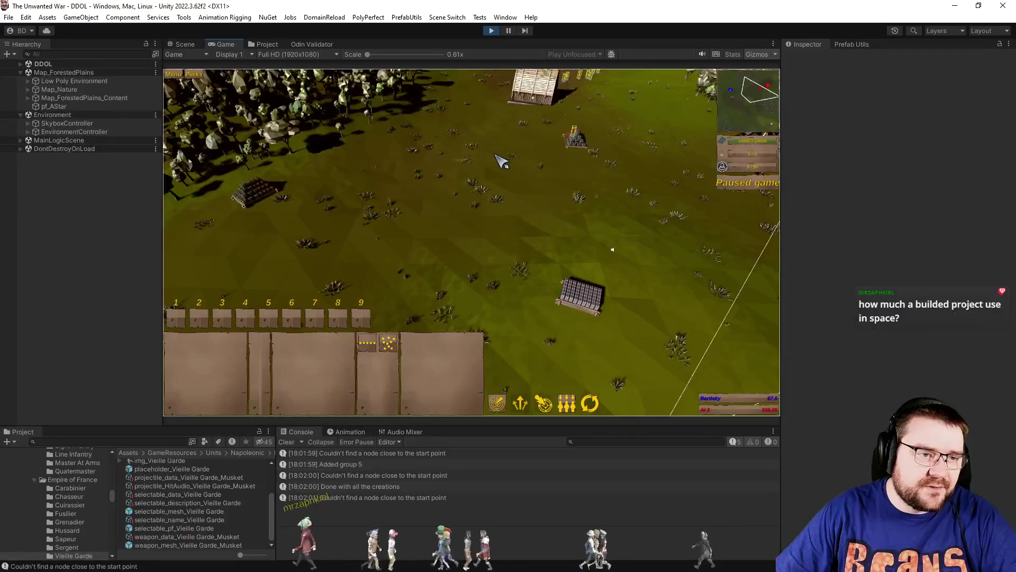
# In the Scene view, enable Show Graphs on pf_AStar to overlay the green pathfinding grid.
pyautogui.click(186, 44)
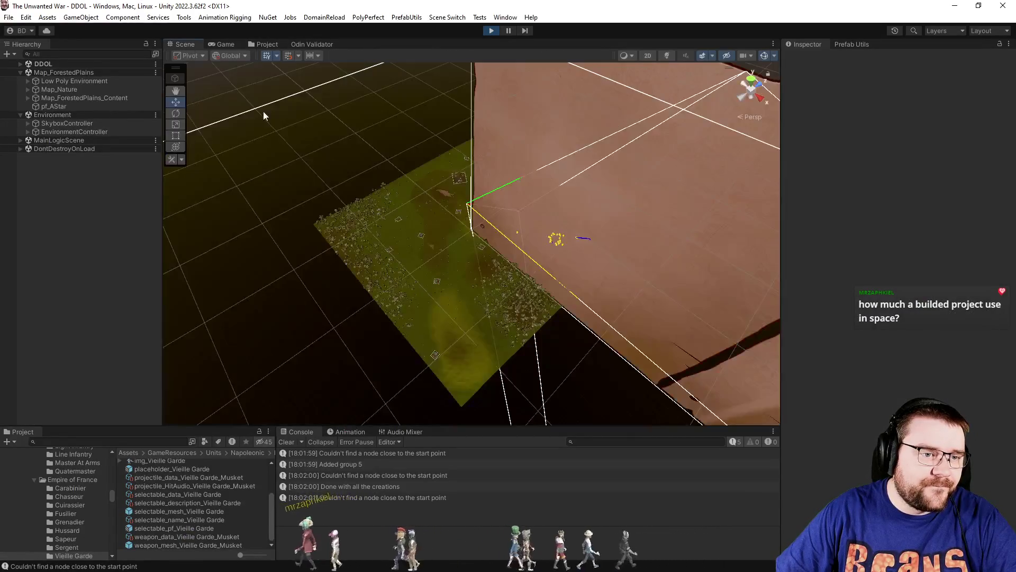
pyautogui.moveTo(452, 199)
pyautogui.mouseDown()
pyautogui.moveTo(520, 162)
pyautogui.moveTo(563, 165)
pyautogui.moveTo(545, 212)
pyautogui.mouseUp()
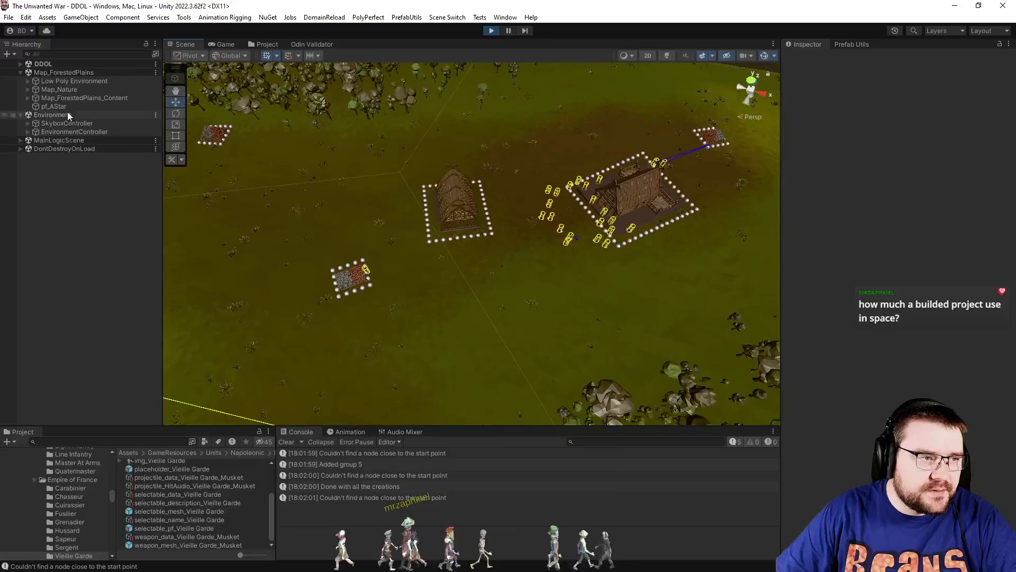
pyautogui.click(68, 107)
pyautogui.click(811, 302)
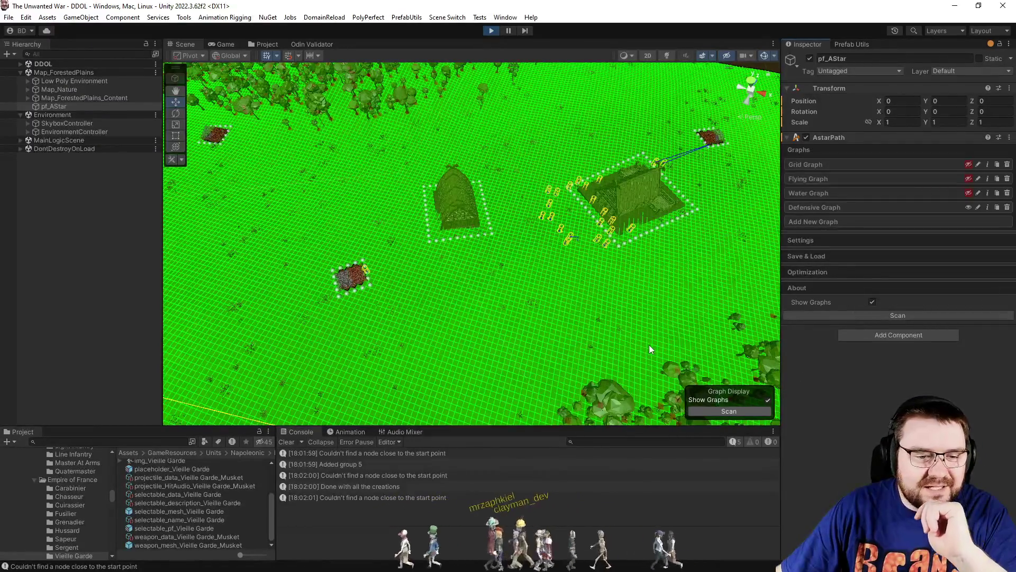
# Switch to the Game view and uncheck Show Graphs on pf_AStar.
pyautogui.click(68, 190)
pyautogui.rightClick(63, 189)
pyautogui.click(61, 182)
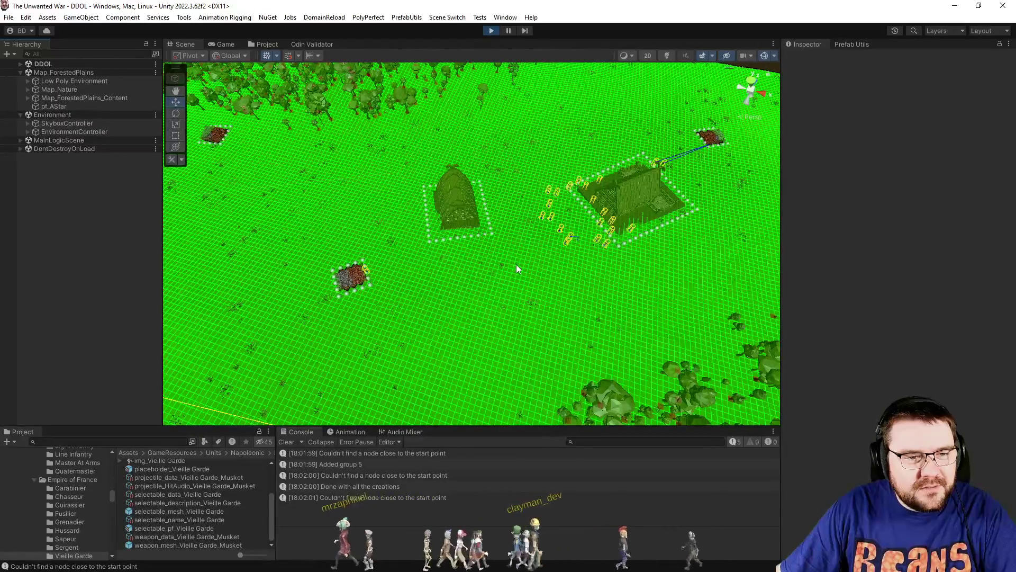
pyautogui.click(234, 46)
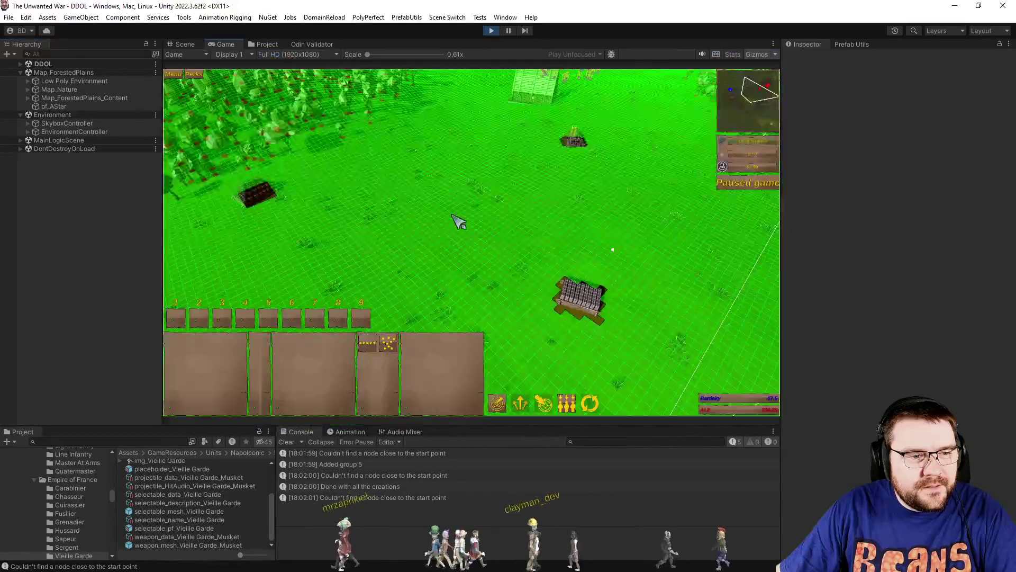
pyautogui.click(79, 98)
pyautogui.click(77, 107)
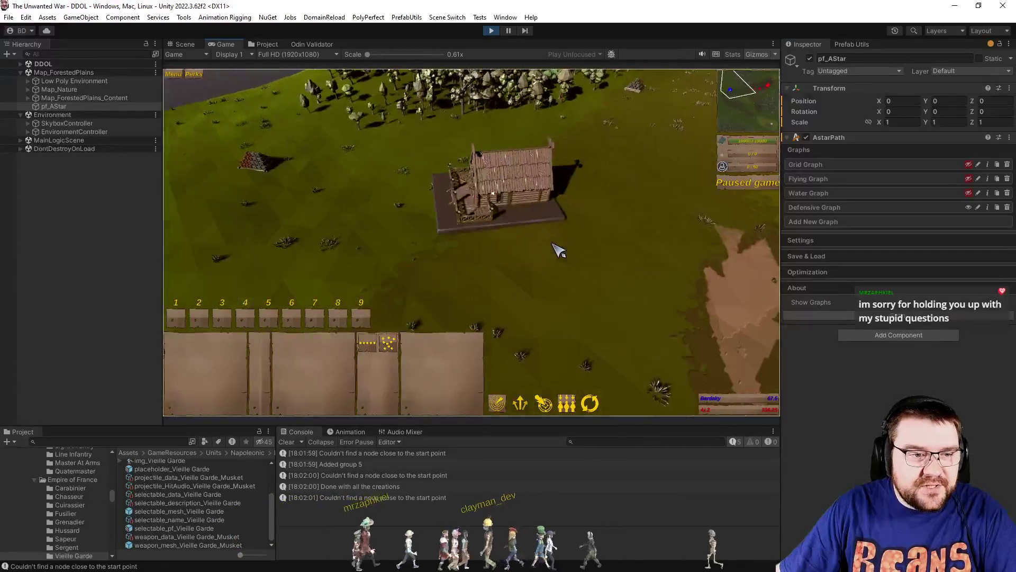
# Train a new unit from the town hall, set game speed to 1x, and pause.
pyautogui.click(349, 201)
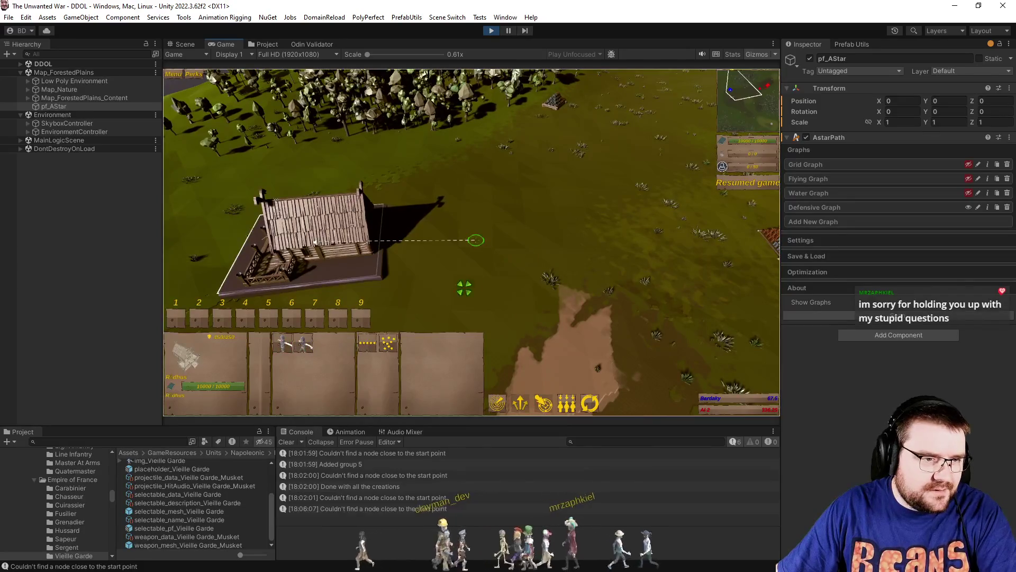
pyautogui.click(303, 349)
pyautogui.press('Escape')
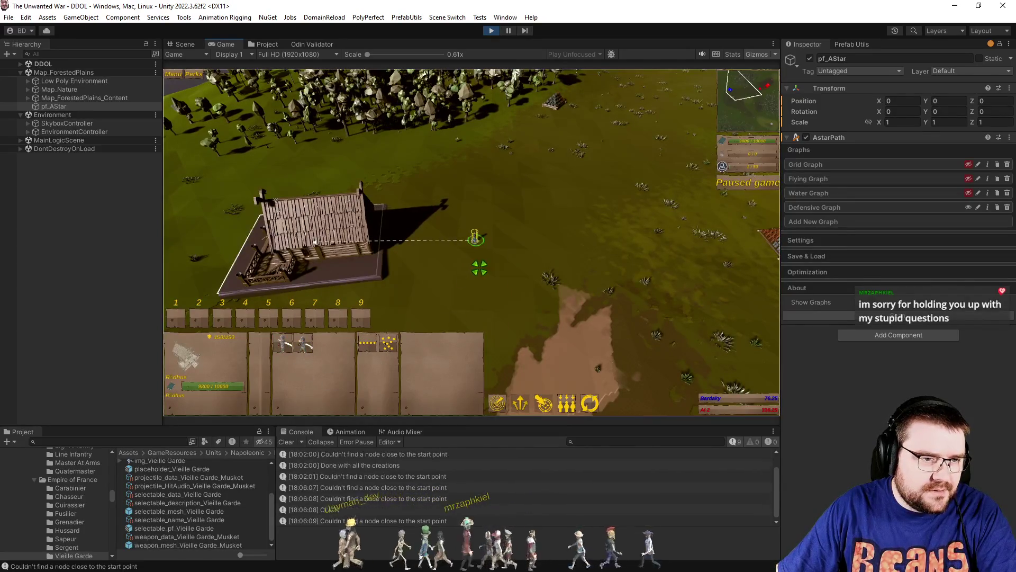
pyautogui.click(479, 218)
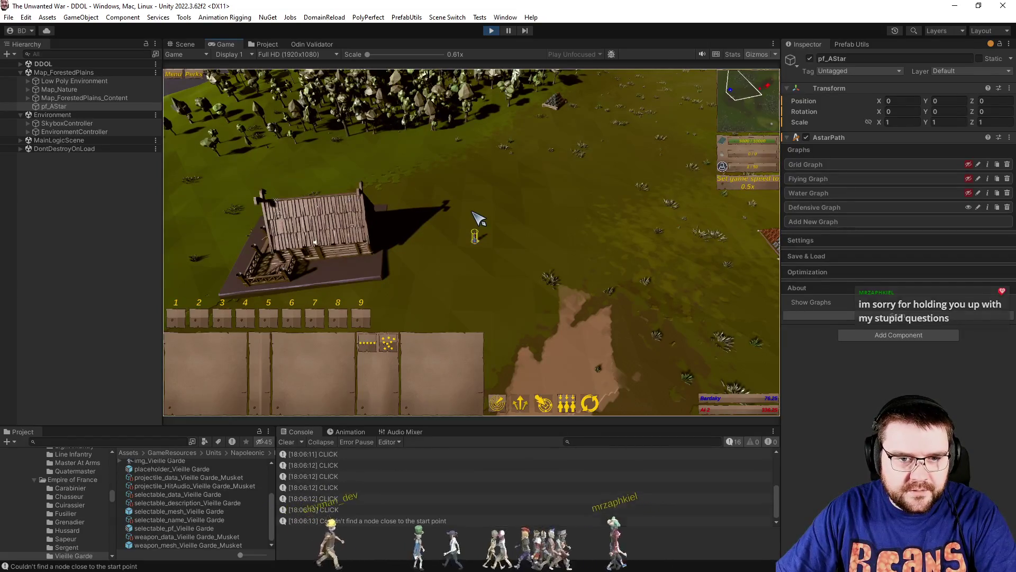
pyautogui.click(479, 218)
pyautogui.press('space')
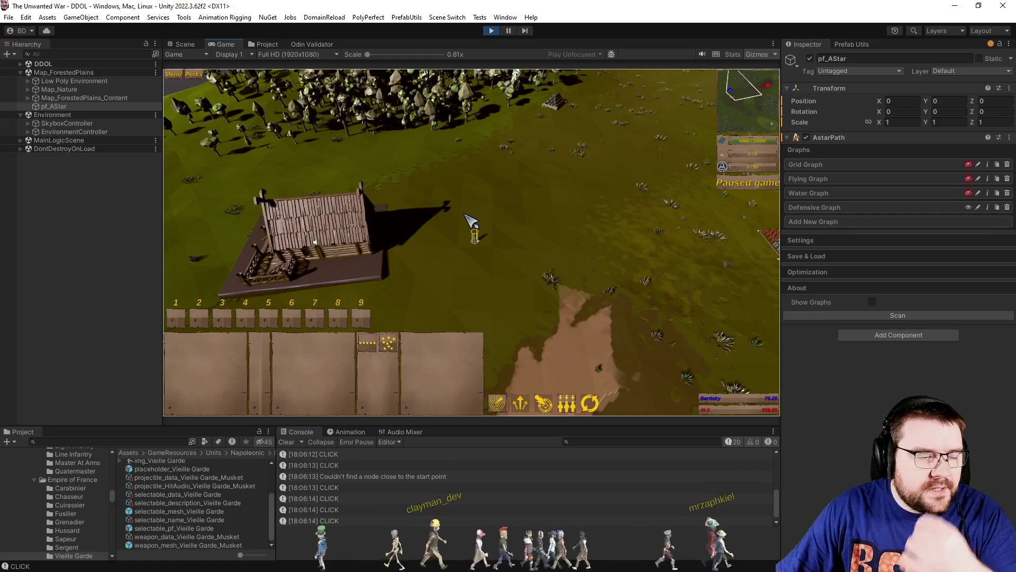
# Expand MainLogicScene > RTSPlayerController > Team 1 > pf_Player(Clone) in the Hierarchy.
pyautogui.click(20, 140)
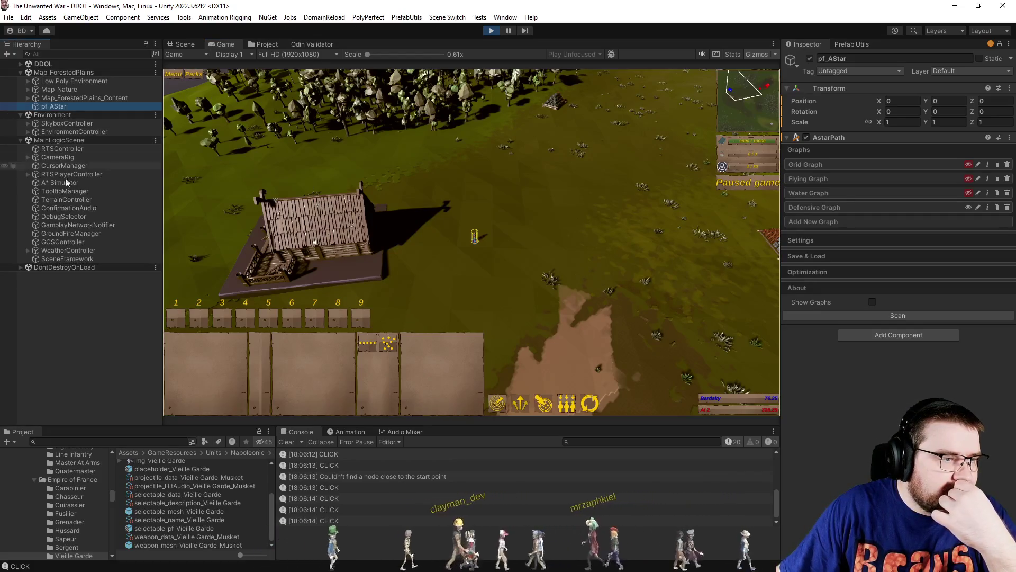
pyautogui.click(28, 174)
pyautogui.click(35, 192)
pyautogui.click(40, 199)
# Set selectable_pf_Byggare(Clone)'s Traversable Graphs to only the Defensive Graph, removing Grid Graph.
pyautogui.click(50, 217)
pyautogui.click(75, 225)
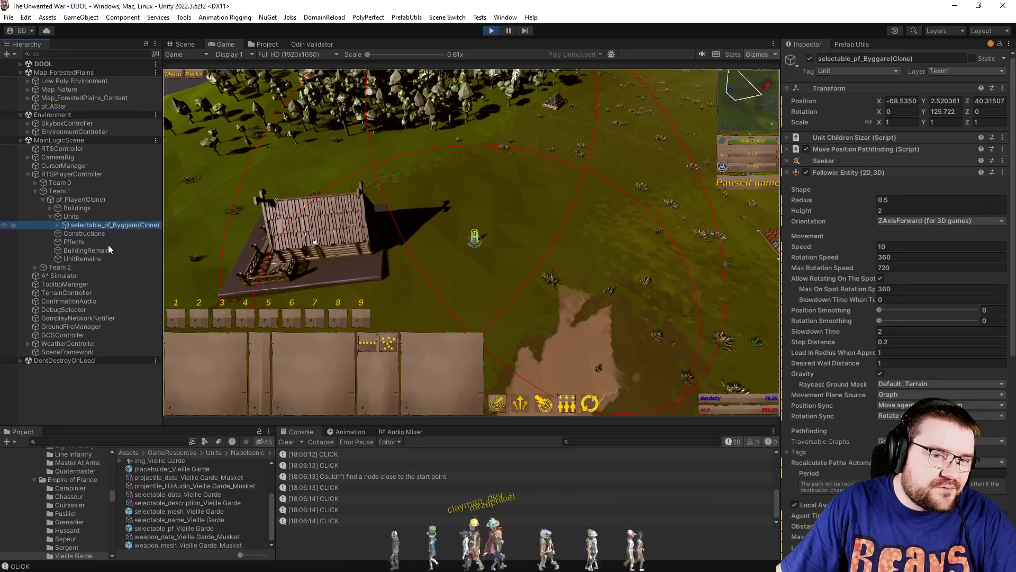
pyautogui.scroll(-3, 949, 378)
pyautogui.click(951, 376)
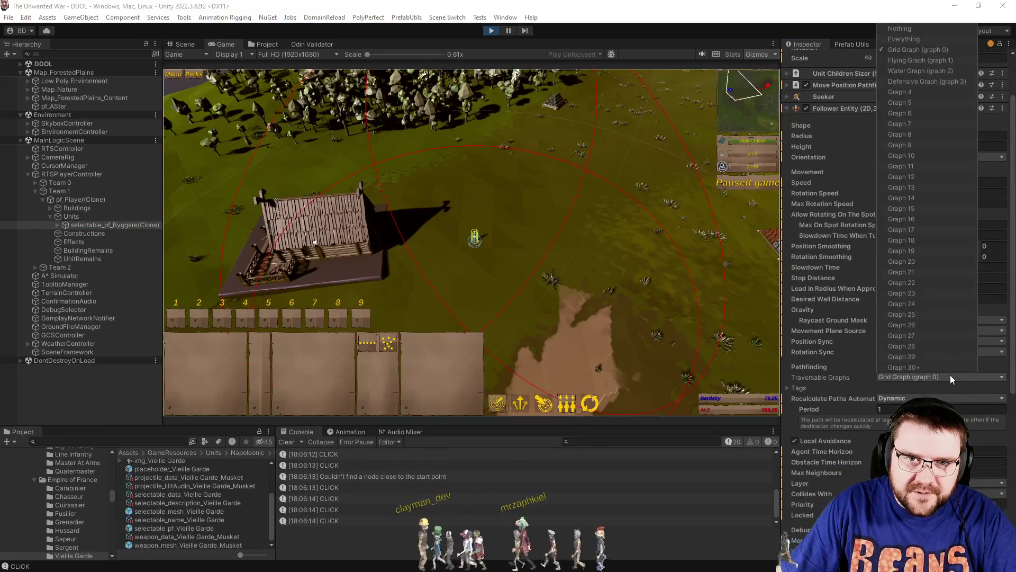
pyautogui.click(950, 82)
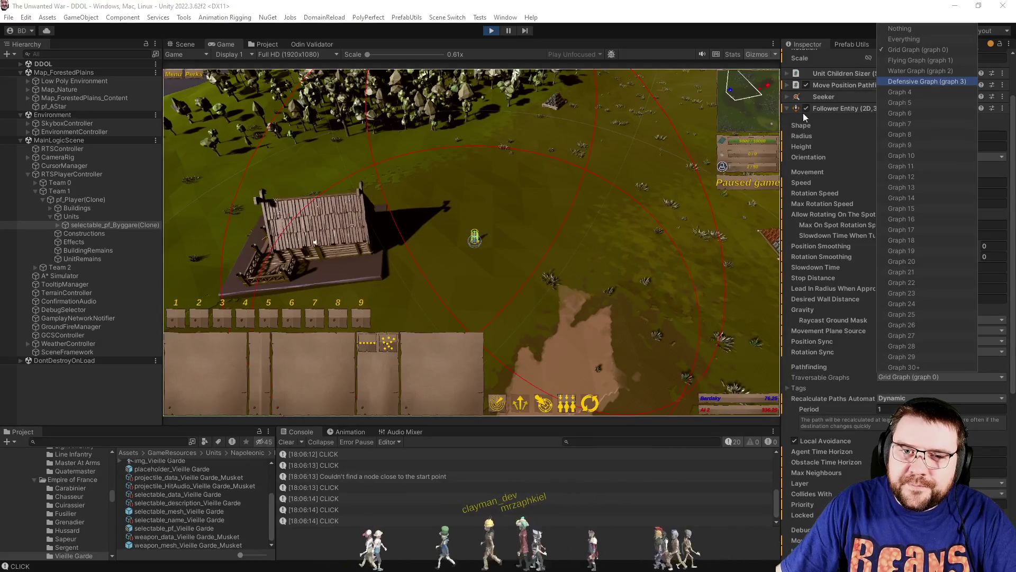
pyautogui.click(923, 50)
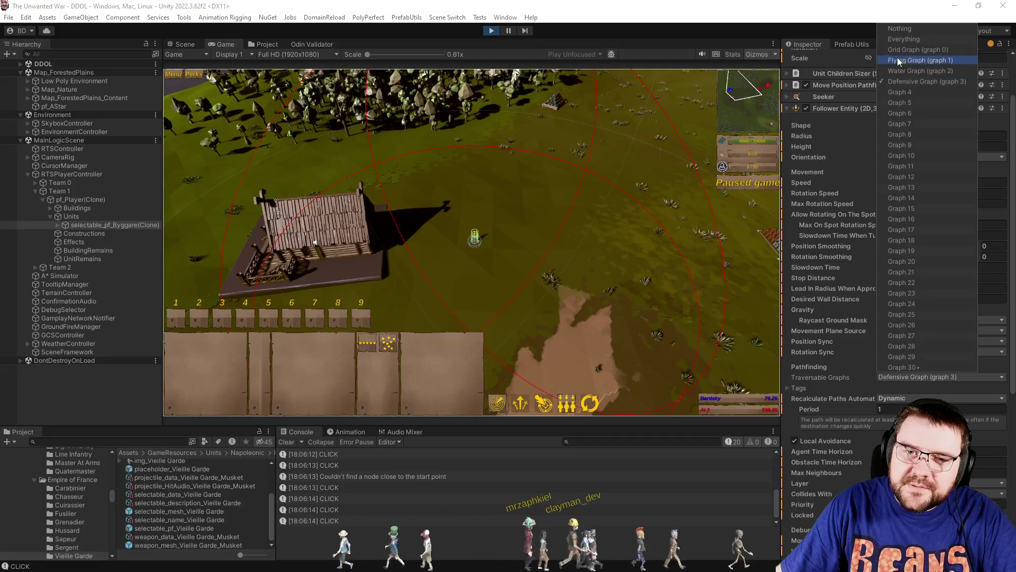
pyautogui.click(582, 254)
# Resume the game, order the builder to move to two spots across the field, then pause.
pyautogui.press('p')
pyautogui.moveTo(449, 205); pyautogui.dragTo(524, 259)
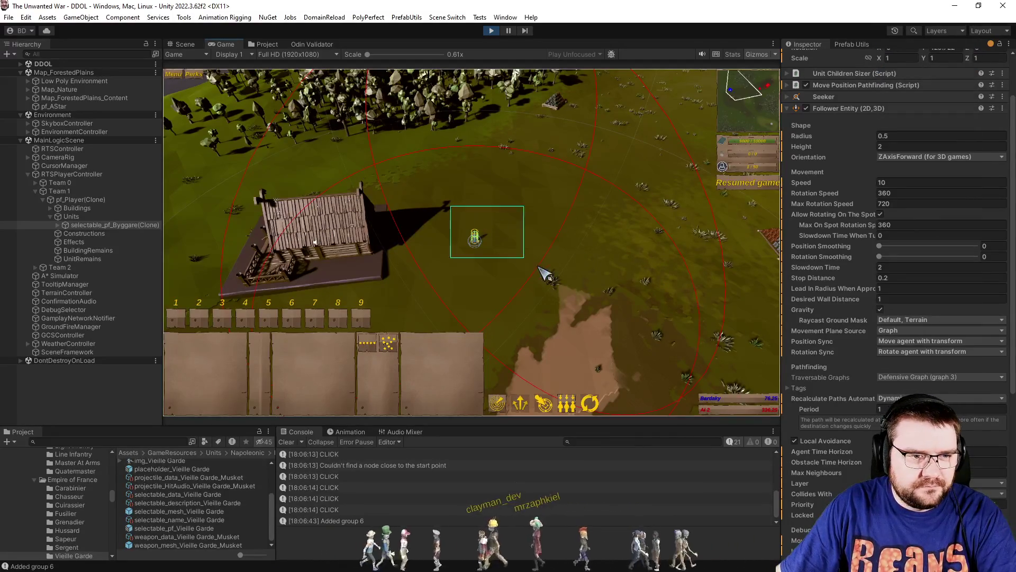
pyautogui.rightClick(537, 217)
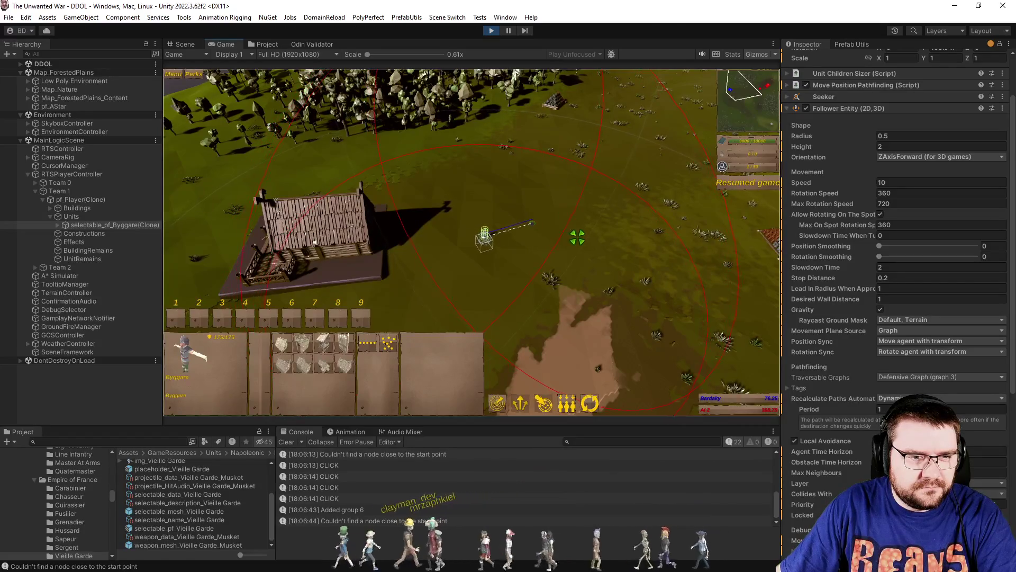
pyautogui.rightClick(589, 217)
pyautogui.press('p')
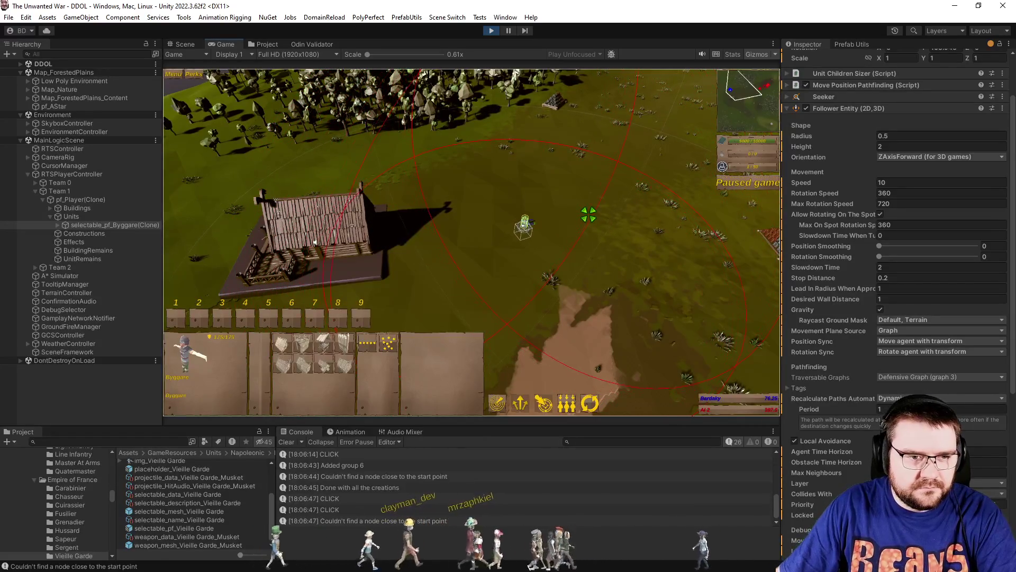
pyautogui.click(190, 45)
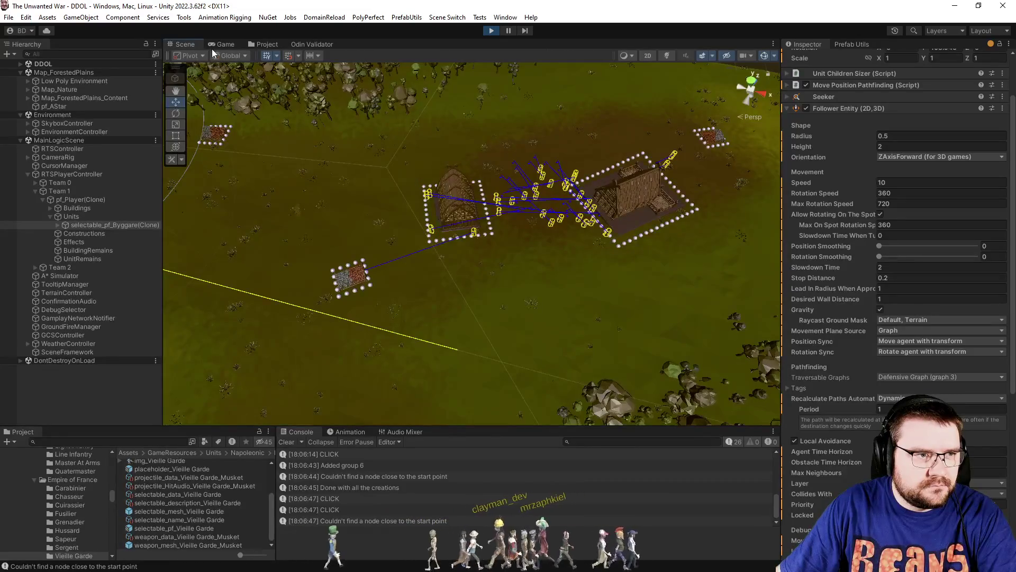
# Enable Show Graphs on pf_AStar in the Scene view and orbit the camera over the map.
pyautogui.click(217, 45)
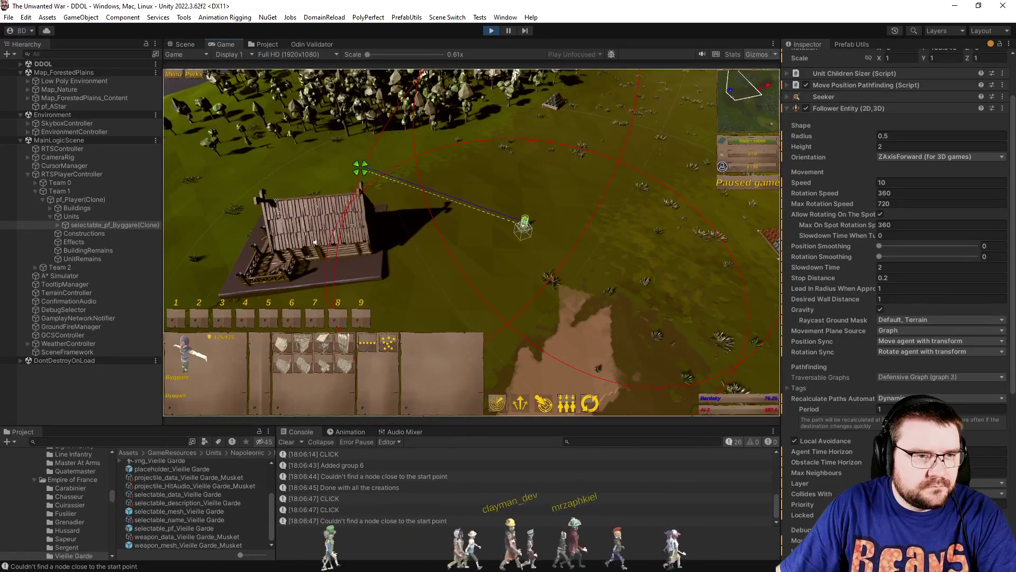
pyautogui.click(189, 45)
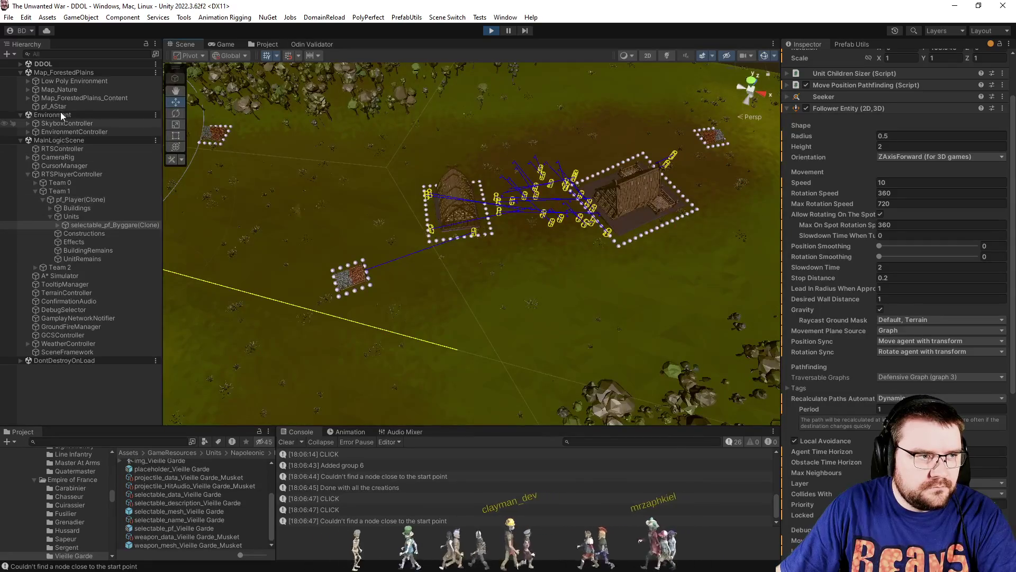
pyautogui.click(55, 106)
pyautogui.click(872, 302)
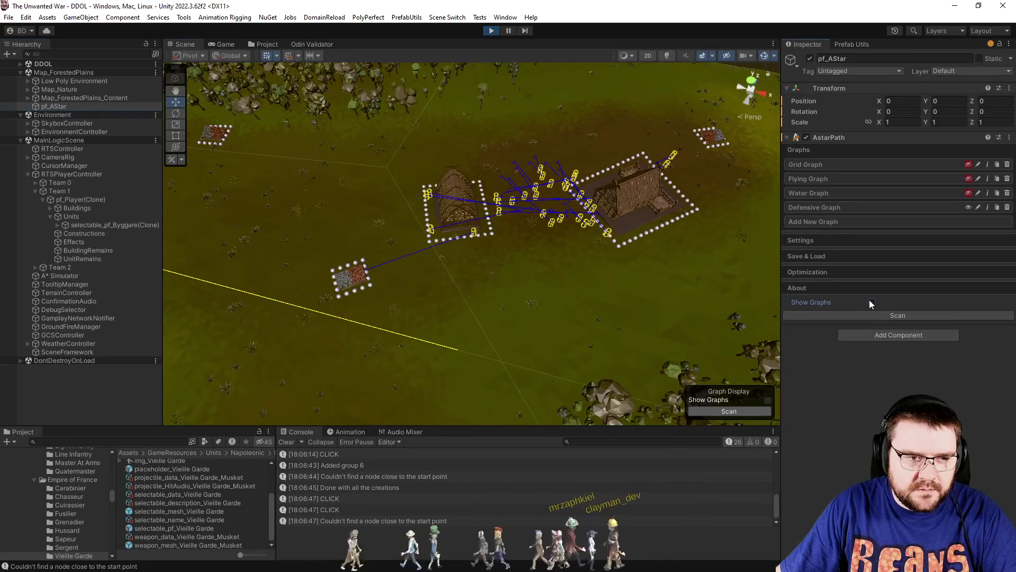
pyautogui.moveTo(510, 281)
pyautogui.mouseDown()
pyautogui.moveTo(483, 268)
pyautogui.moveTo(381, 139)
pyautogui.moveTo(387, 239)
pyautogui.mouseUp()
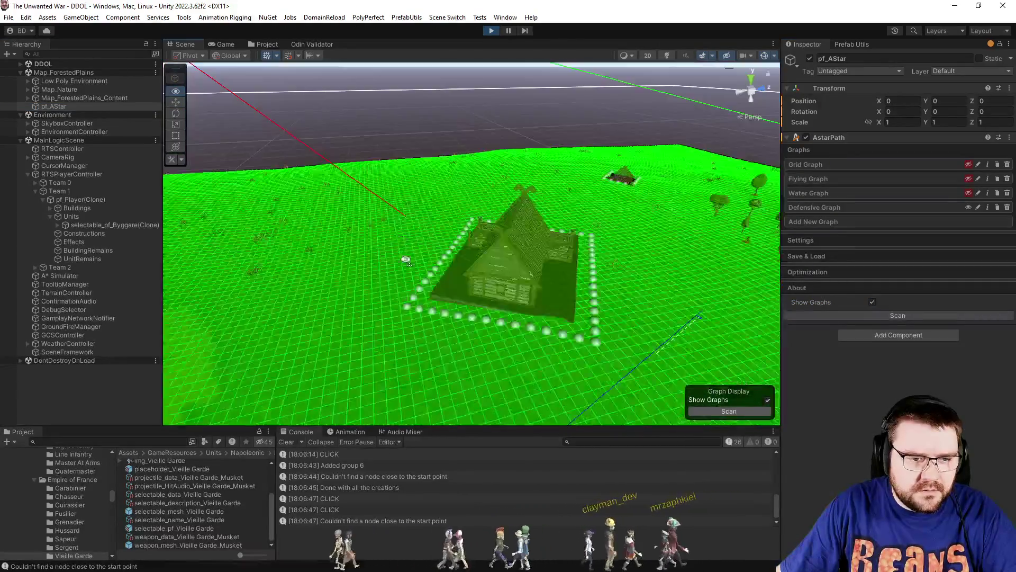
pyautogui.scroll(6, 424, 238)
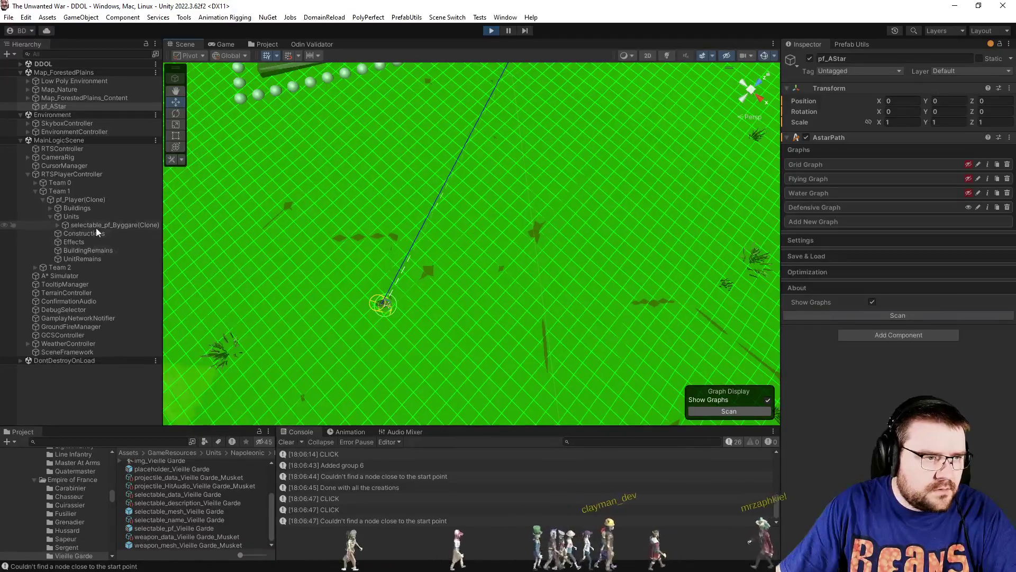
# Set the builder's Movement Debug Rendering to Everything, check its Traversable Graphs, then go to RTSComputer.cs.
pyautogui.click(96, 227)
pyautogui.scroll(-5, 842, 418)
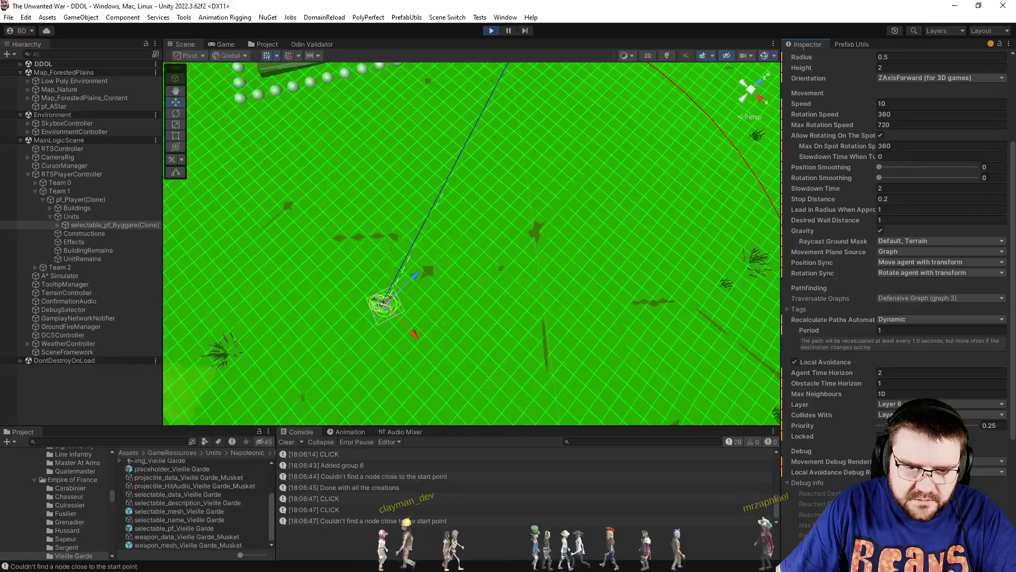
pyautogui.click(942, 461)
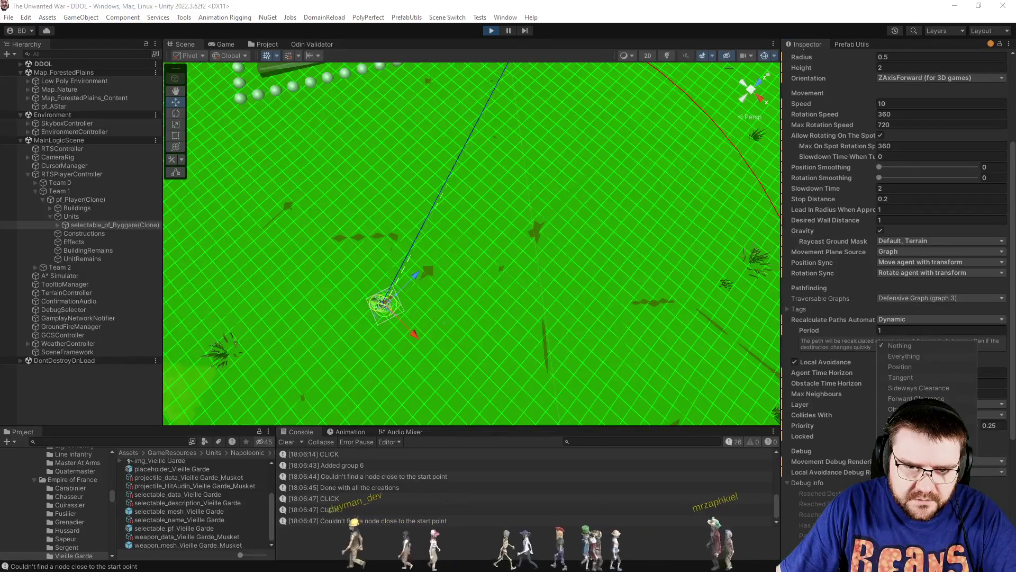
pyautogui.click(896, 356)
pyautogui.scroll(-4, 595, 217)
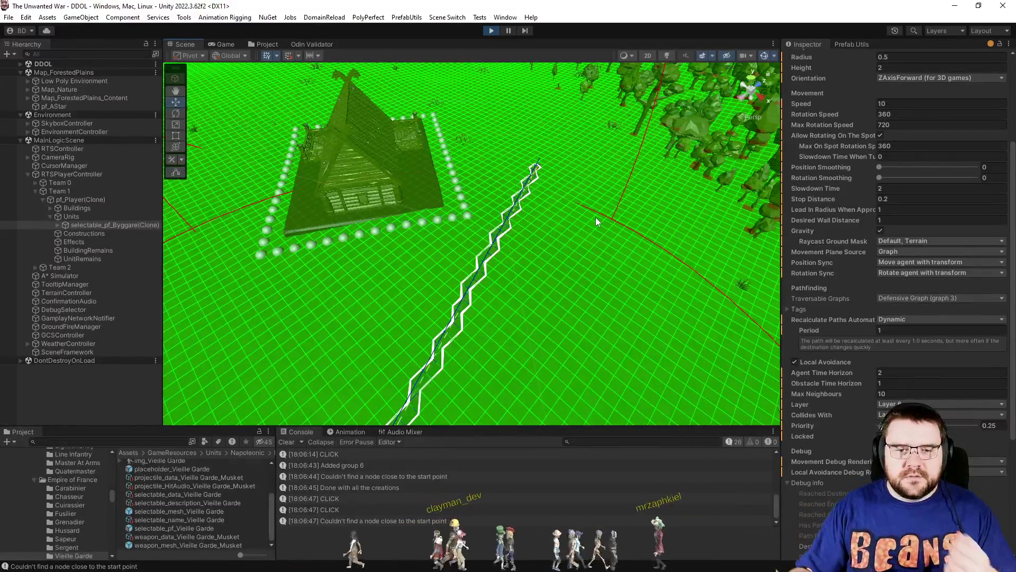
pyautogui.click(957, 300)
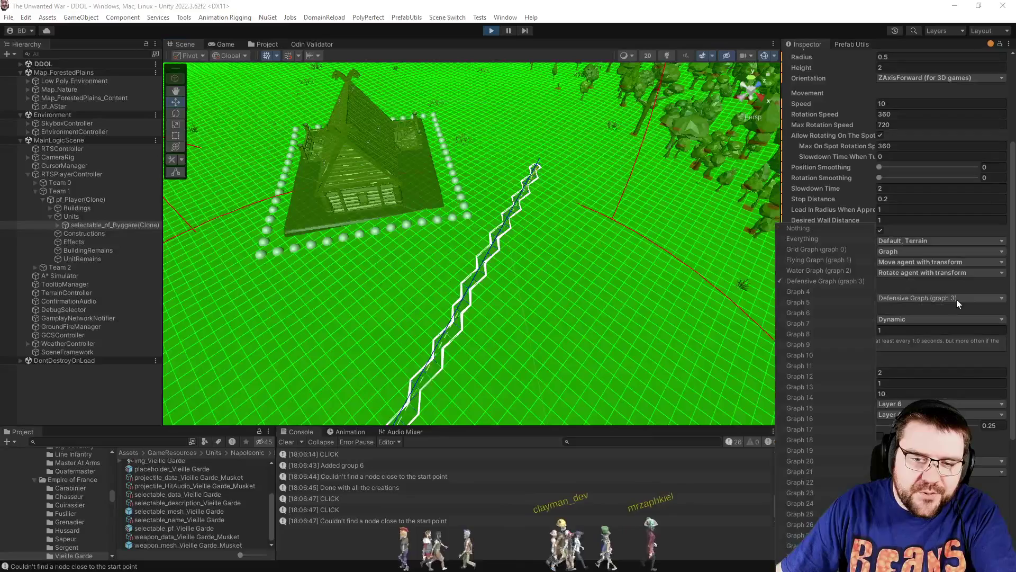
pyautogui.press('Escape')
pyautogui.hotkey('alt', 'Tab')
pyautogui.click(342, 350)
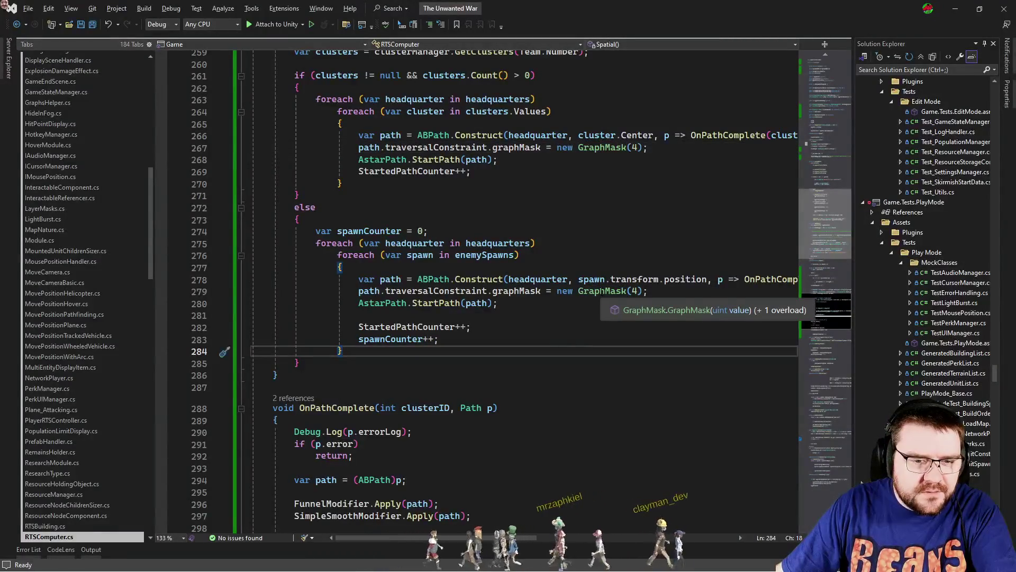
# After checking the GraphMask definition, set lines 267 and 279 to GraphMask(0) and save.
pyautogui.click(601, 291)
pyautogui.press('F12')
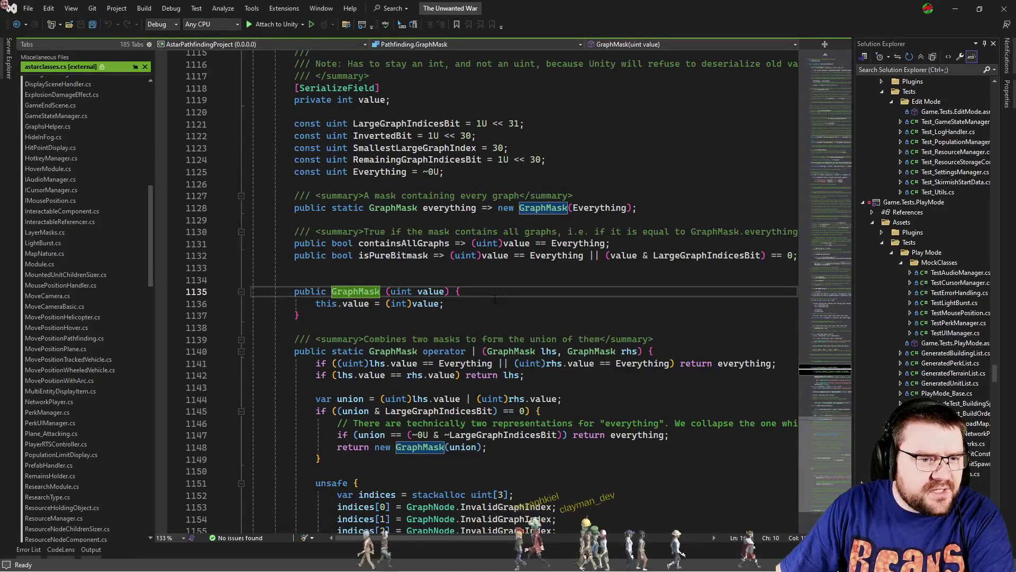
pyautogui.hotkey('ctrl', '-')
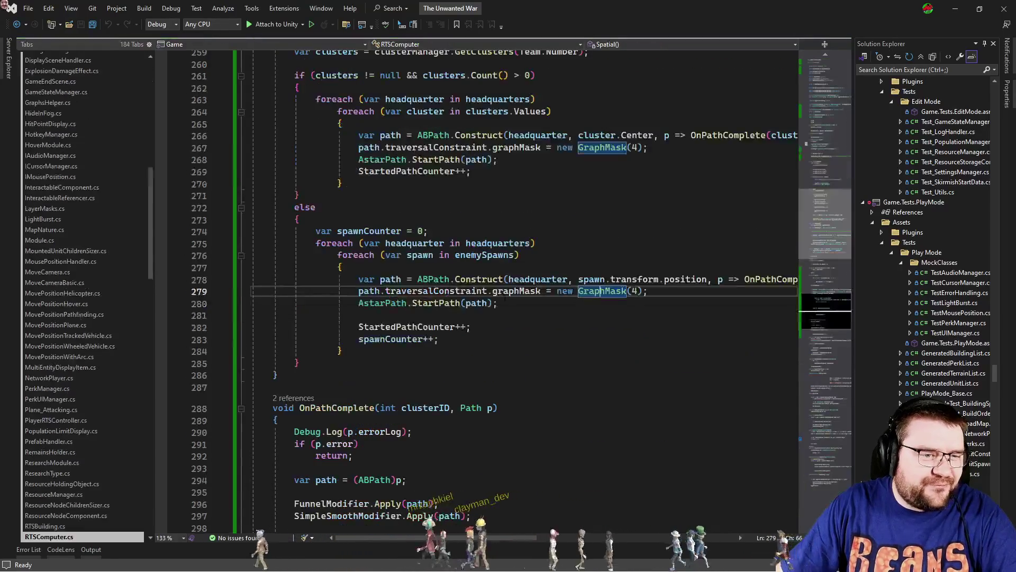
pyautogui.click(572, 318)
pyautogui.click(638, 291)
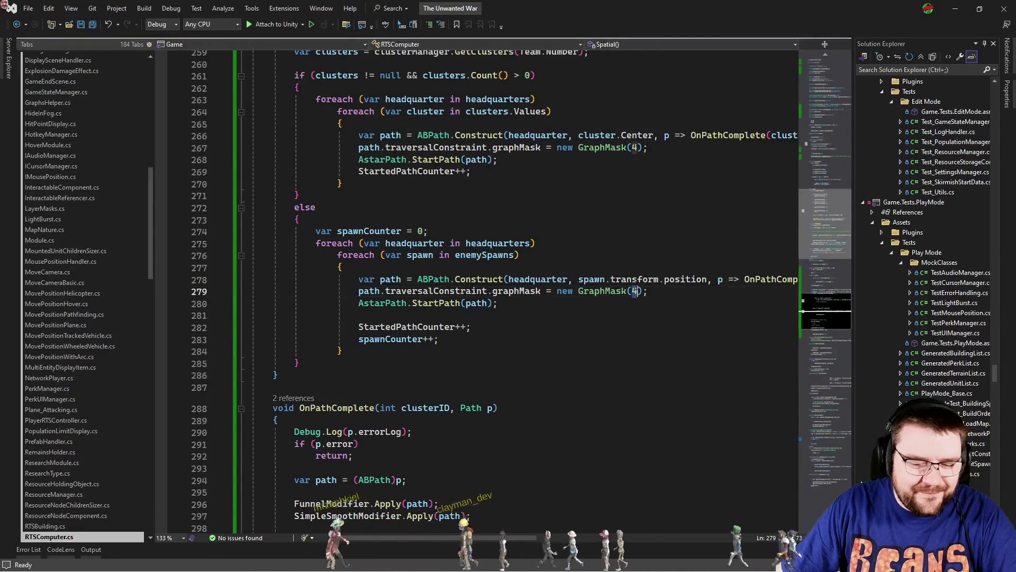
pyautogui.hotkey('ctrl', 'z')
pyautogui.hotkey('ctrl', 'z')
pyautogui.hotkey('ctrl', 'z')
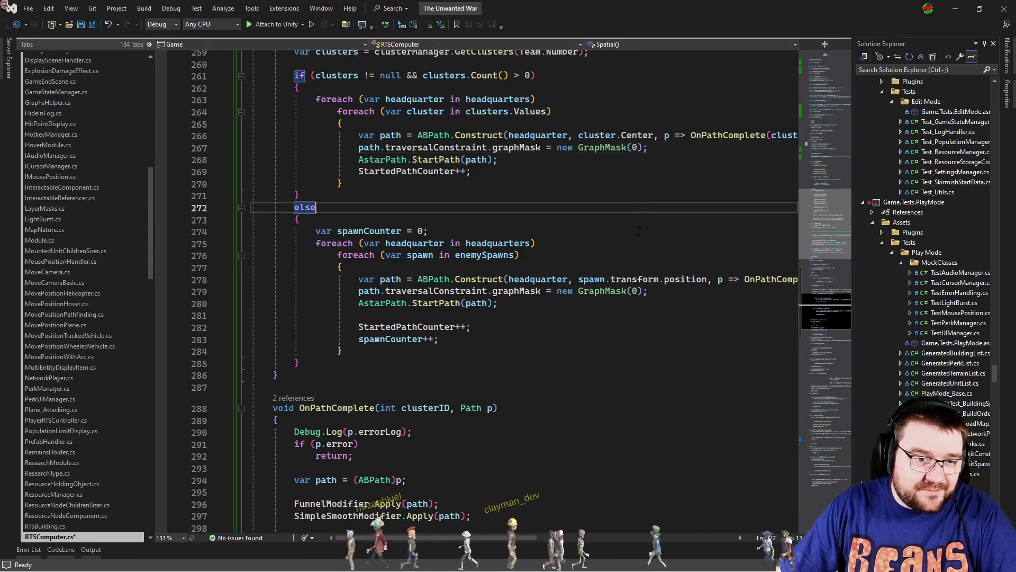
pyautogui.hotkey('ctrl', 's')
pyautogui.click(633, 243)
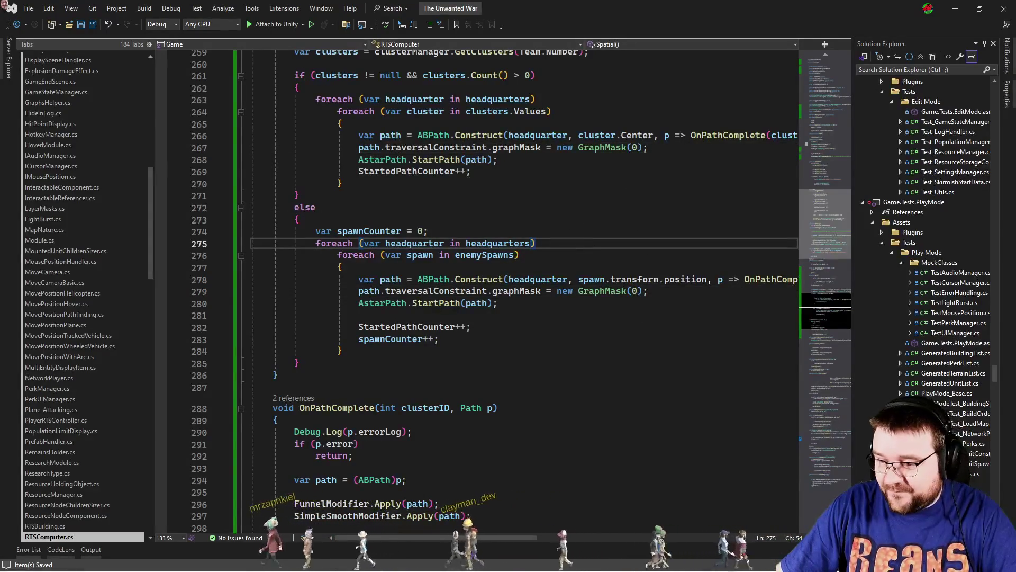
pyautogui.hotkey('alt', 'Tab')
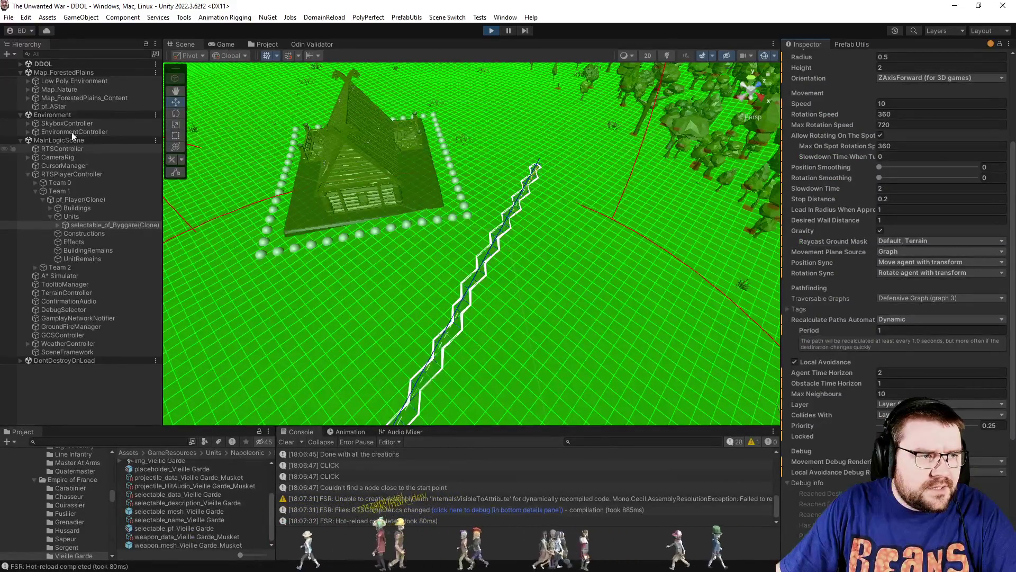
# Turn off Show Graphs on pf_AStar, let the match run in the Game view, then pause it.
pyautogui.click(67, 106)
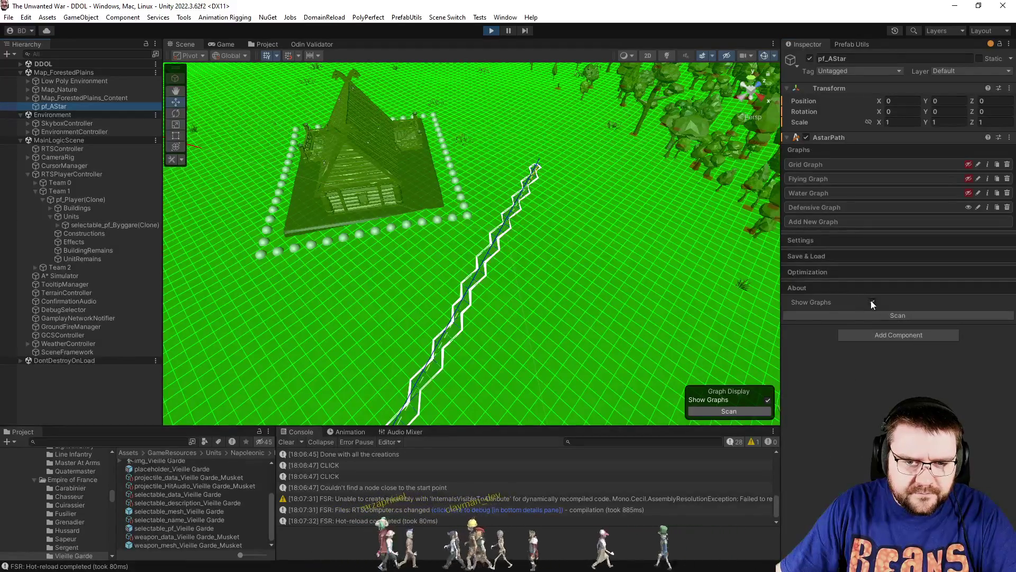
pyautogui.click(872, 301)
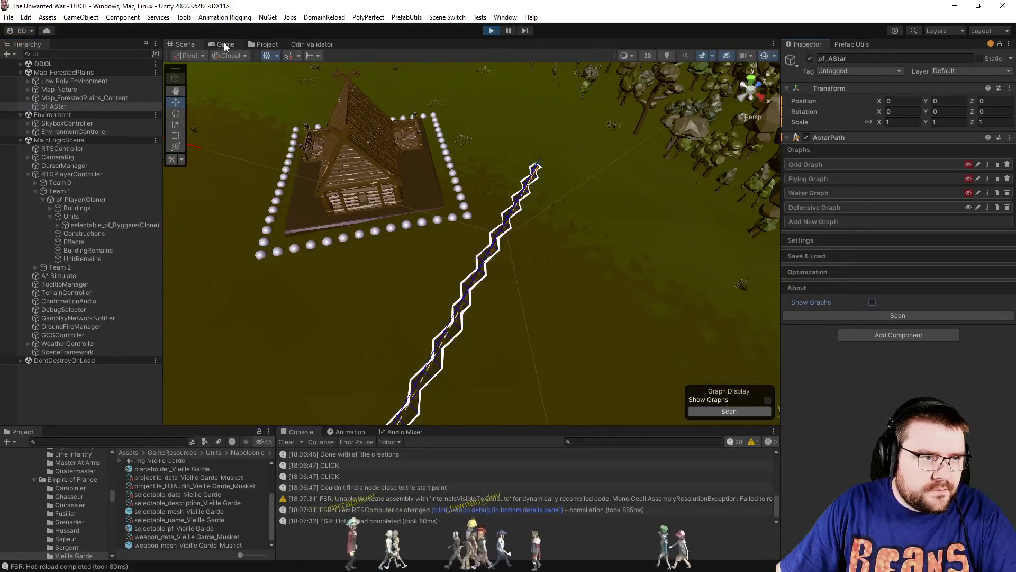
pyautogui.click(225, 45)
pyautogui.scroll(-5, 574, 269)
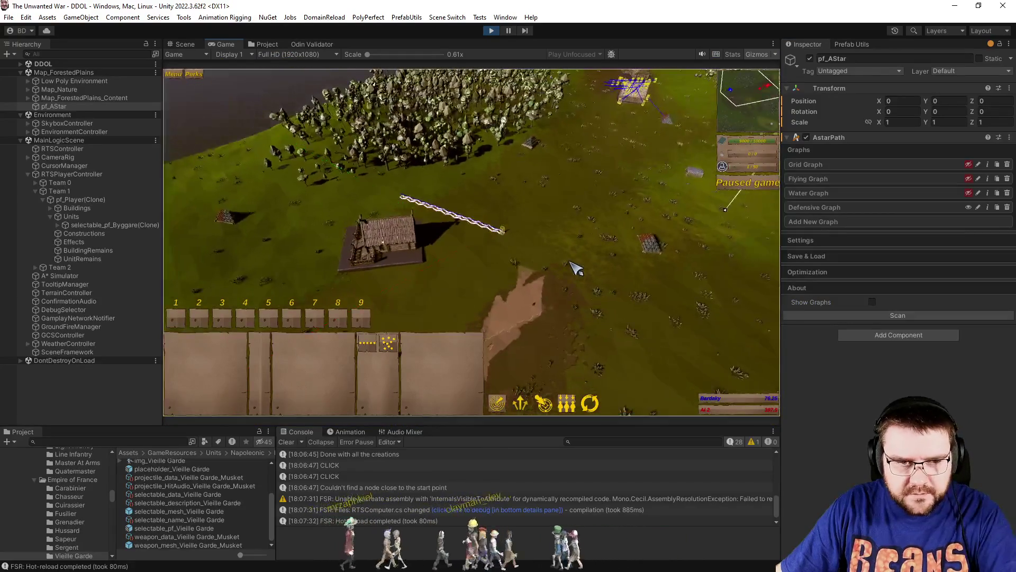
pyautogui.scroll(-2, 576, 268)
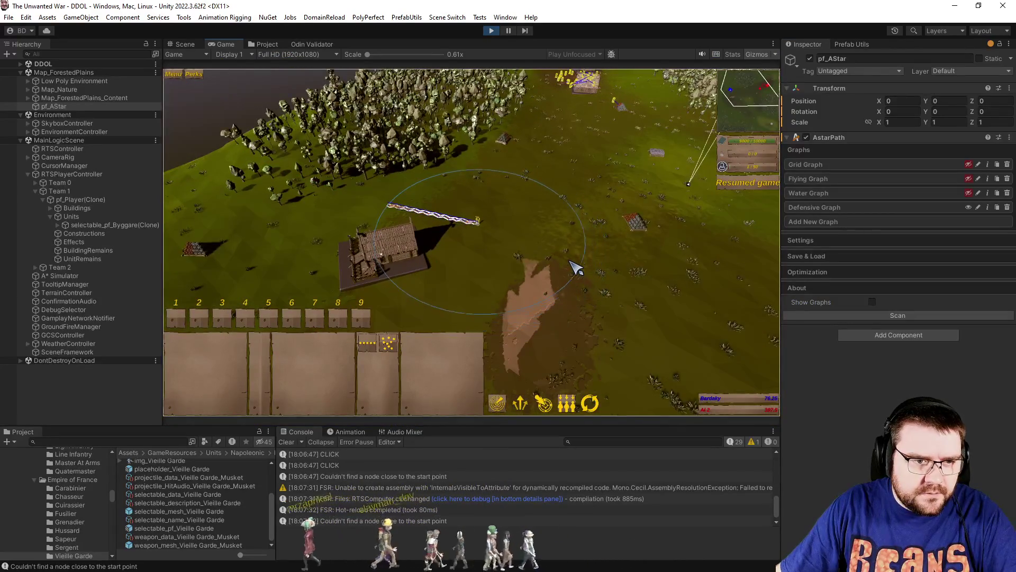
pyautogui.scroll(-2, 575, 268)
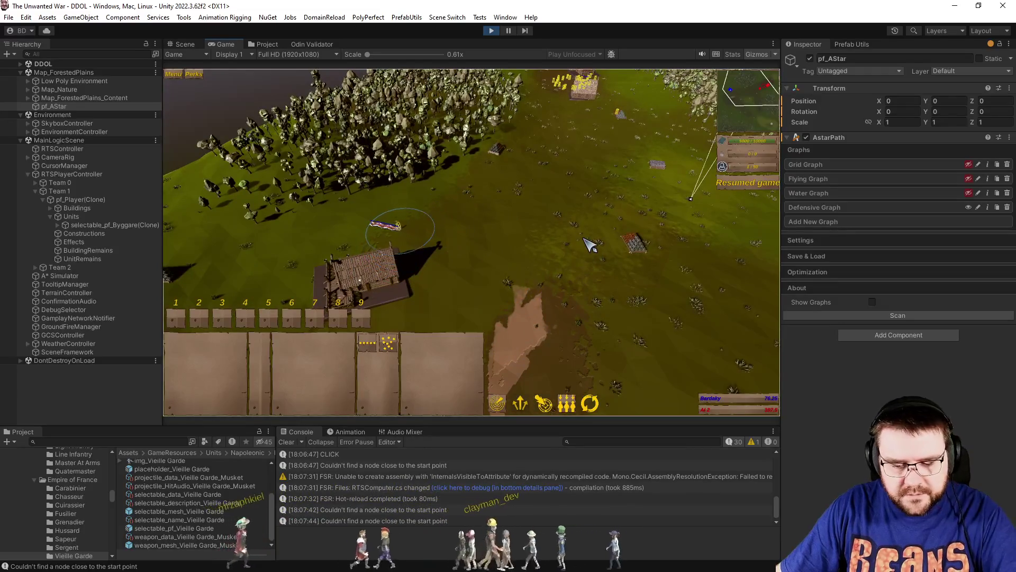
pyautogui.press('p')
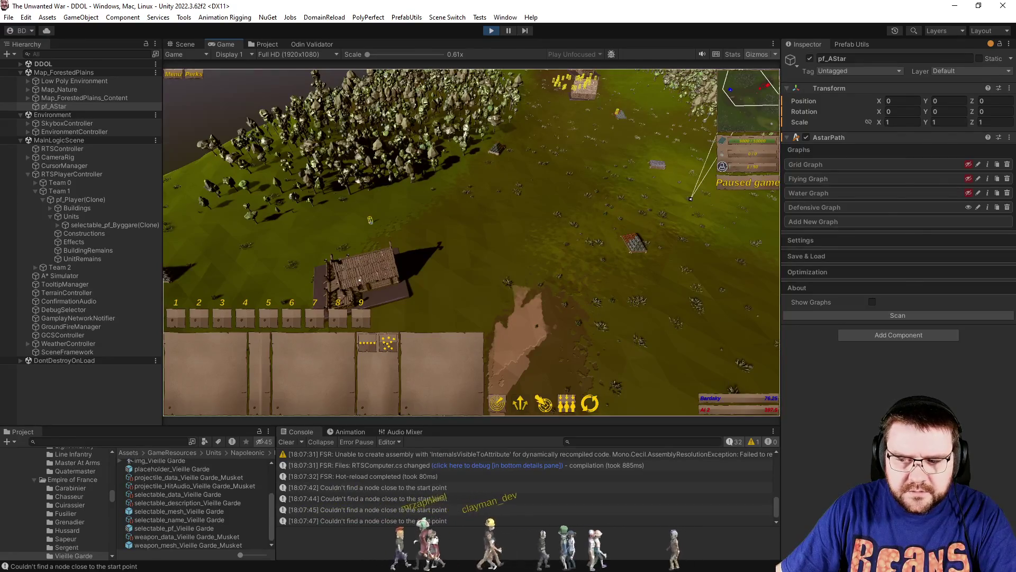
pyautogui.hotkey('alt', 'Tab')
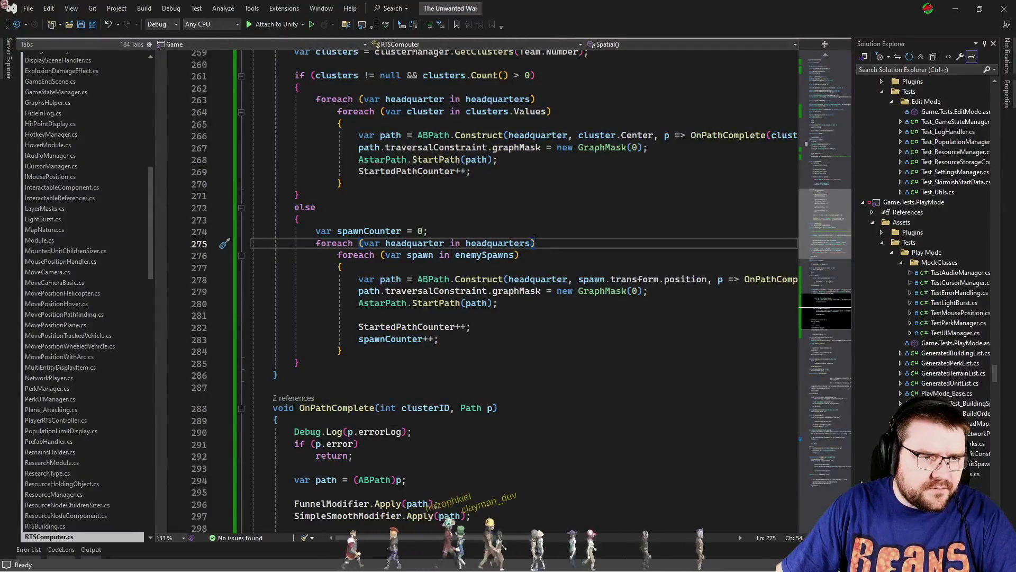
# Change the GraphMask(0) arguments on lines 267 and 279 to 3, save RTSComputer.cs, and return to Unity.
pyautogui.press('Up')
pyautogui.press('Up')
pyautogui.press('Up')
pyautogui.doubleClick(634, 147)
pyautogui.write('3')
pyautogui.doubleClick(634, 291)
pyautogui.write('3')
pyautogui.press('Down')
pyautogui.hotkey('ctrl', 's')
pyautogui.hotkey('alt', 'Tab')
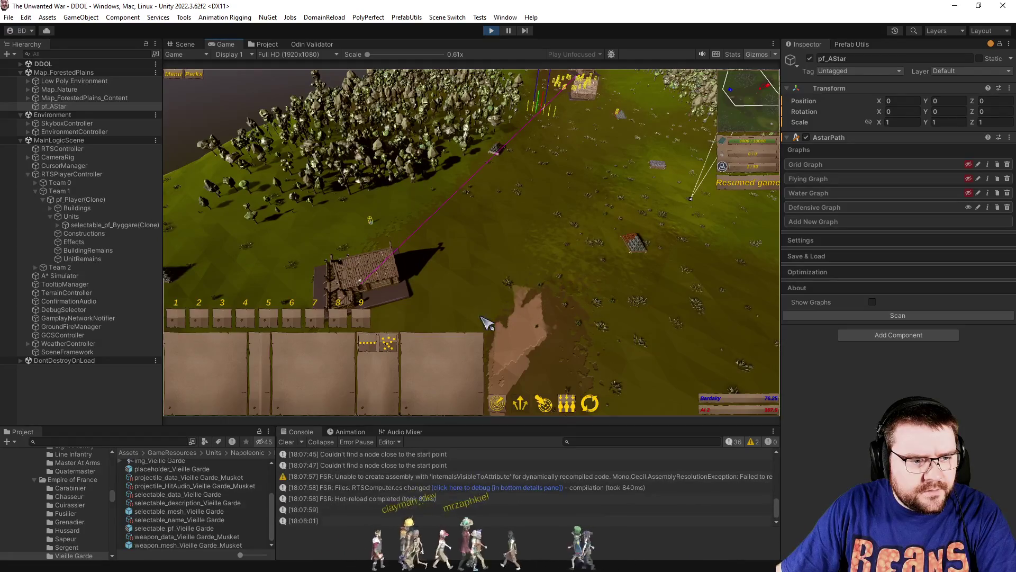
# Clear the Console, check the enemy paths drawn in the Game view, then go back to Visual Studio.
pyautogui.click(288, 442)
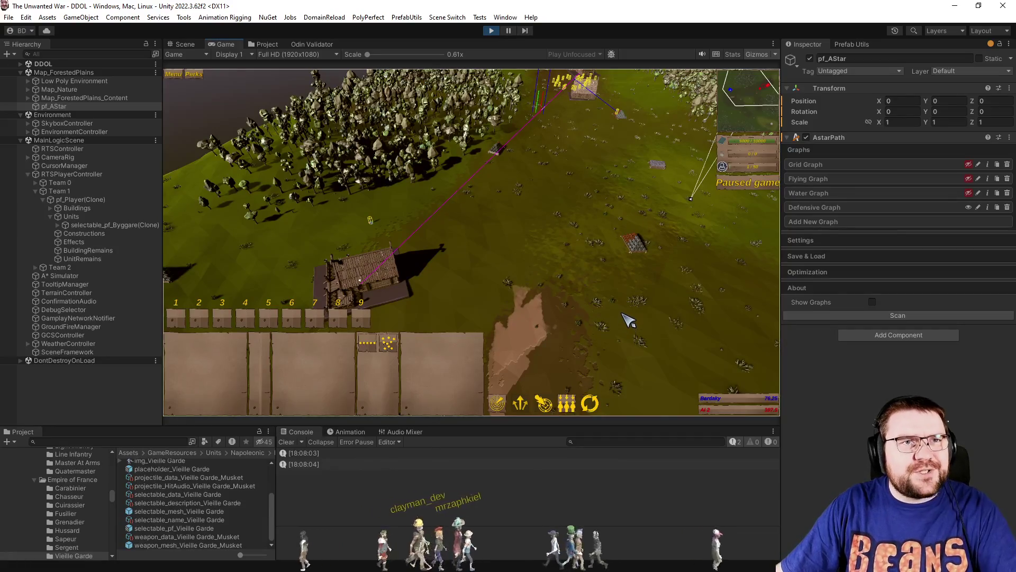
pyautogui.hotkey('alt', 'Tab')
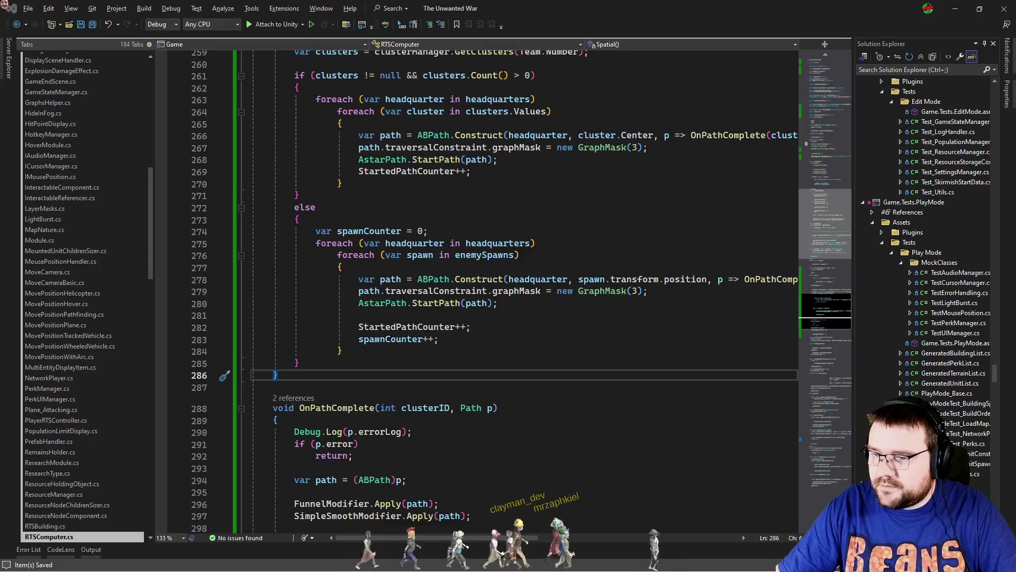
pyautogui.click(566, 314)
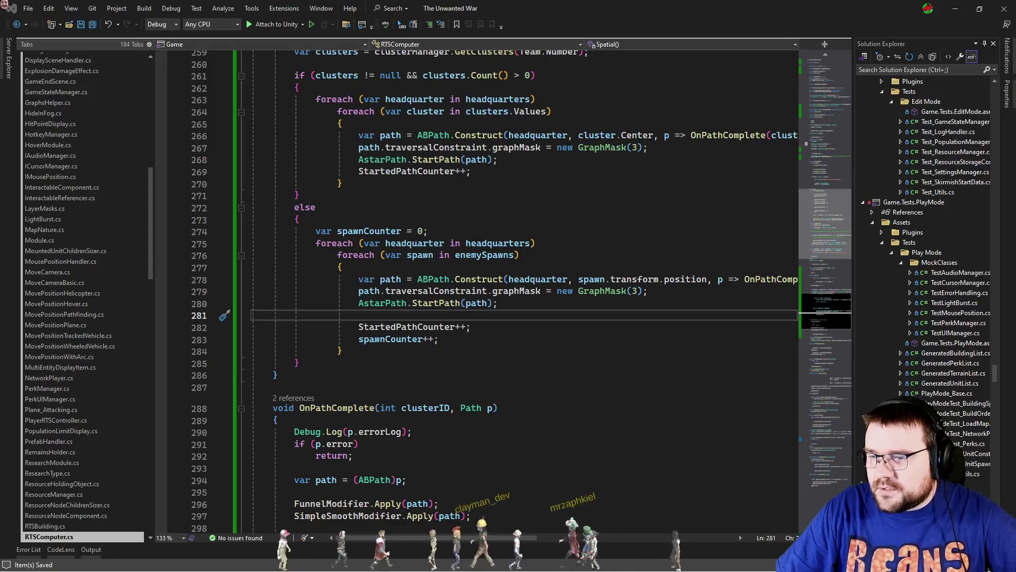
pyautogui.click(411, 313)
pyautogui.click(562, 307)
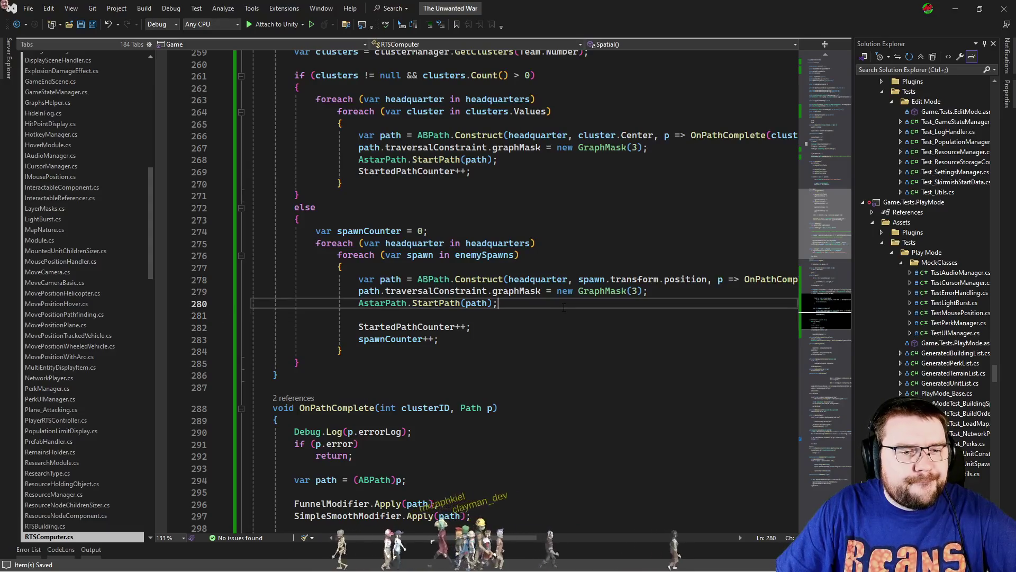
pyautogui.click(627, 291)
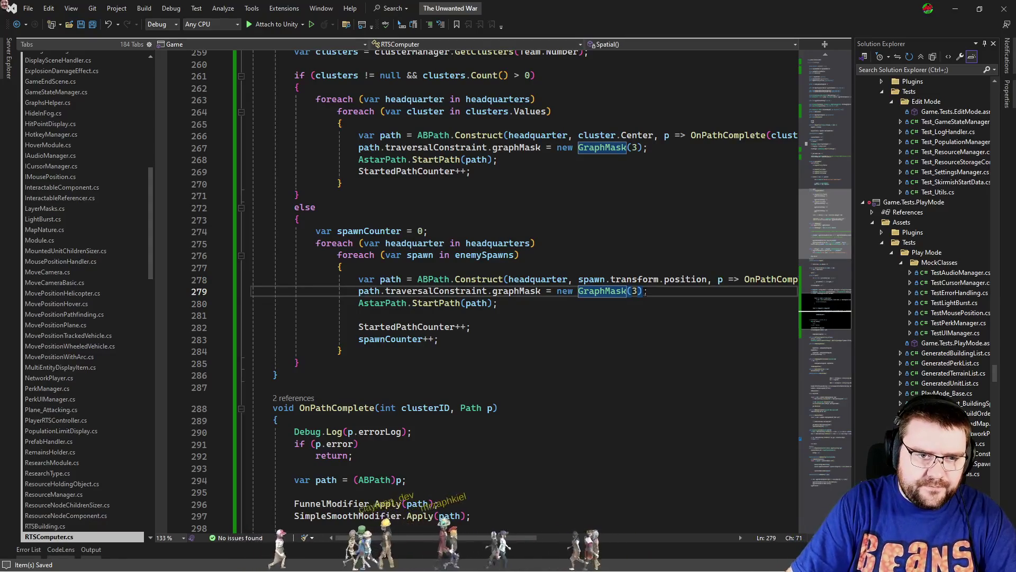
pyautogui.press('Delete')
pyautogui.write('(')
pyautogui.press('Escape')
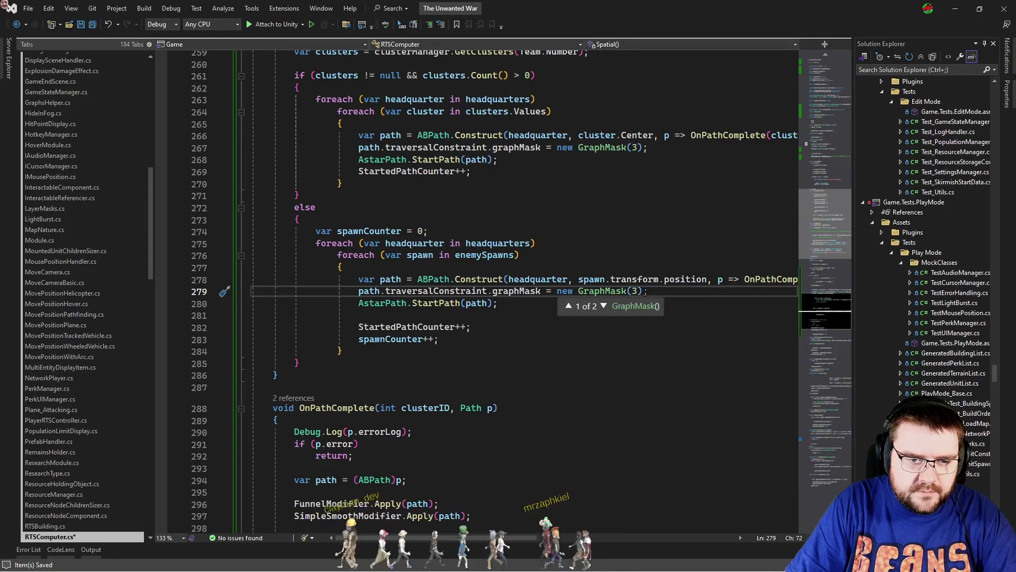
pyautogui.press('Escape')
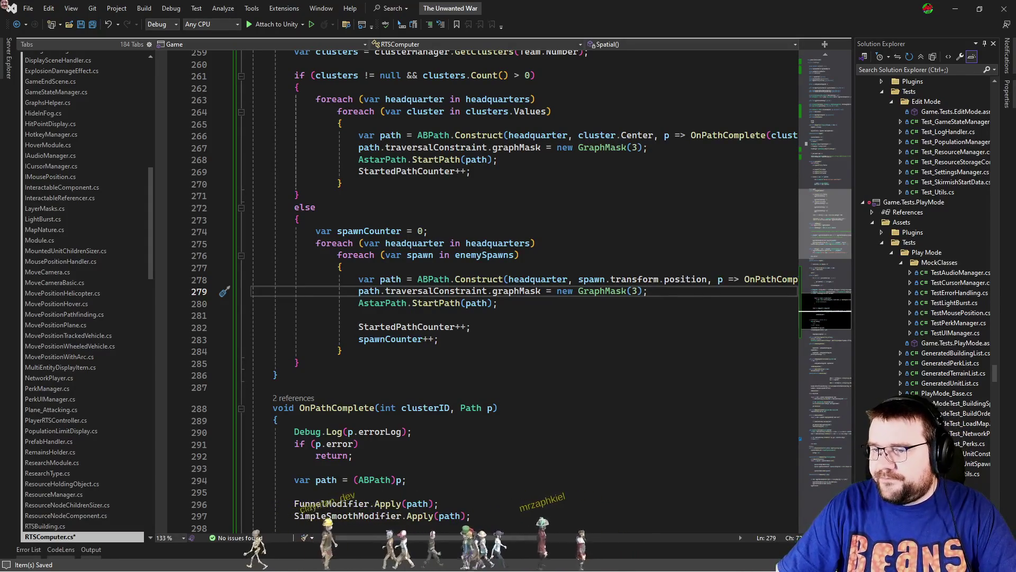
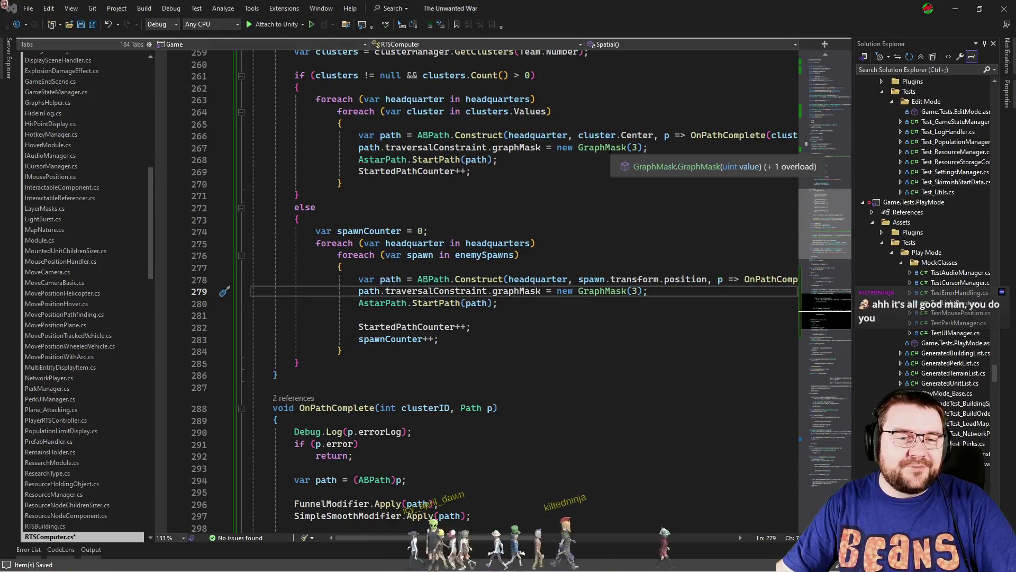
# Change GraphMask(3) to GraphMask(8) on lines 267 and 279 of RTSComputer.cs.
pyautogui.click(683, 148)
pyautogui.press('BackSpace')
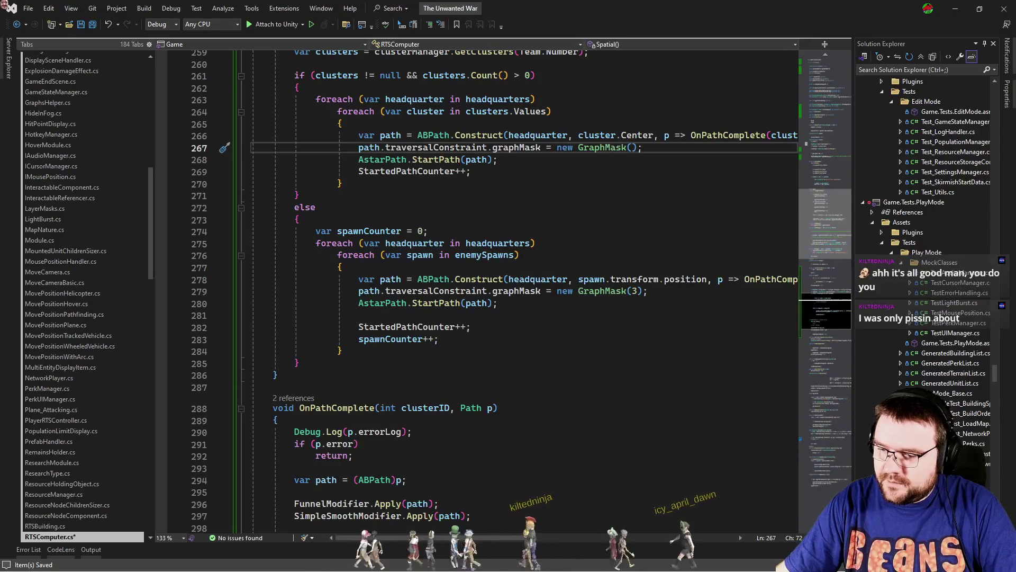
pyautogui.write('8')
pyautogui.doubleClick(637, 291)
pyautogui.write('8')
pyautogui.press('Down')
pyautogui.press('Down')
pyautogui.press('Down')
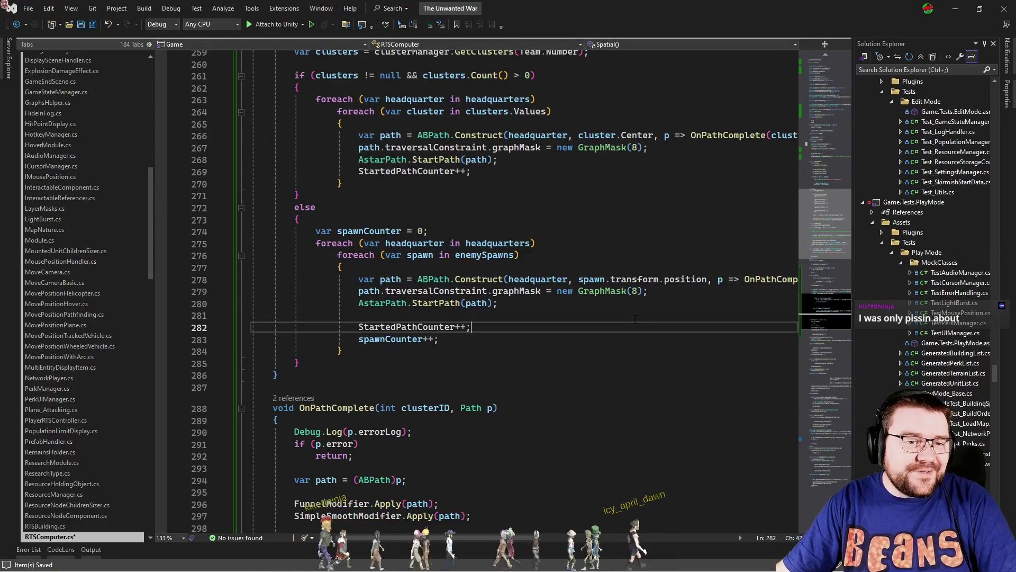
pyautogui.click(632, 304)
# Save RTSComputer.cs and resume the paused game in Unity.
pyautogui.hotkey('ctrl', 's')
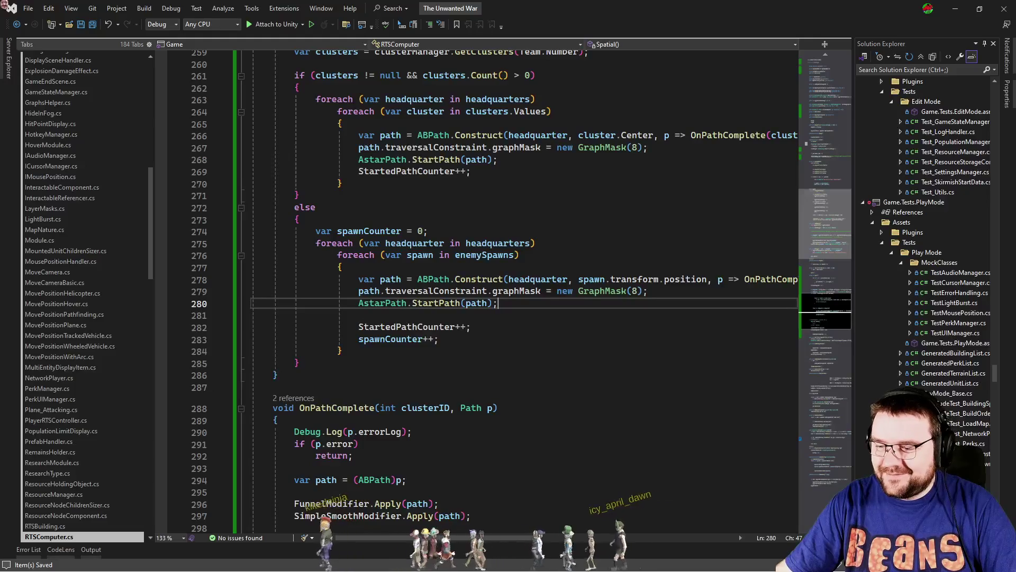
pyautogui.hotkey('alt', 'Tab')
pyautogui.click(512, 274)
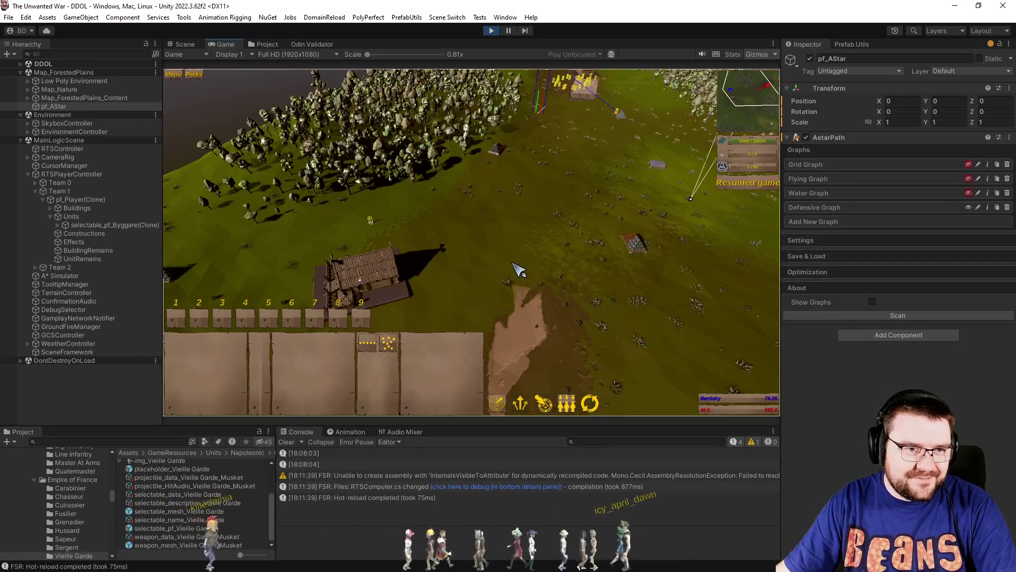
# Pause the game and zoom in and out to check the computed paths.
pyautogui.press('p')
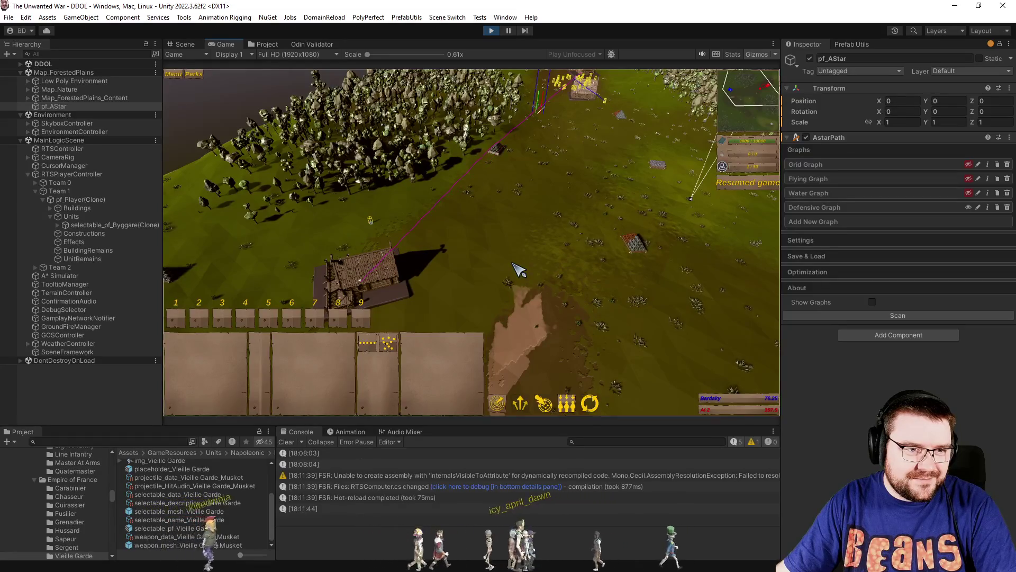
pyautogui.scroll(5, 521, 240)
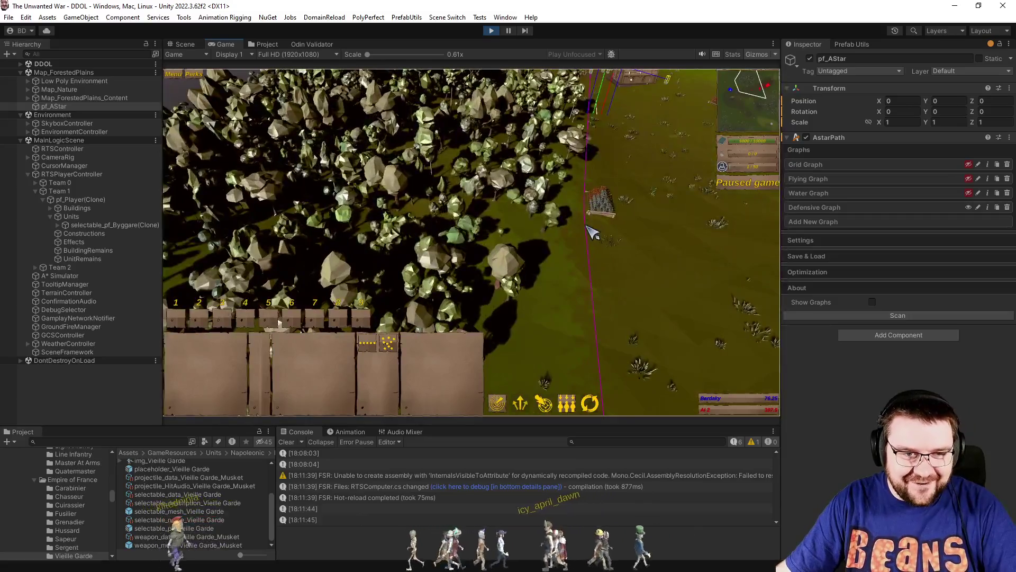
pyautogui.scroll(-5, 592, 232)
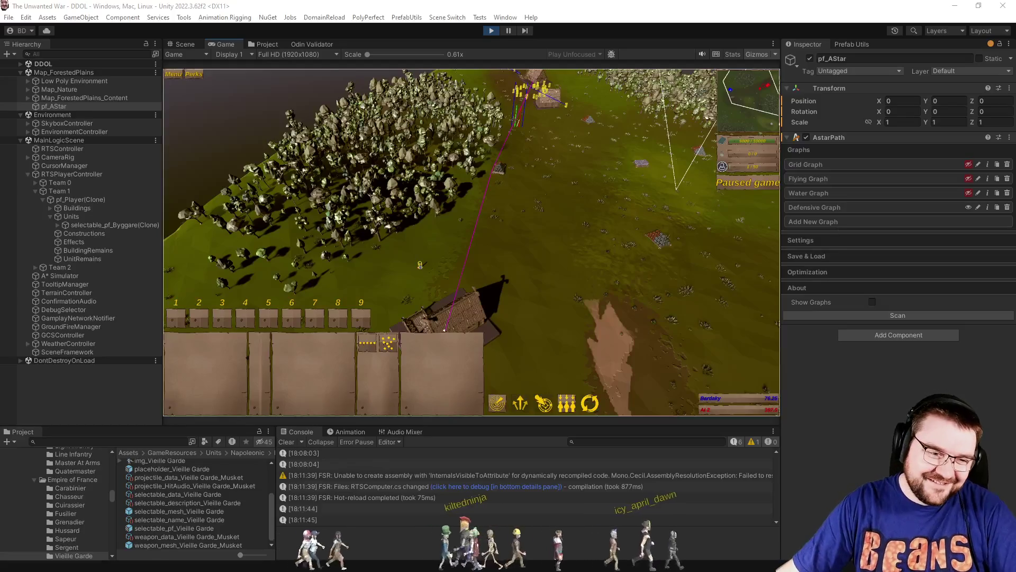
# Clear the Console and turn the camera from the forest toward the village.
pyautogui.click(285, 442)
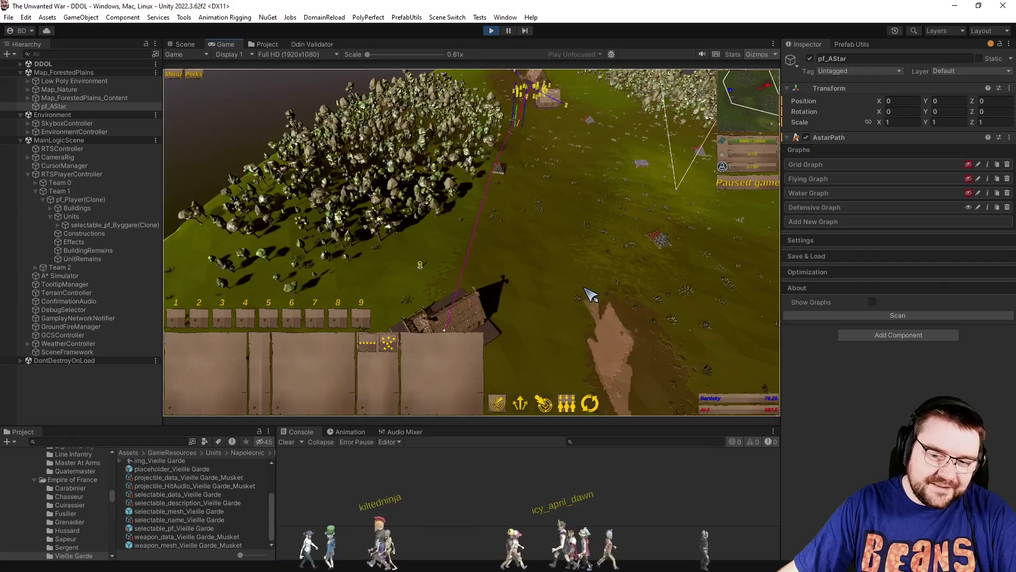
pyautogui.press('q')
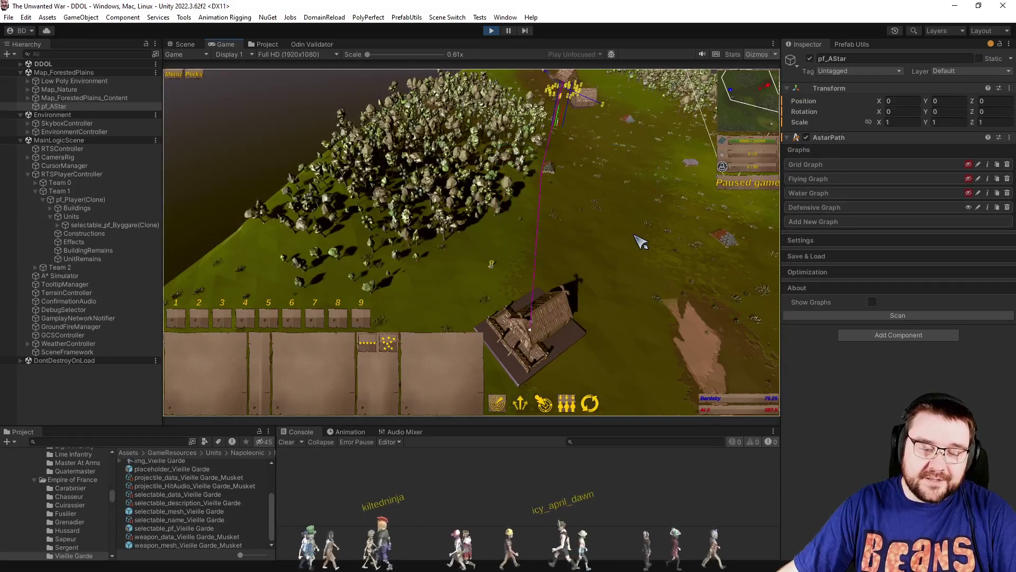
pyautogui.press('q')
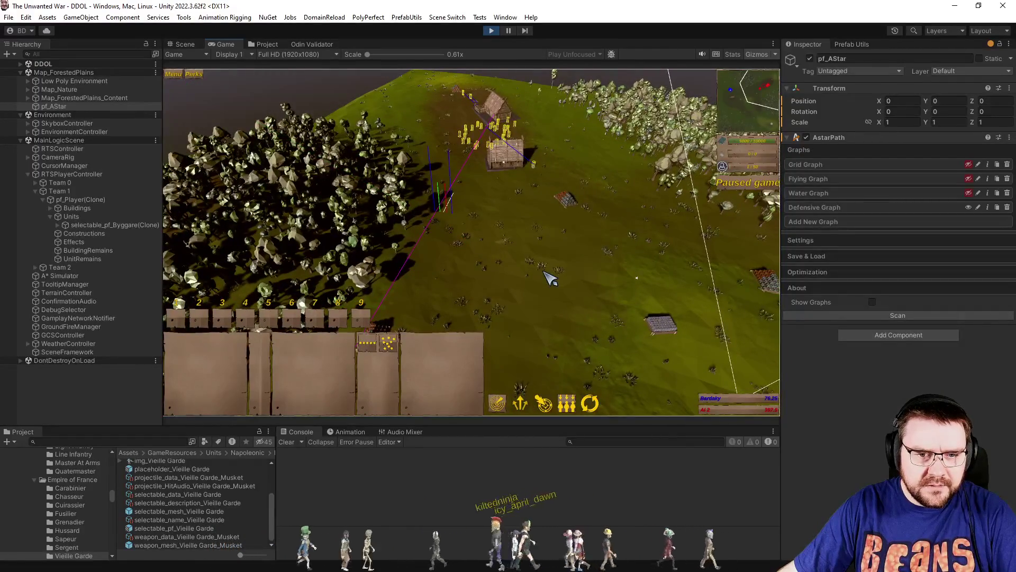
pyautogui.press('q')
pyautogui.press('q')
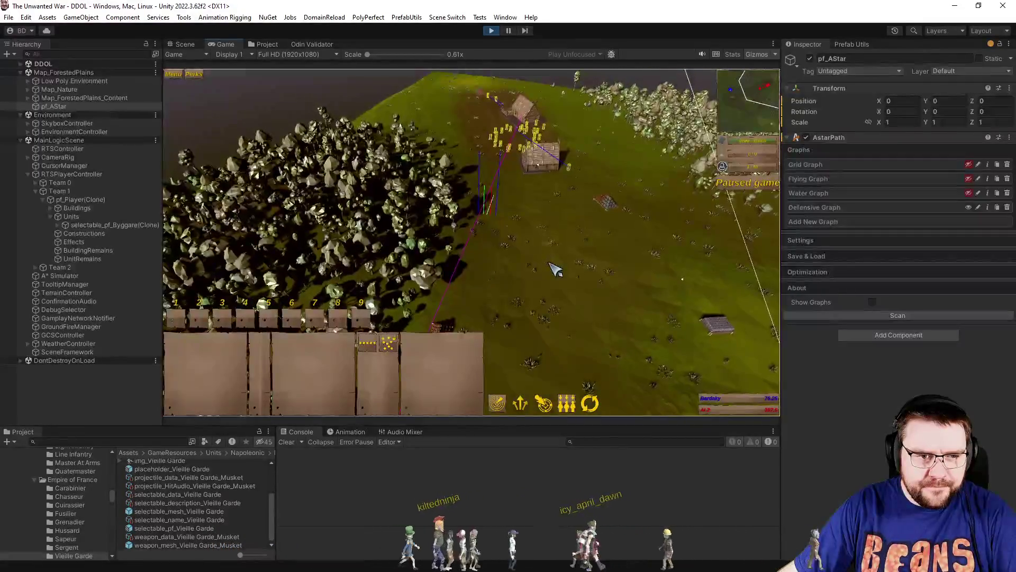
pyautogui.hotkey('alt', 'Tab')
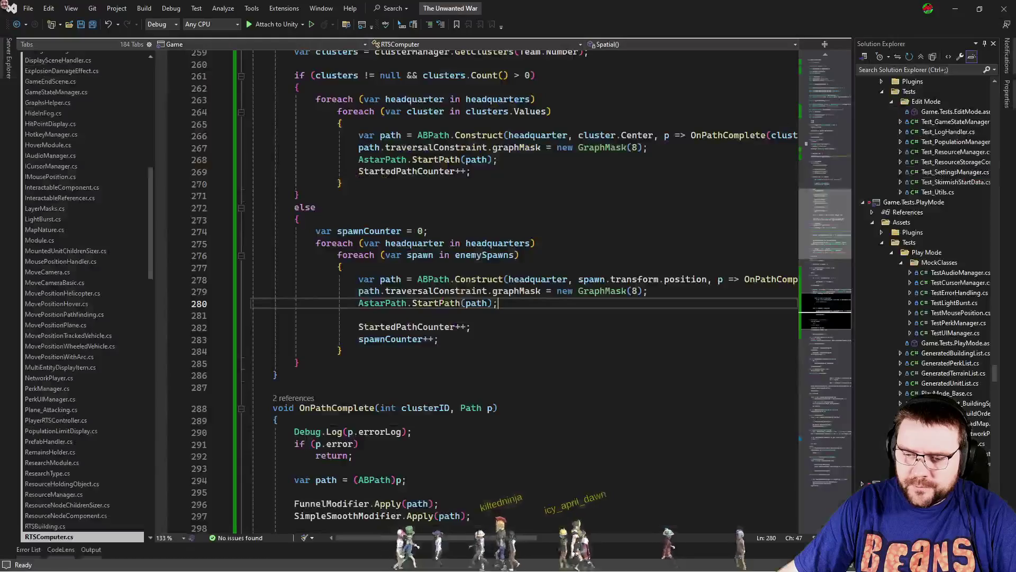
# In DakyTask_BuildDefenses.cs, comment out the isSnapped check on lines 82–83.
pyautogui.click(567, 327)
pyautogui.hotkey('ctrl', 'Tab')
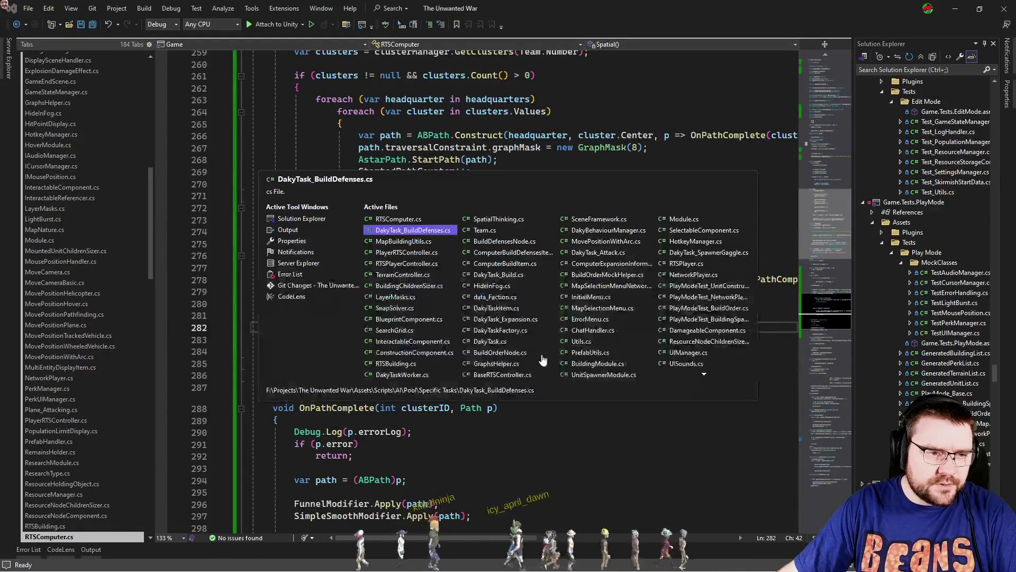
pyautogui.scroll(-4, 503, 346)
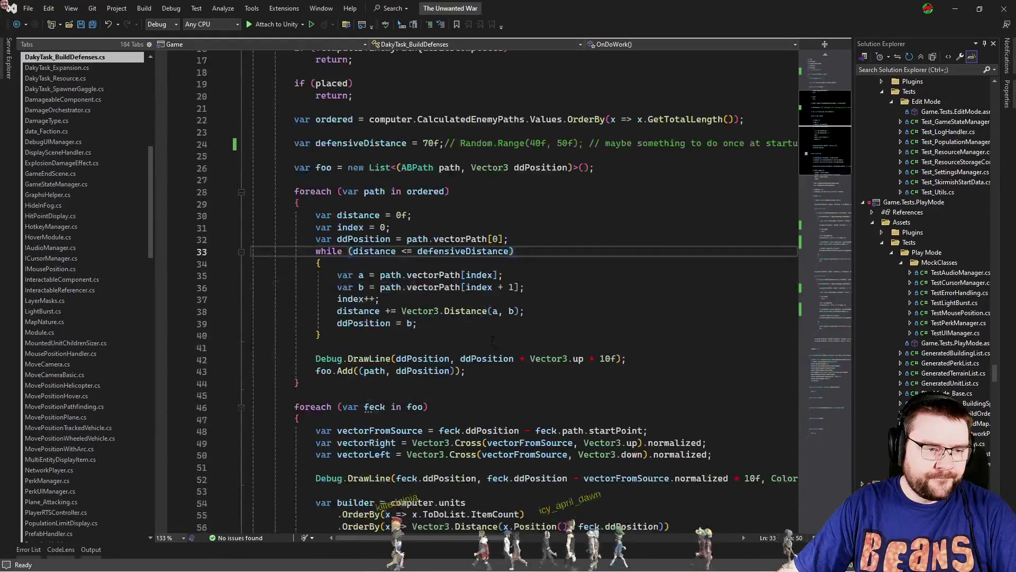
pyautogui.scroll(-17, 494, 333)
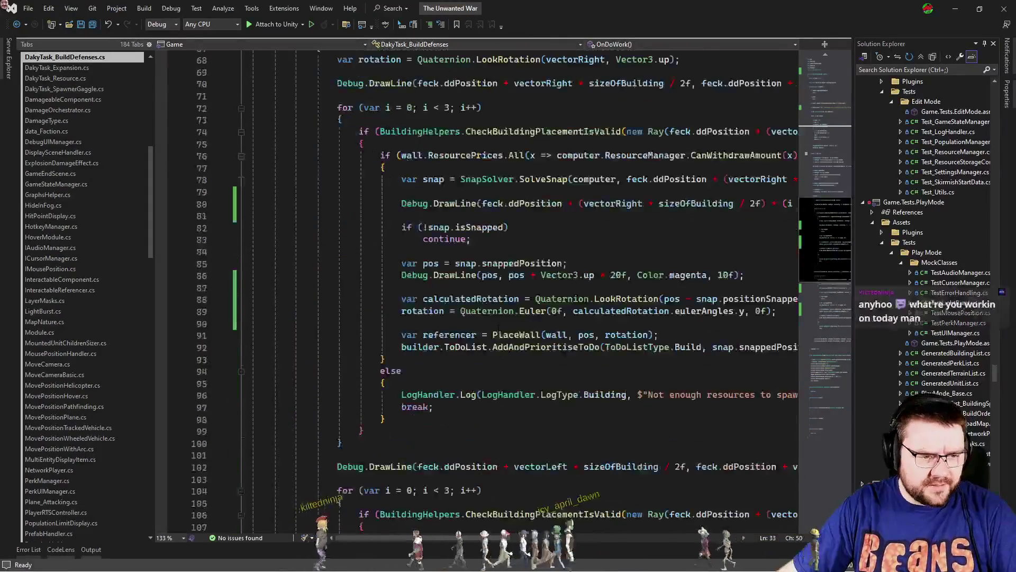
pyautogui.moveTo(402, 226); pyautogui.dragTo(551, 241)
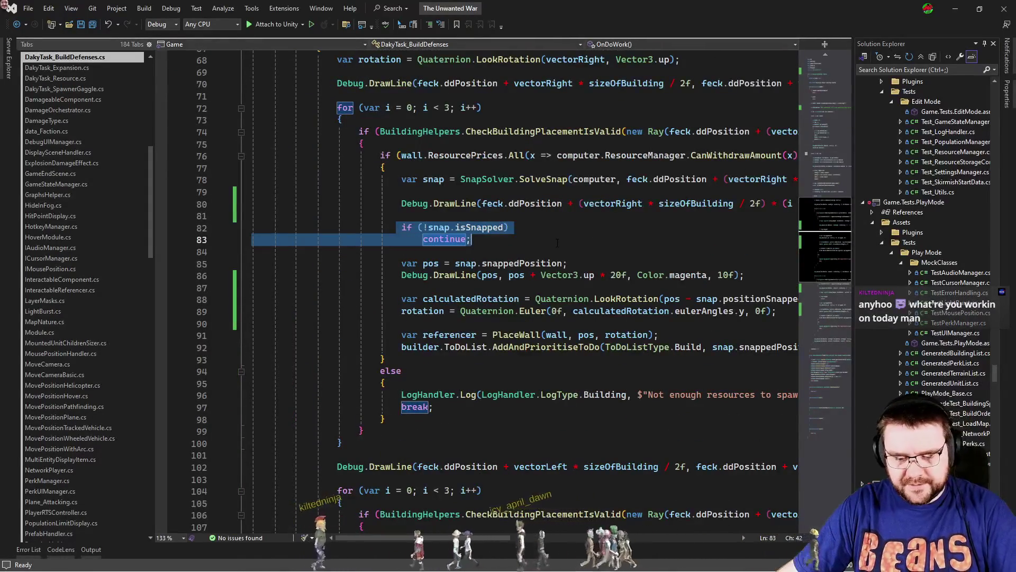
pyautogui.hotkey('ctrl', 'k')
pyautogui.hotkey('ctrl', 'c')
pyautogui.click(569, 241)
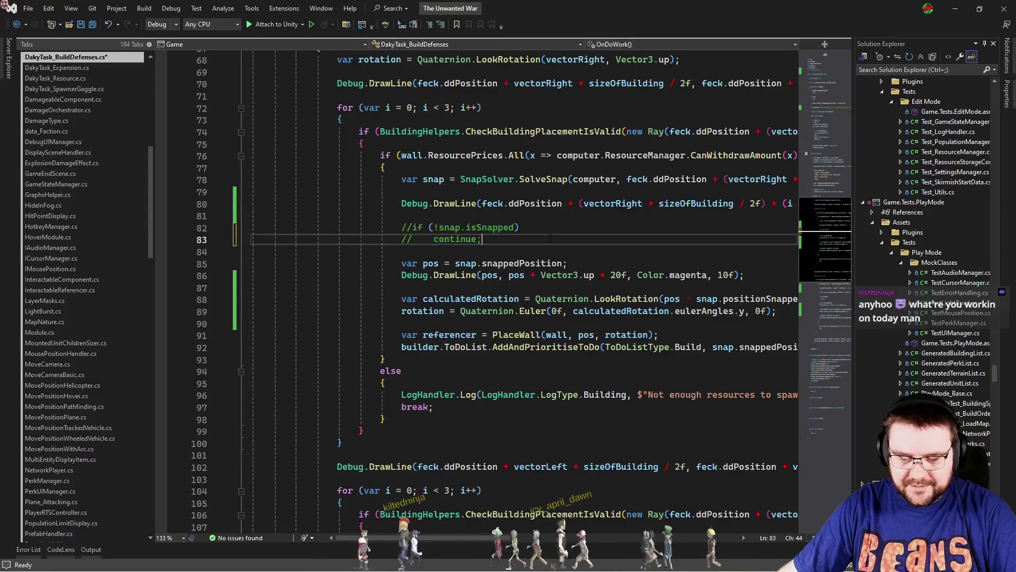
# Comment out the second isSnapped check on lines 114–115.
pyautogui.scroll(-8, 569, 241)
pyautogui.moveTo(402, 323)
pyautogui.mouseDown()
pyautogui.moveTo(471, 336)
pyautogui.moveTo(402, 349)
pyautogui.mouseUp()
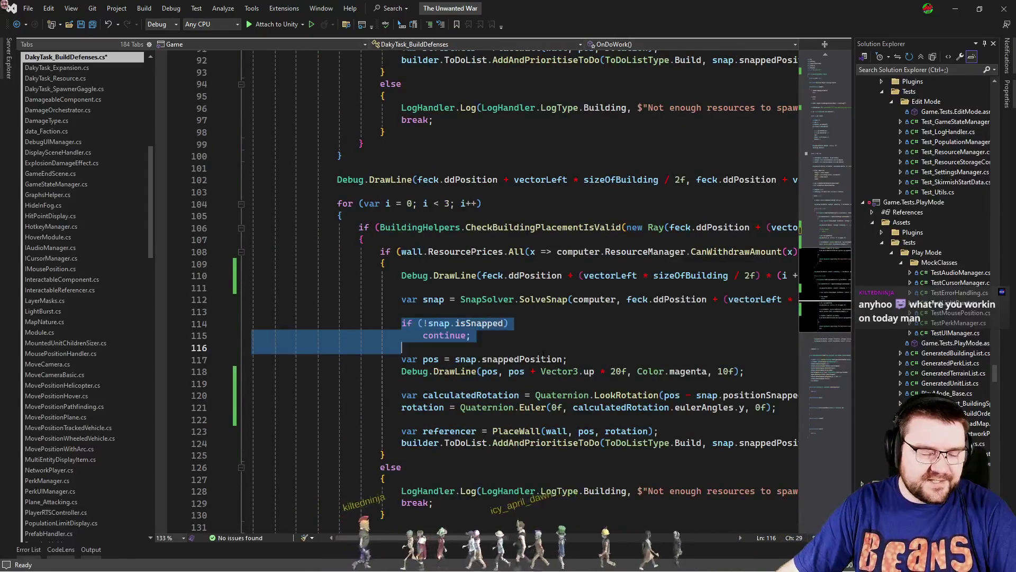
pyautogui.hotkey('ctrl', 'c')
pyautogui.hotkey('alt', 'Tab')
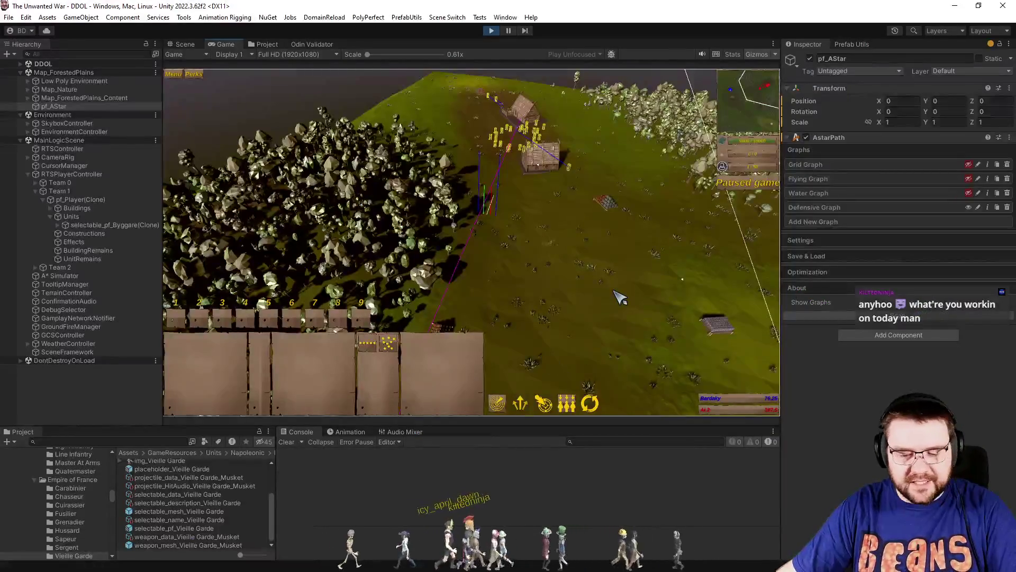
# Resume the game, then undo the isSnapped comments in DakyTask_BuildDefenses.cs.
pyautogui.press('p')
pyautogui.scroll(3, 609, 304)
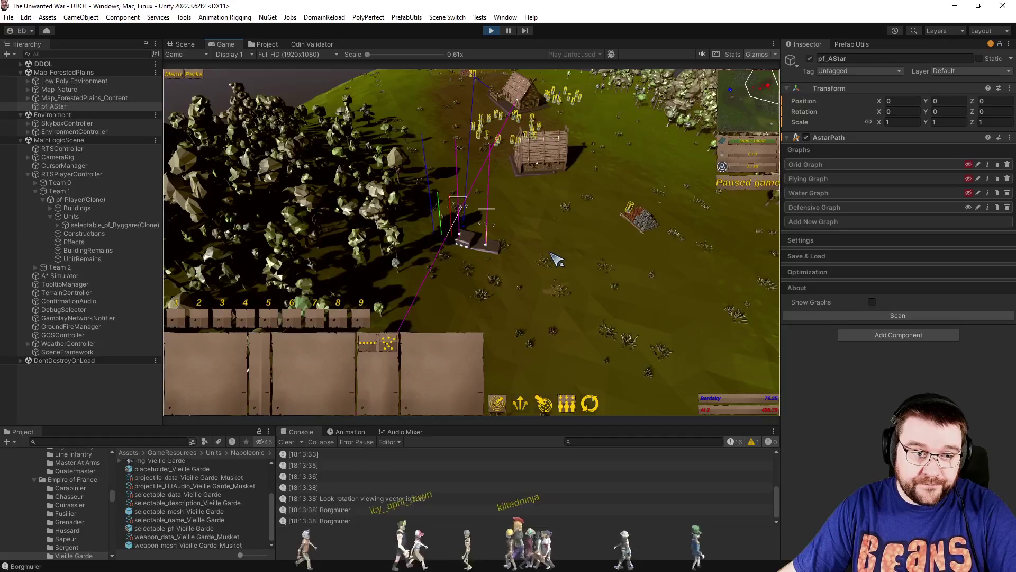
pyautogui.hotkey('alt', 'Tab')
pyautogui.hotkey('ctrl', 'z')
pyautogui.hotkey('ctrl', 'z')
pyautogui.hotkey('alt', 'Tab')
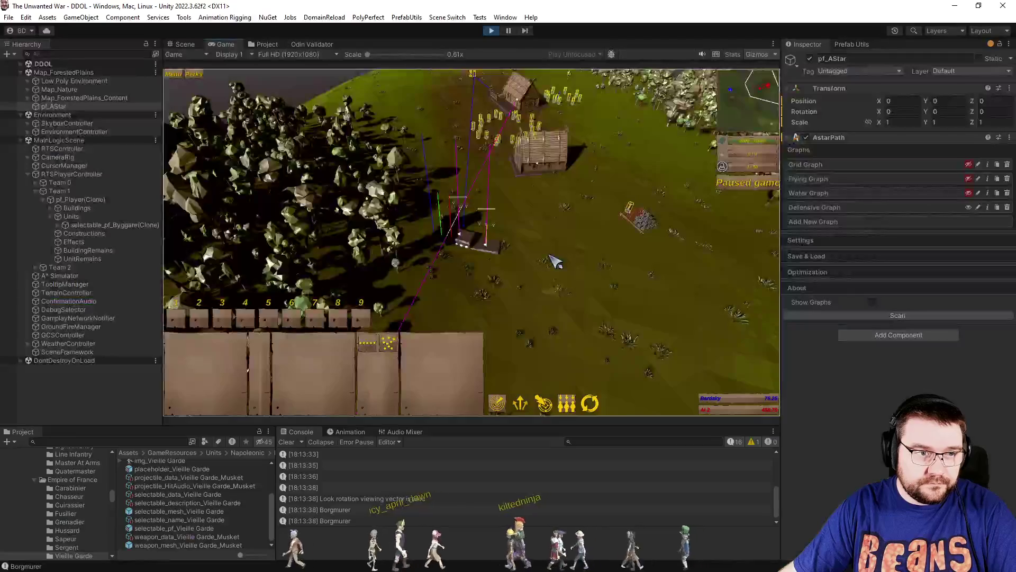
# Run the game and pause it to inspect the newly placed palisade.
pyautogui.press('space')
pyautogui.scroll(5, 561, 286)
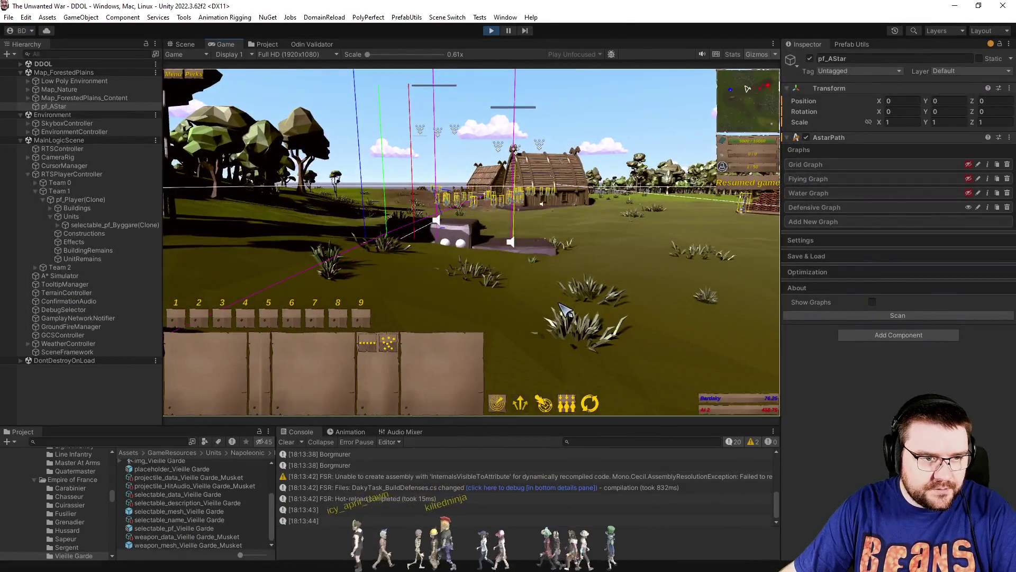
pyautogui.scroll(-3, 562, 307)
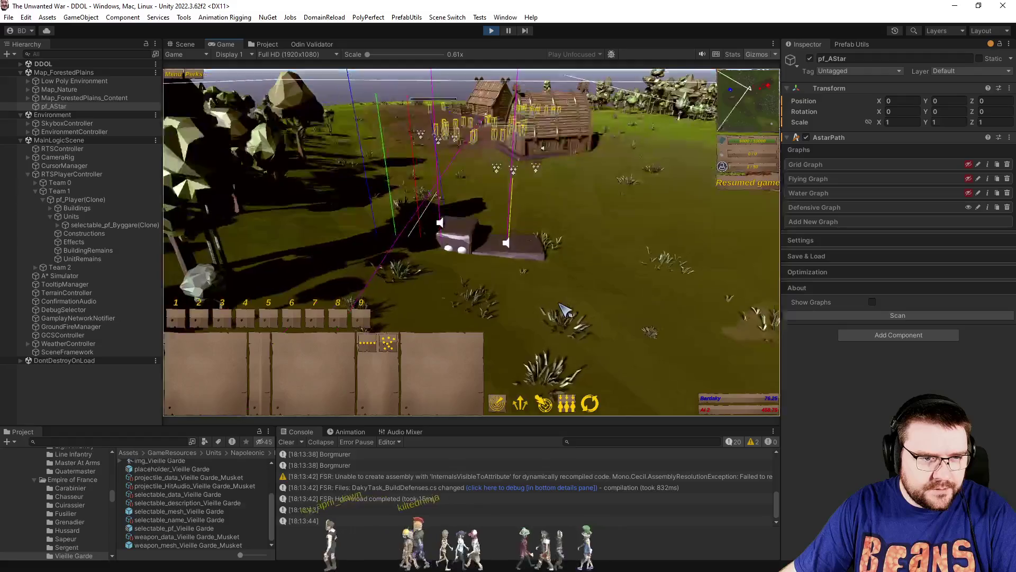
pyautogui.scroll(-3, 565, 309)
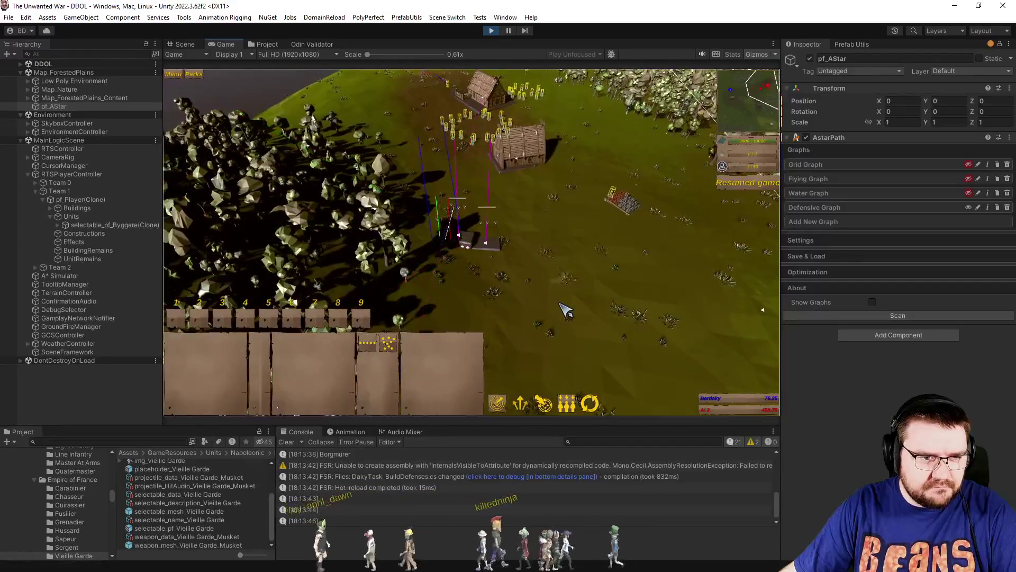
pyautogui.scroll(1, 565, 309)
pyautogui.scroll(3, 565, 310)
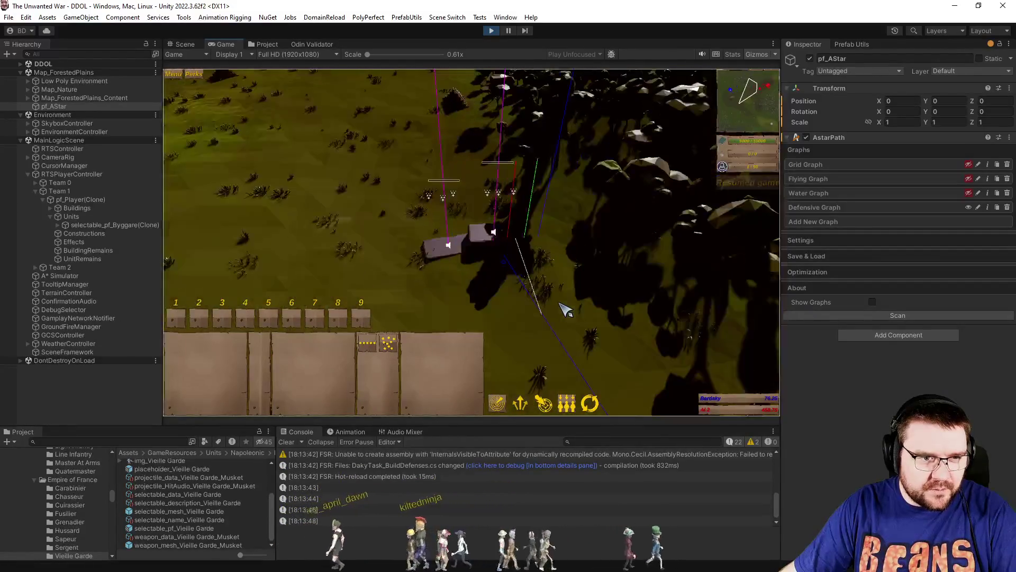
pyautogui.scroll(3, 565, 309)
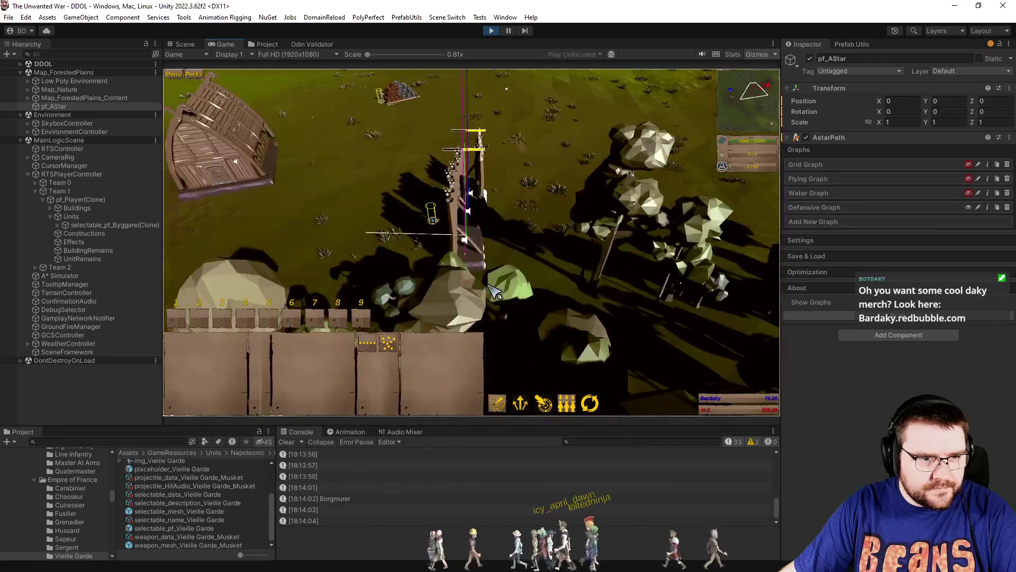
pyautogui.press('p')
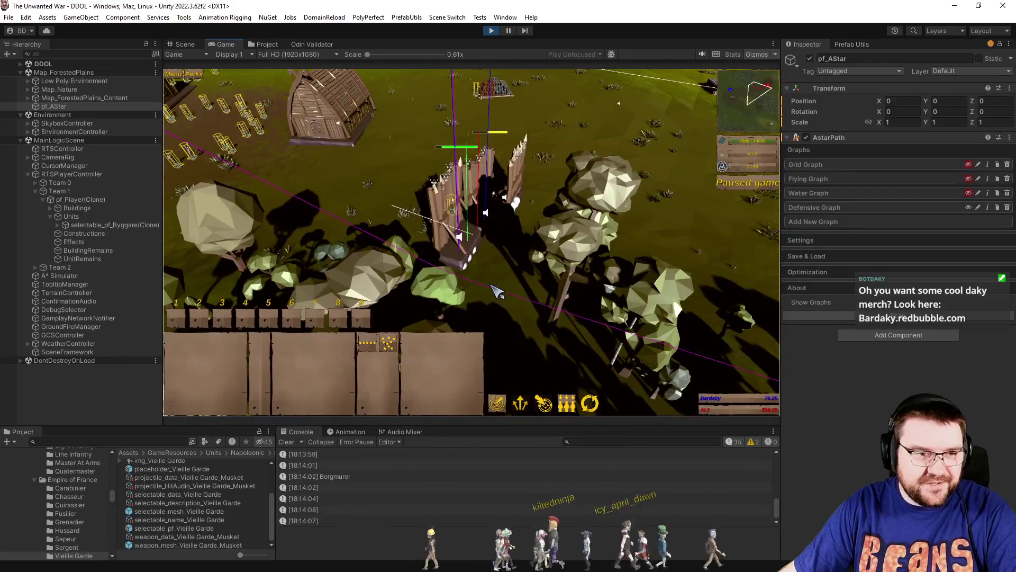
pyautogui.press('p')
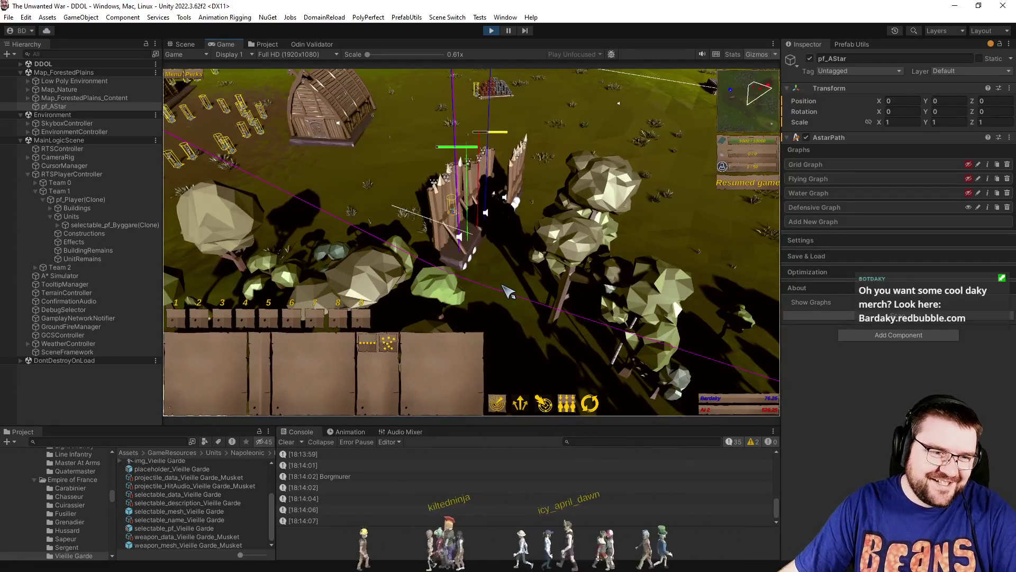
pyautogui.press('p')
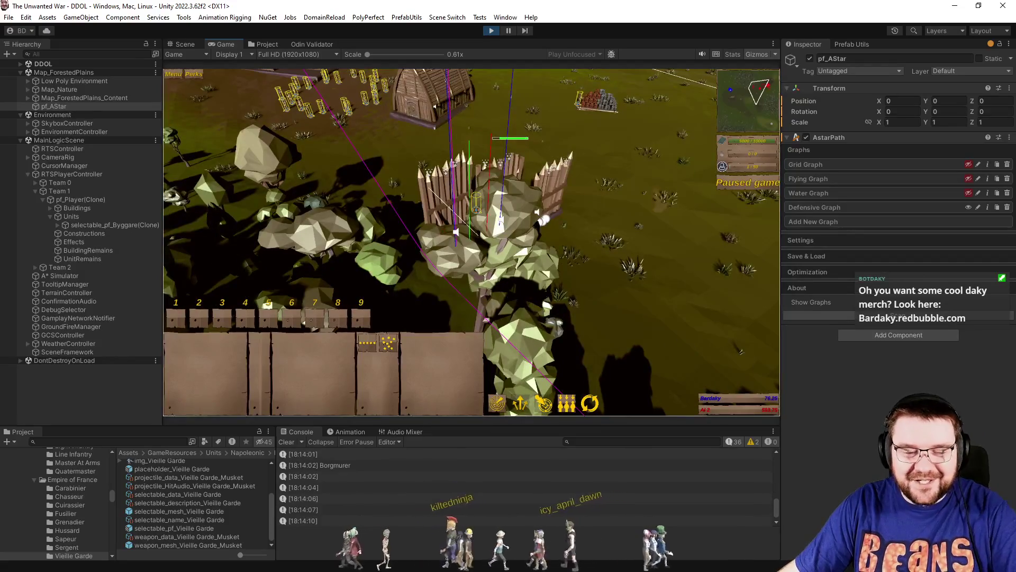
# Return to DakyTask_BuildDefenses.cs and place the caret on line 116.
pyautogui.hotkey('alt', 'Tab')
pyautogui.click(423, 366)
pyautogui.click(401, 343)
pyautogui.hscroll(2, 495, 538)
pyautogui.moveTo(494, 539); pyautogui.dragTo(517, 538)
# Change line 88 to snap.positionSnappedTo - pos and save the script.
pyautogui.scroll(8, 517, 537)
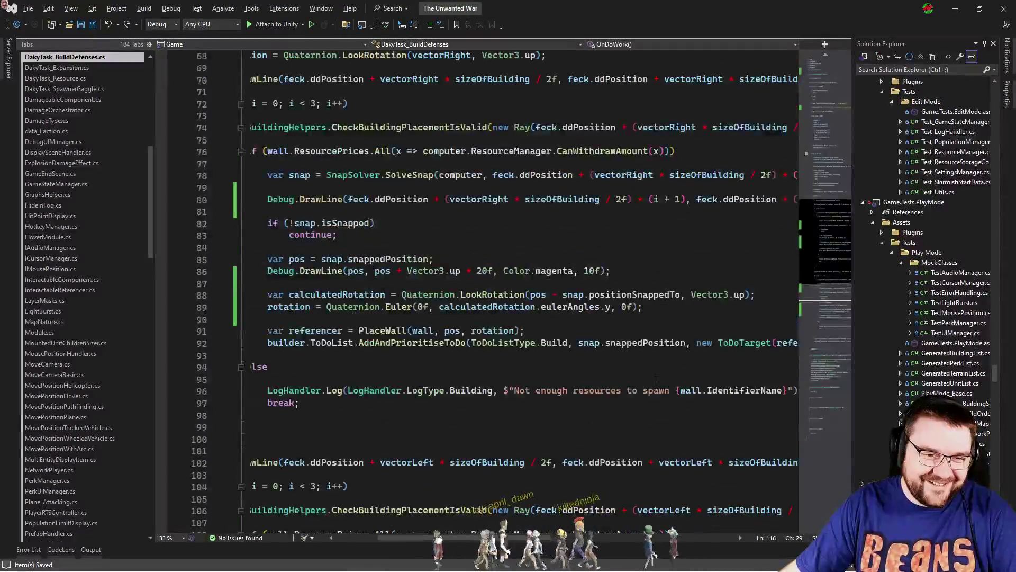
pyautogui.scroll(3, 517, 538)
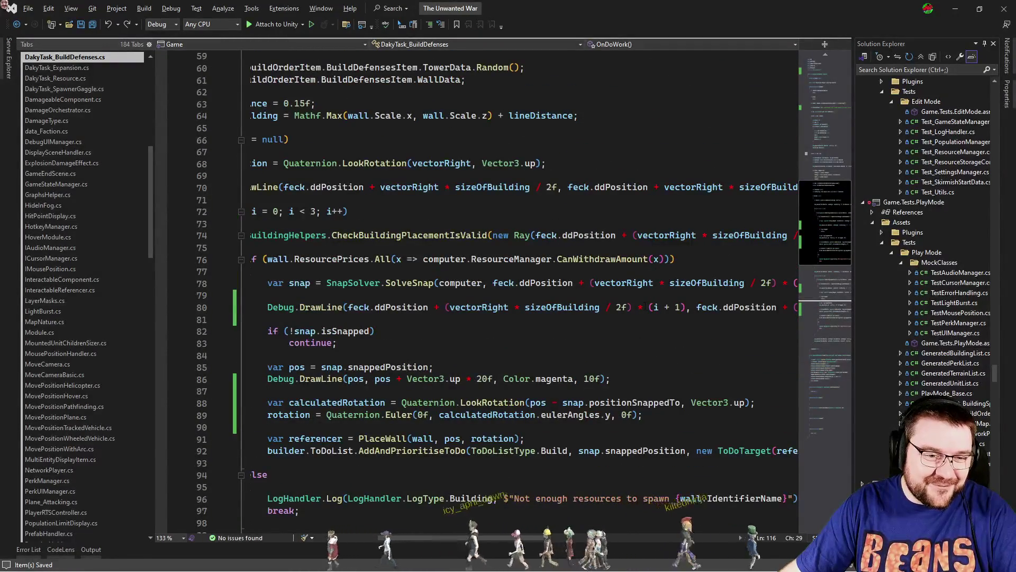
pyautogui.click(381, 331)
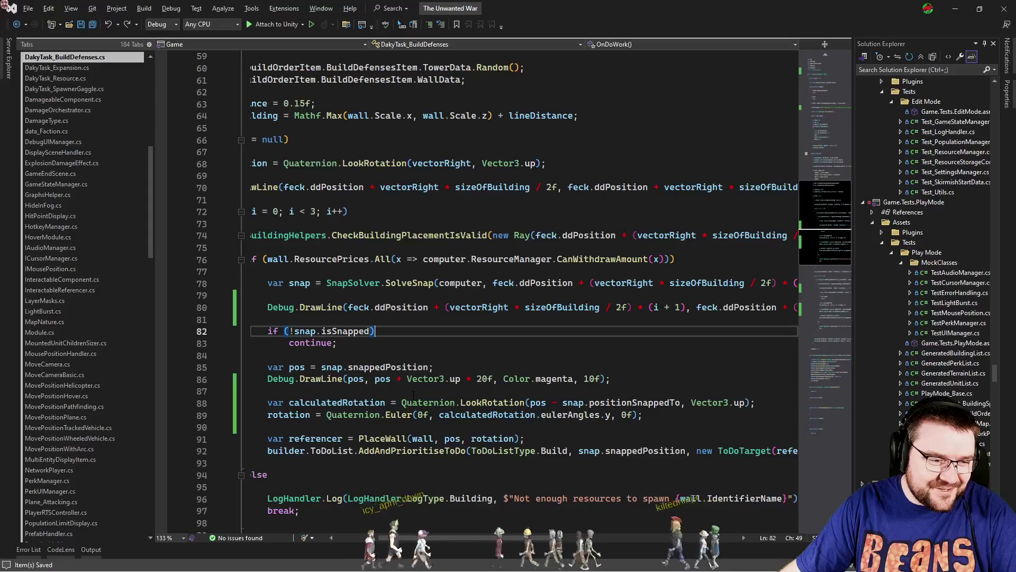
pyautogui.scroll(-2, 414, 394)
pyautogui.click(563, 331)
pyautogui.press('BackSpace')
pyautogui.press('BackSpace')
pyautogui.press('BackSpace')
pyautogui.doubleClick(582, 334)
pyautogui.press('Right')
pyautogui.write('- pos')
pyautogui.hotkey('ctrl', 's')
# Zoom around the wall in the running game to check the hot-reloaded palisade.
pyautogui.hotkey('alt', 'Tab')
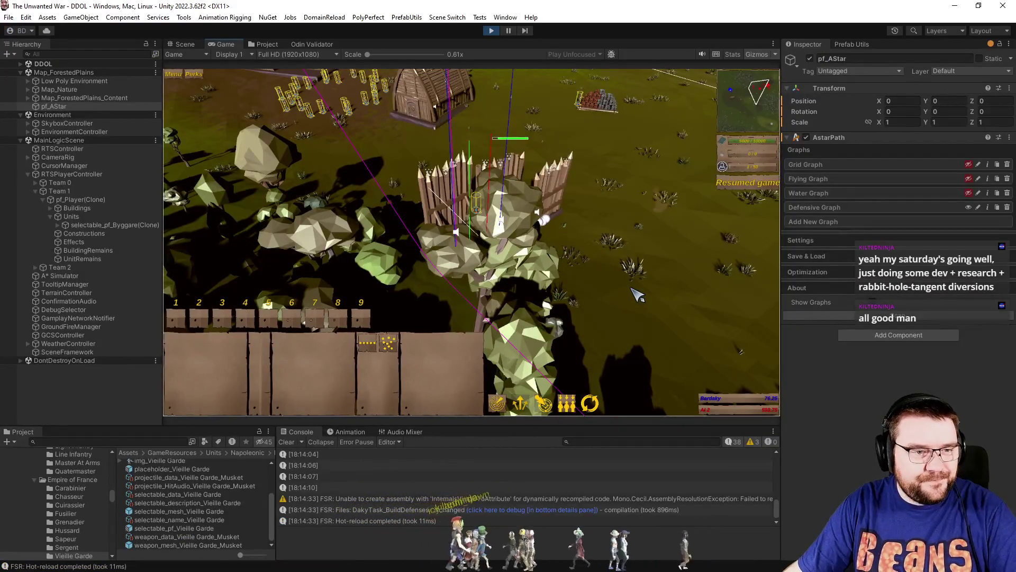
pyautogui.scroll(2, 570, 293)
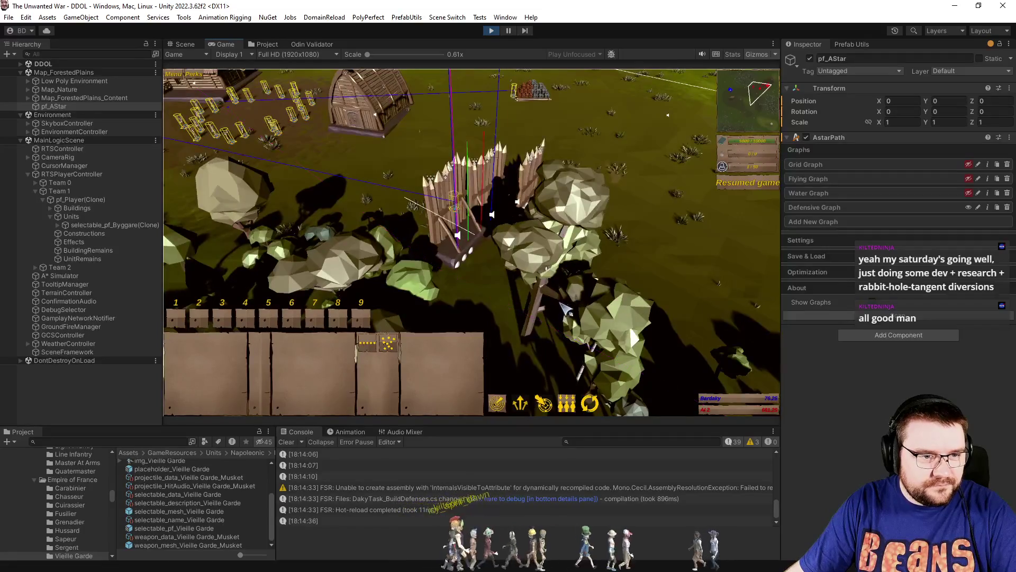
pyautogui.scroll(-1, 555, 305)
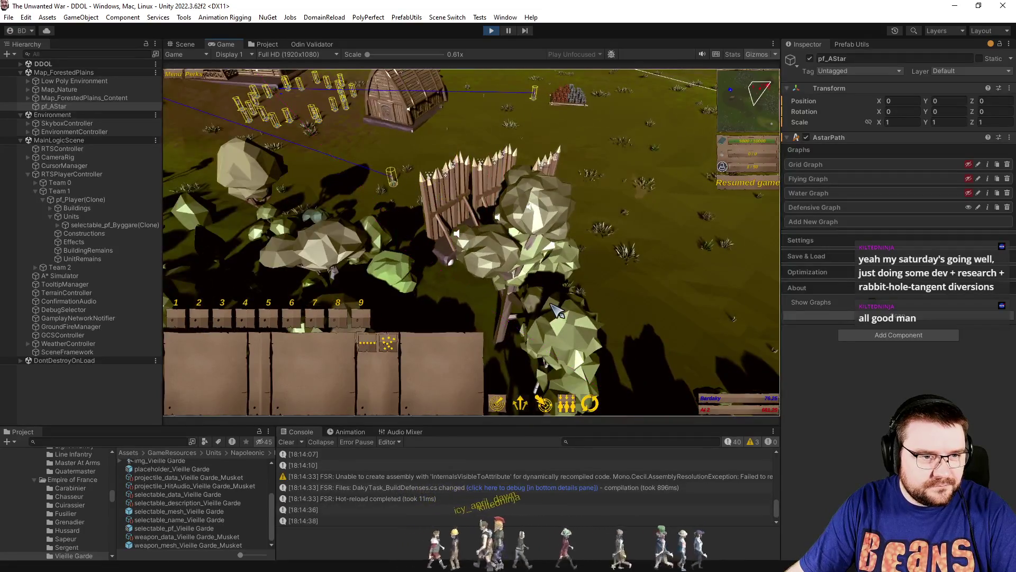
pyautogui.scroll(1, 557, 312)
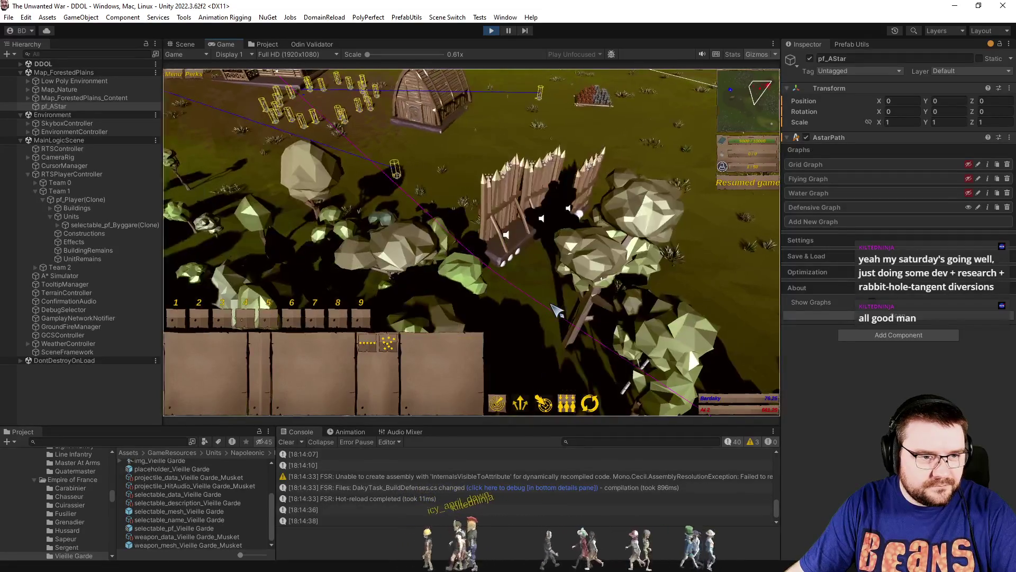
pyautogui.scroll(1, 554, 310)
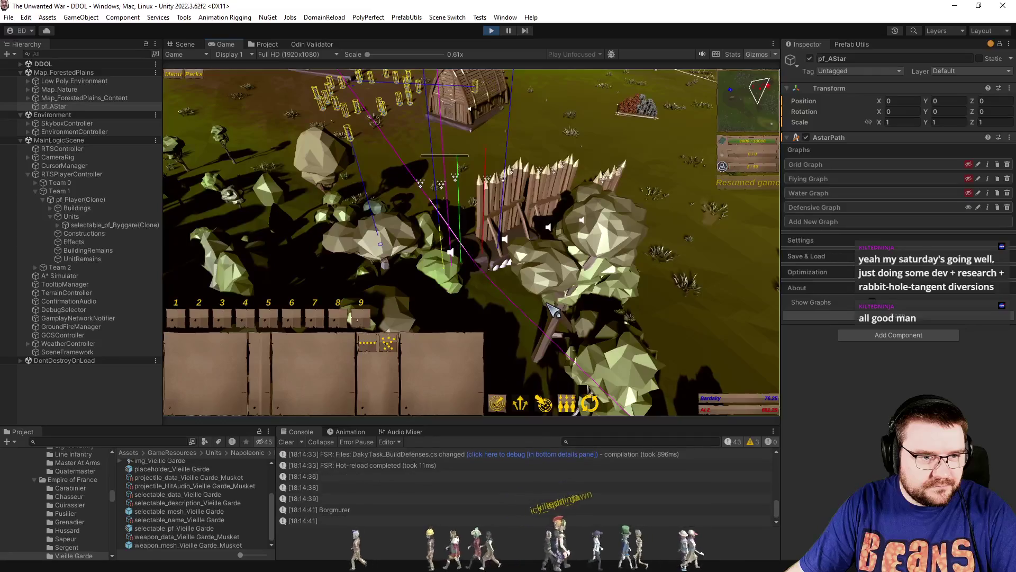
pyautogui.scroll(2, 554, 309)
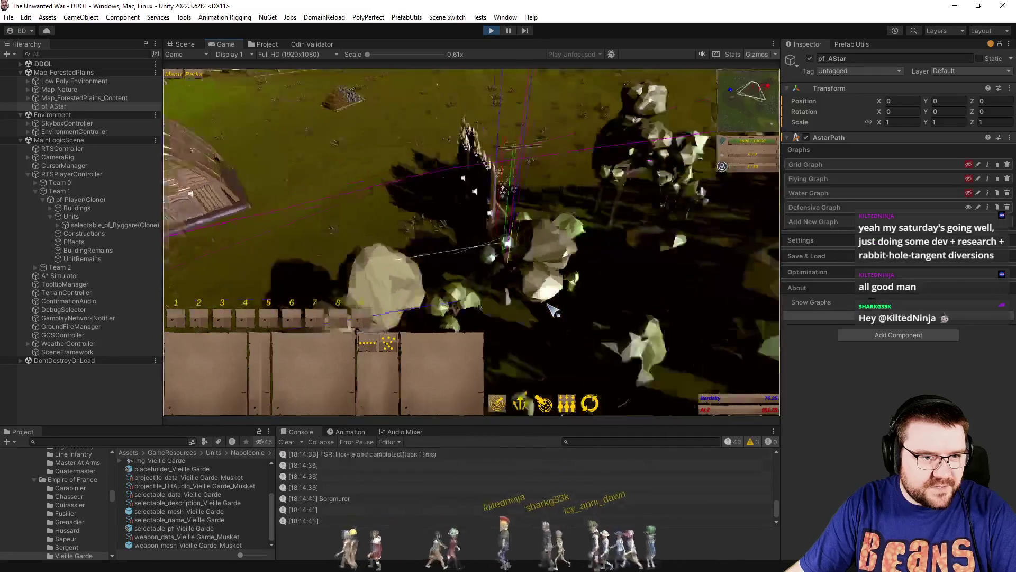
pyautogui.scroll(4, 553, 310)
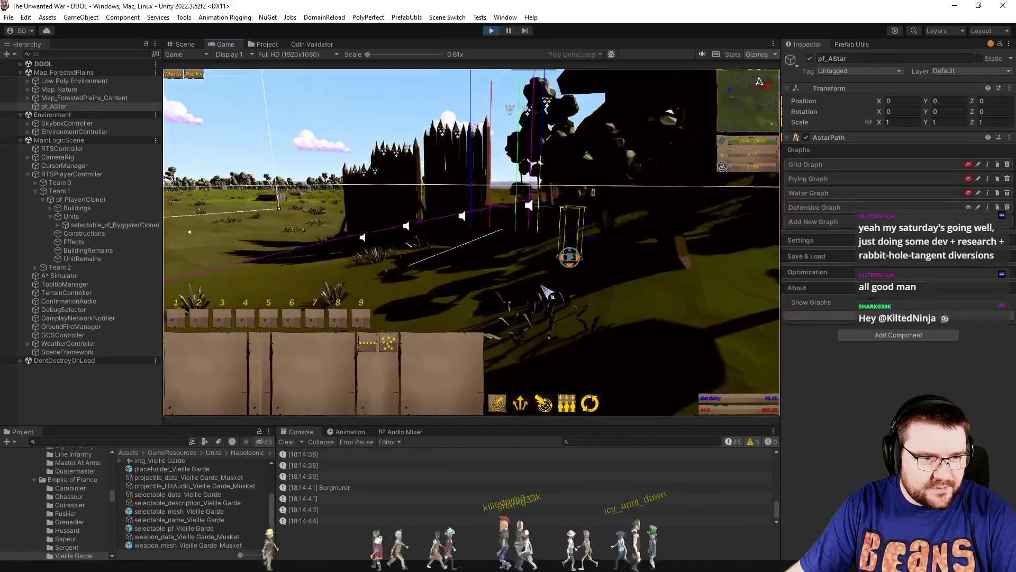
pyautogui.scroll(4, 548, 291)
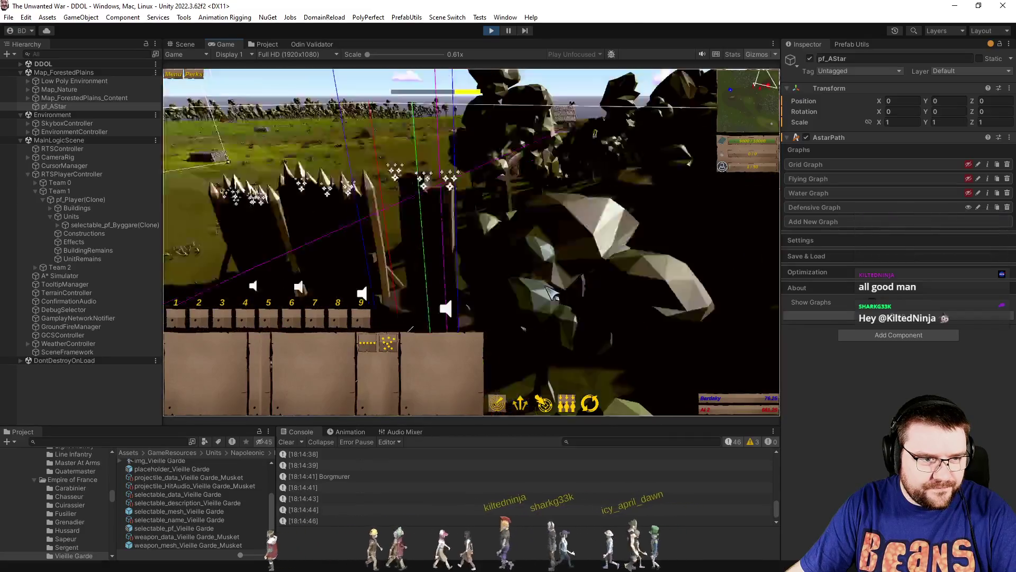
pyautogui.scroll(-5, 550, 293)
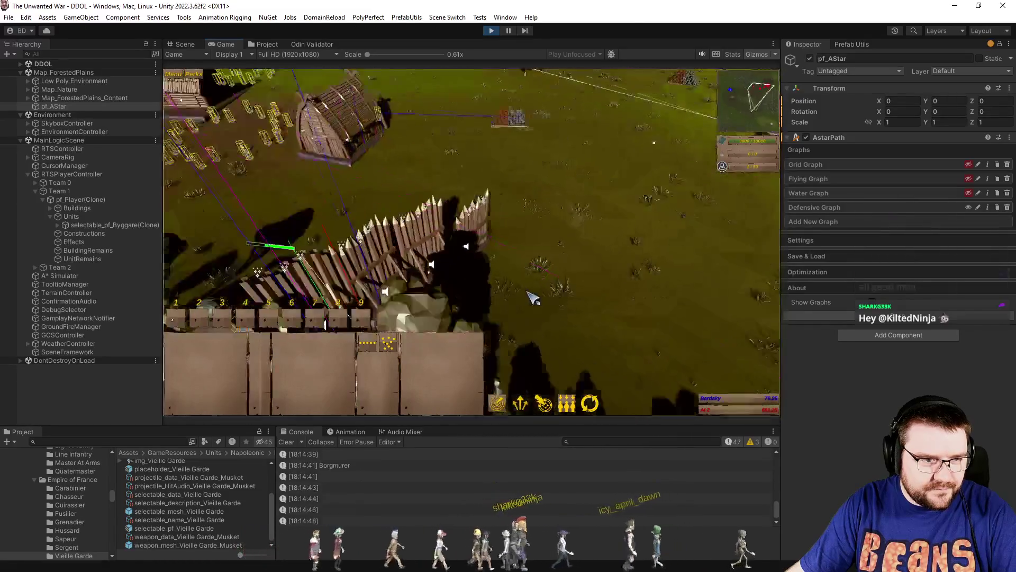
pyautogui.scroll(5, 532, 297)
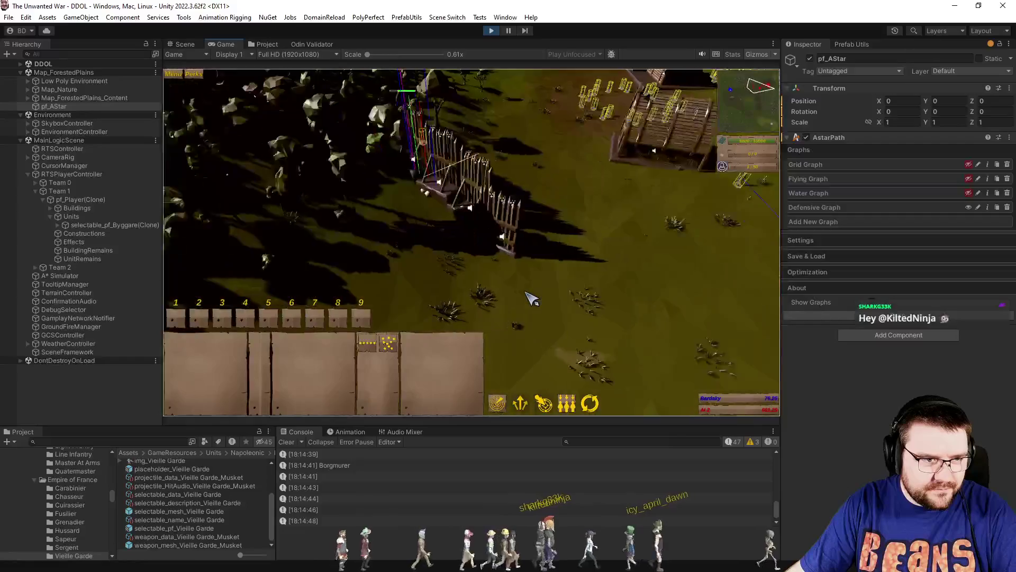
# Pause the game and restore line 88 to pos - snap.positionSnappedTo.
pyautogui.press('p')
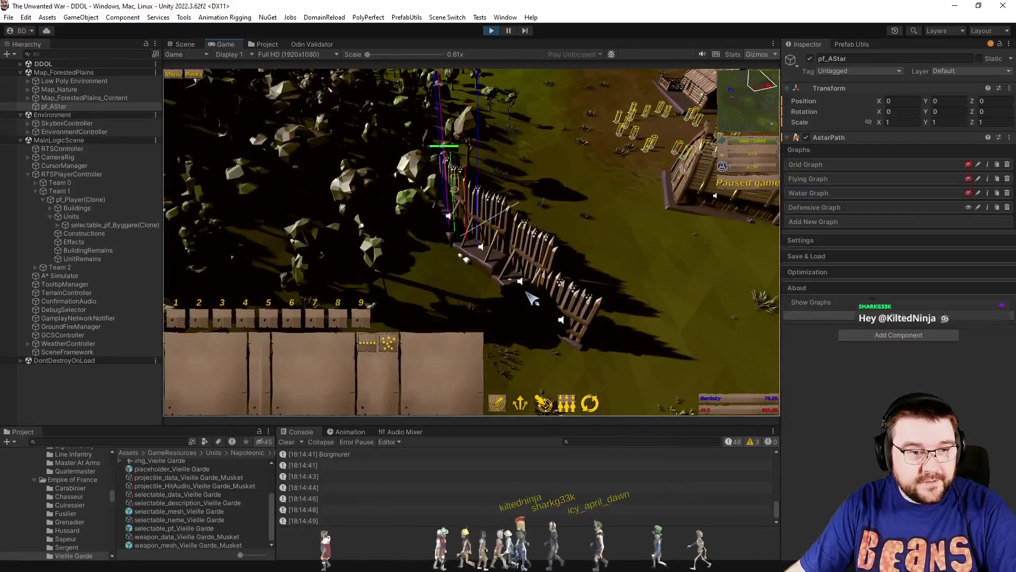
pyautogui.hotkey('alt', 'Tab')
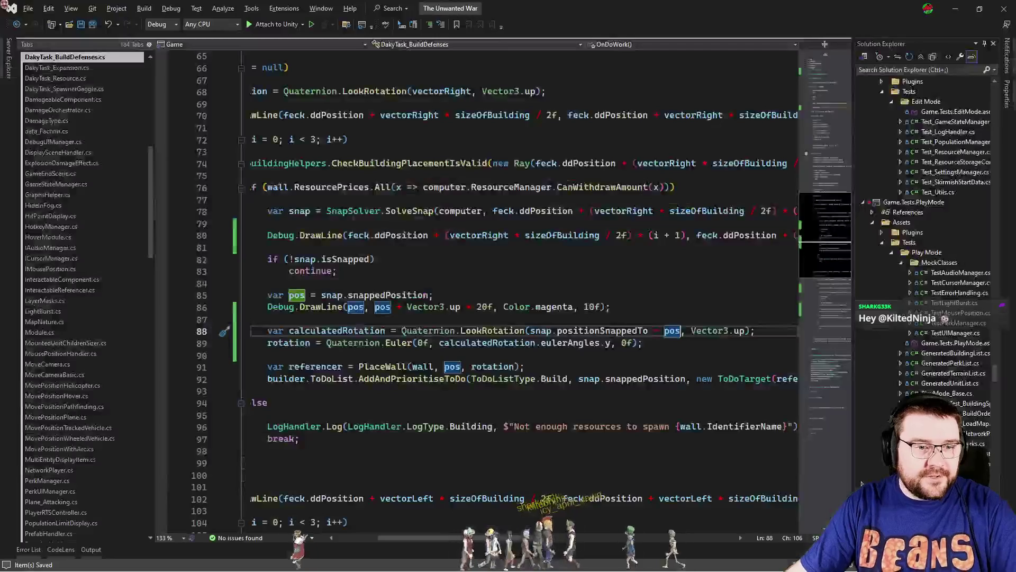
pyautogui.hotkey('ctrl', 'z')
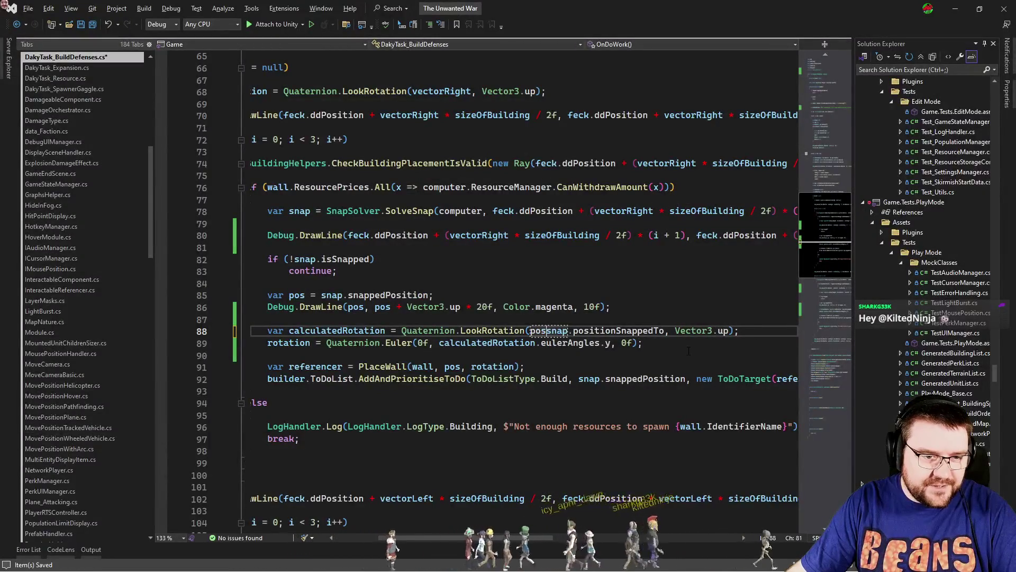
pyautogui.write('-')
# Remove 'pos - ' from the line 120 LookRotation calculation and save for hot reload.
pyautogui.scroll(-10, 688, 351)
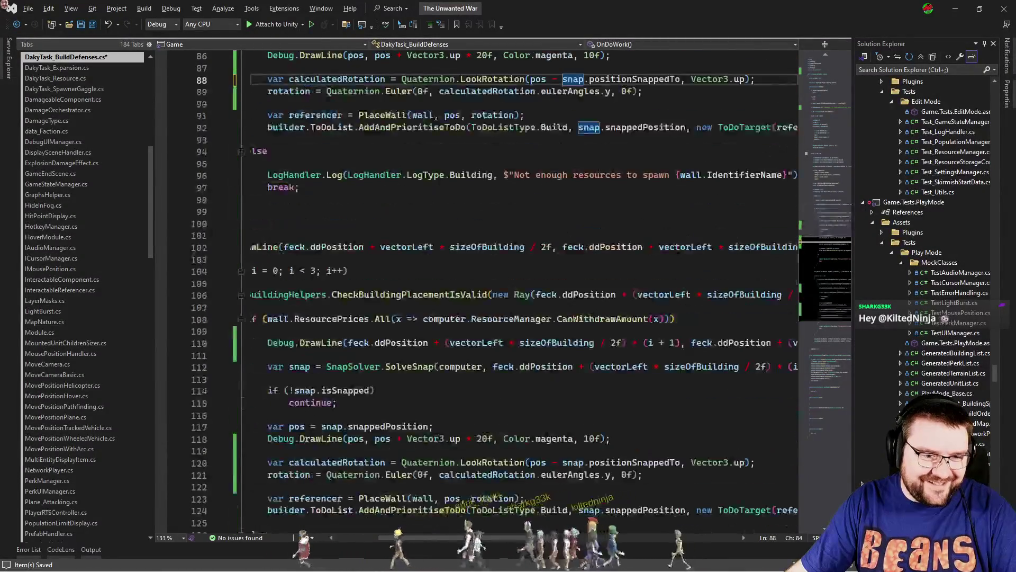
pyautogui.moveTo(562, 355); pyautogui.dragTo(532, 354)
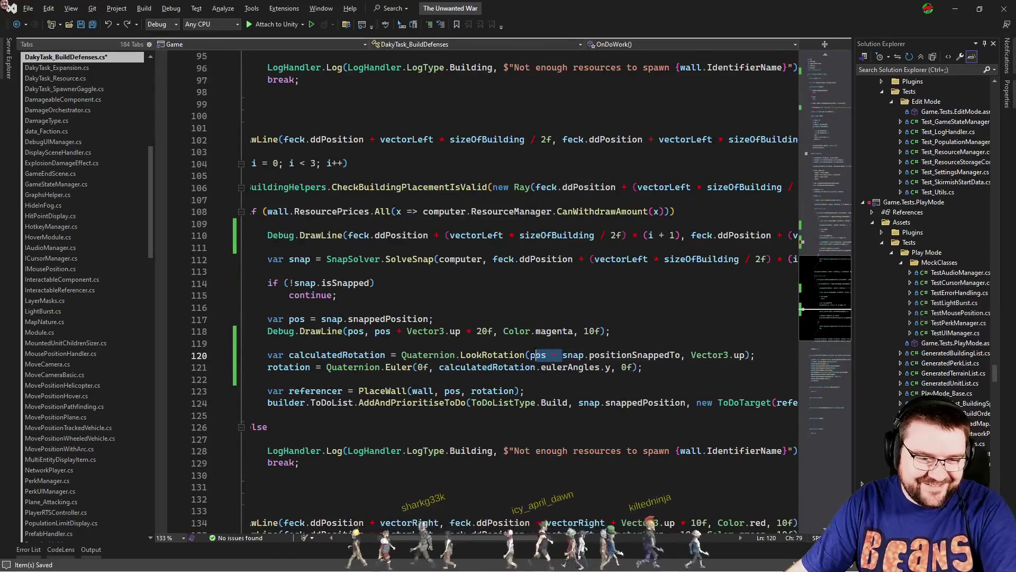
pyautogui.press('BackSpace')
pyautogui.doubleClick(602, 355)
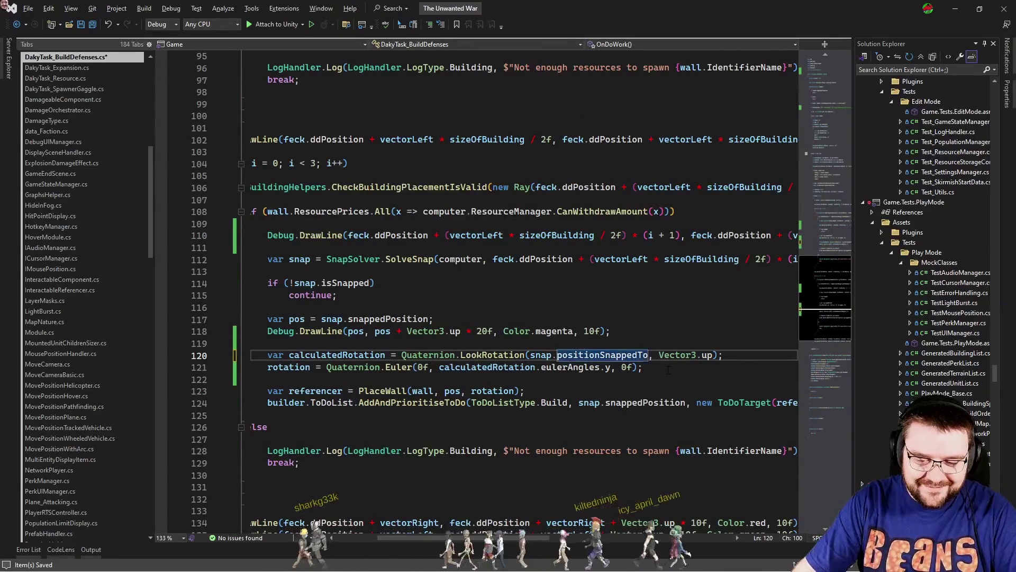
pyautogui.write('- pos')
pyautogui.hotkey('ctrl', 's')
pyautogui.hotkey('alt', 'Tab')
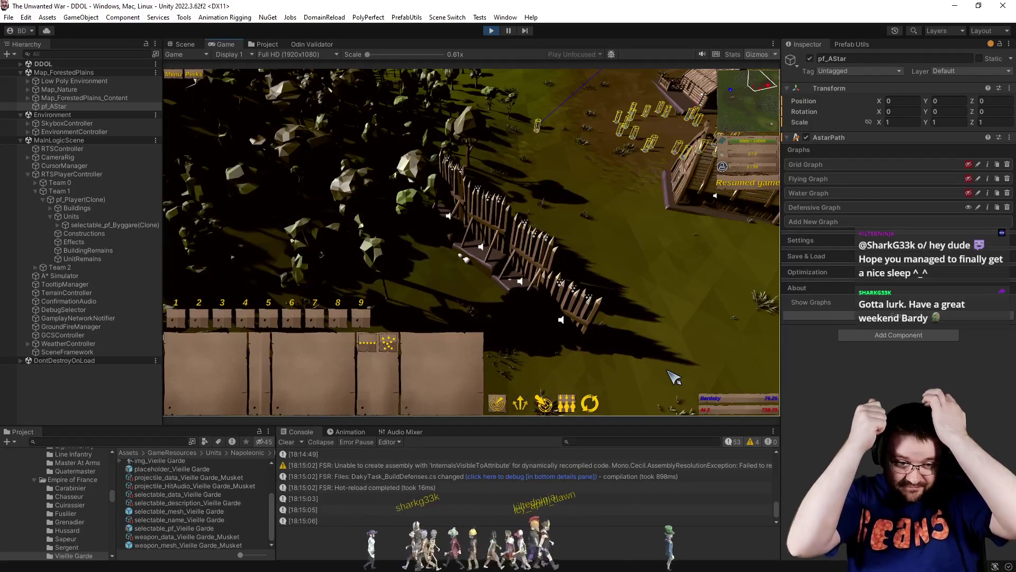
pyautogui.press('s')
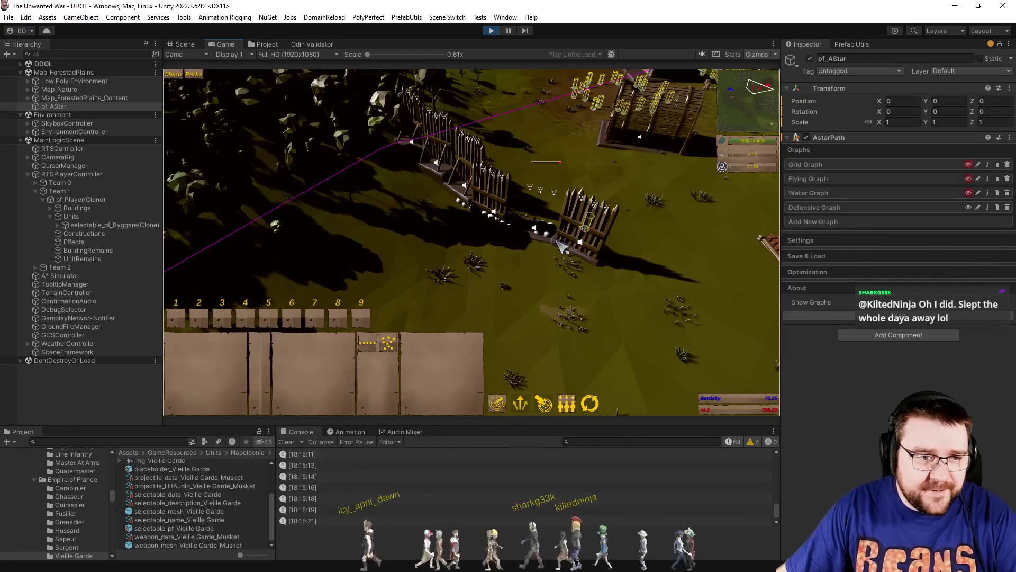
pyautogui.scroll(5, 532, 300)
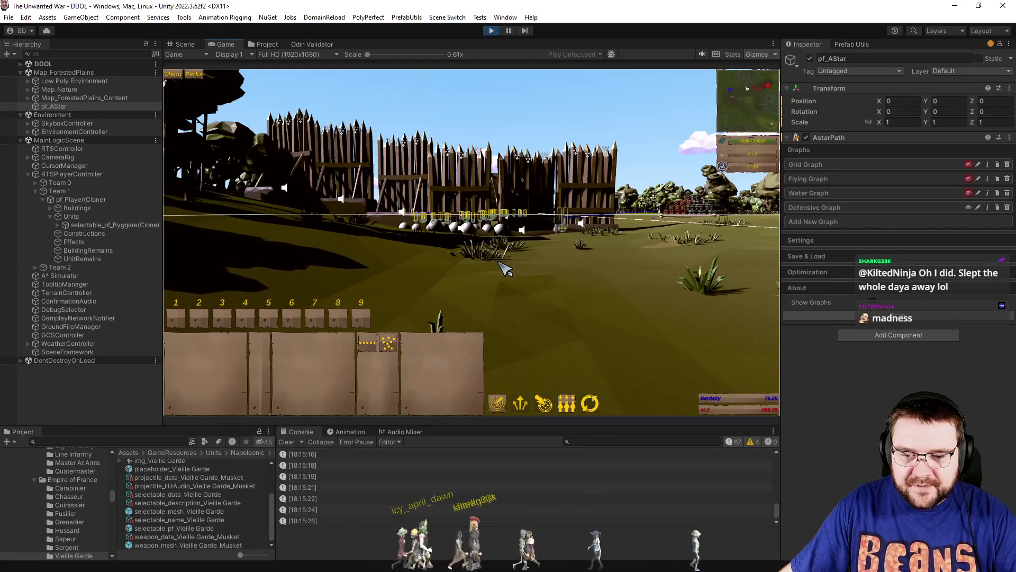
pyautogui.scroll(-5, 508, 271)
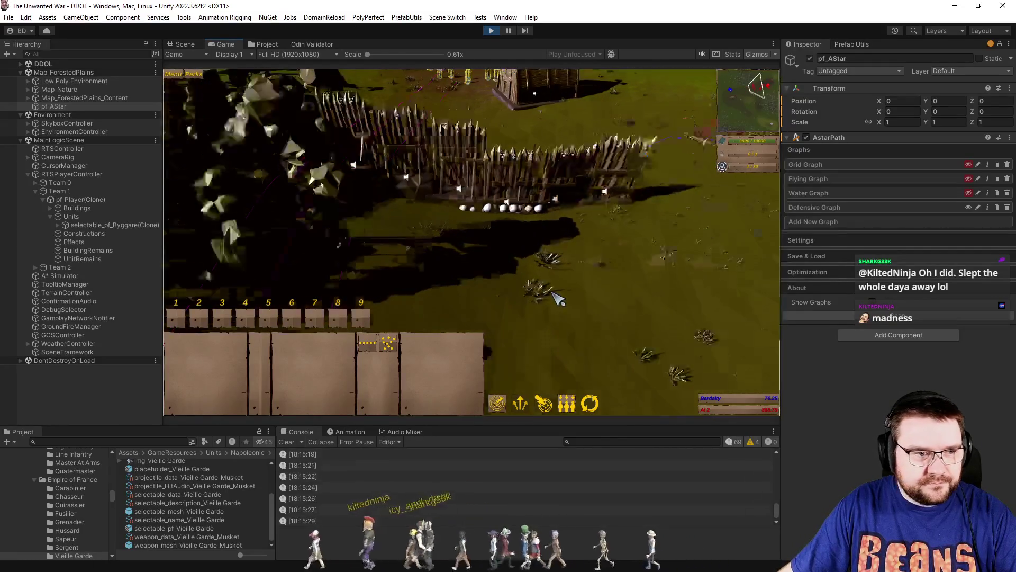
pyautogui.scroll(5, 558, 299)
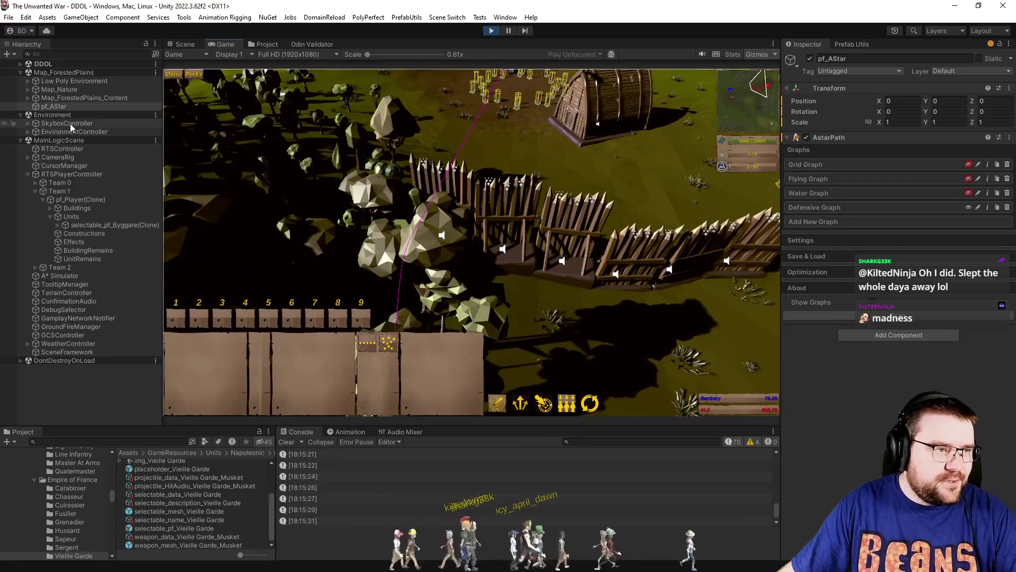
pyautogui.click(27, 132)
# Expand SkyboxController in the Hierarchy and select SunLight.
pyautogui.moveTo(68, 139); pyautogui.dragTo(69, 134)
pyautogui.click(69, 132)
pyautogui.click(27, 131)
pyautogui.click(28, 123)
pyautogui.click(62, 132)
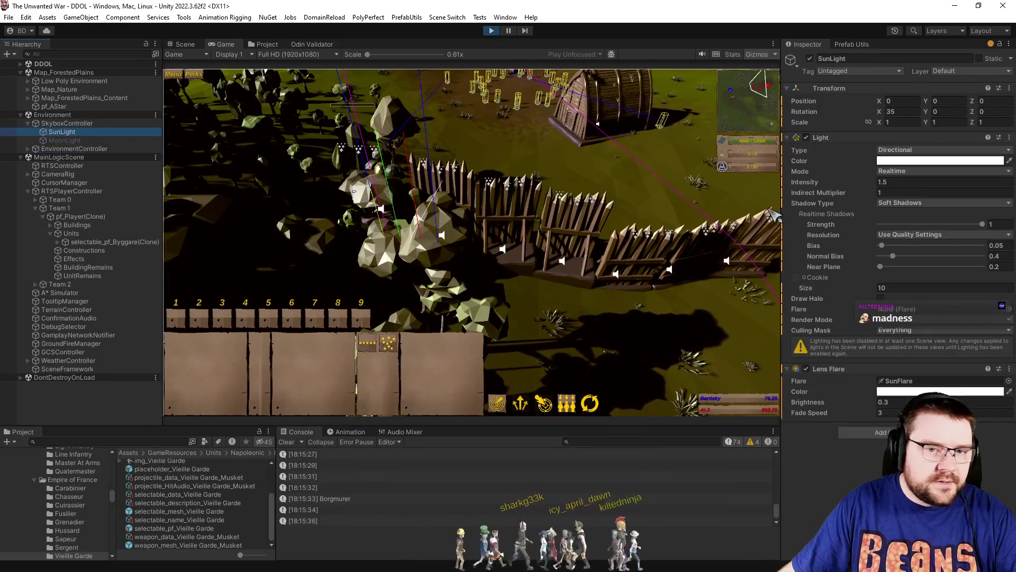
# Set SunLight's Light Intensity to 2 and Rotation X to 50.
pyautogui.click(900, 181)
pyautogui.write('2')
pyautogui.press('Return')
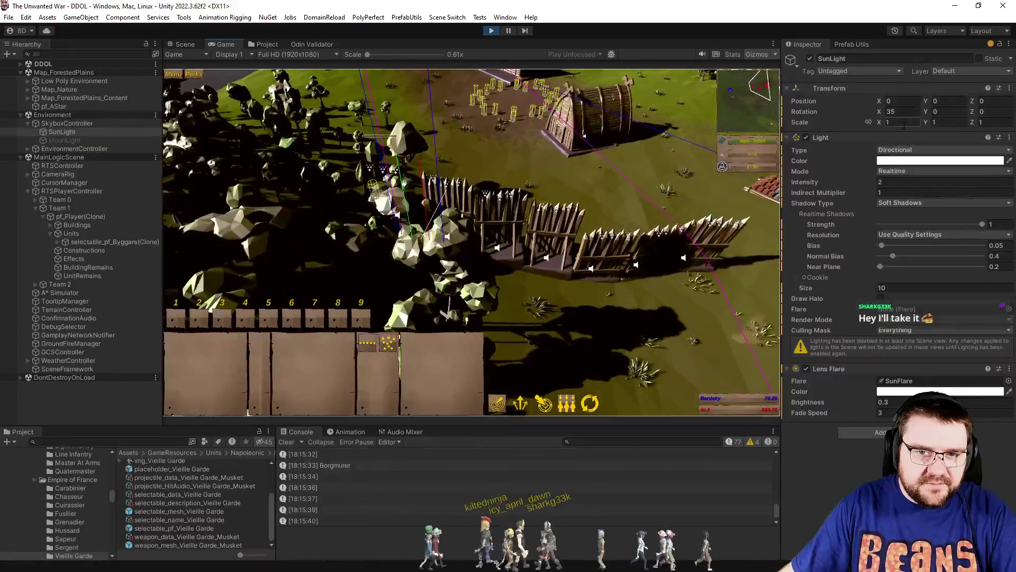
pyautogui.click(901, 112)
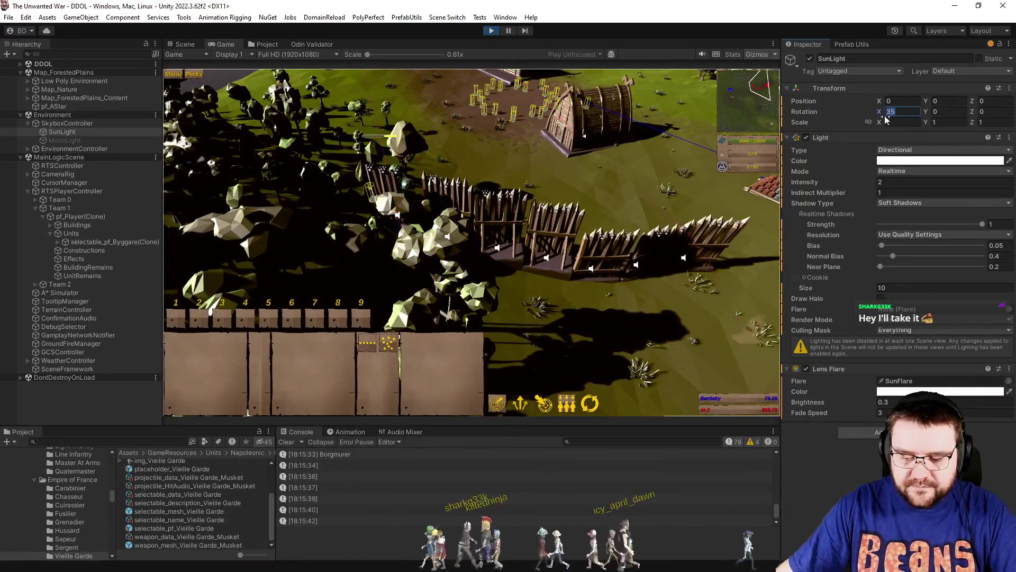
pyautogui.write('45')
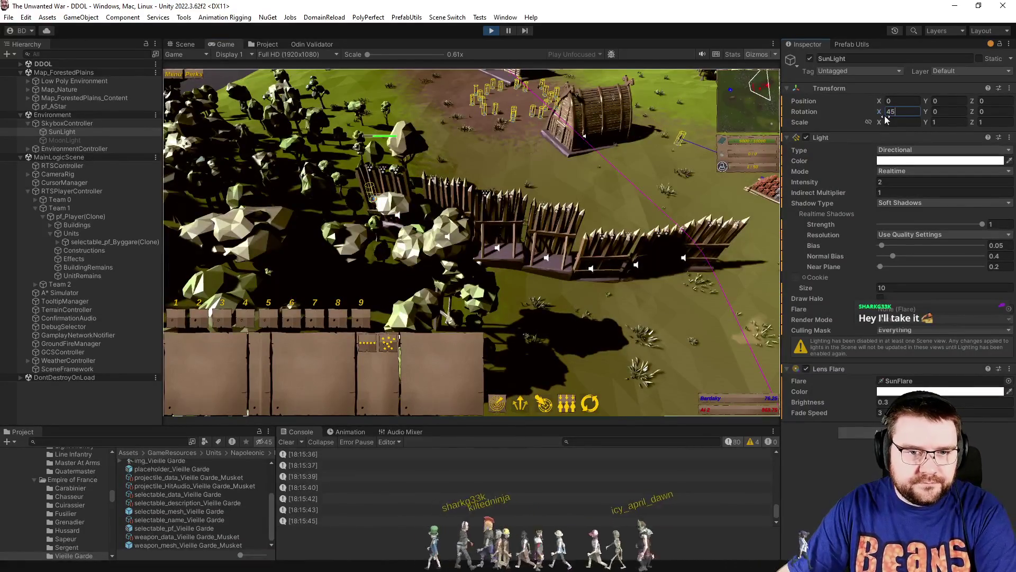
pyautogui.press('BackSpace')
pyautogui.press('BackSpace')
pyautogui.write('50')
pyautogui.press('Tab')
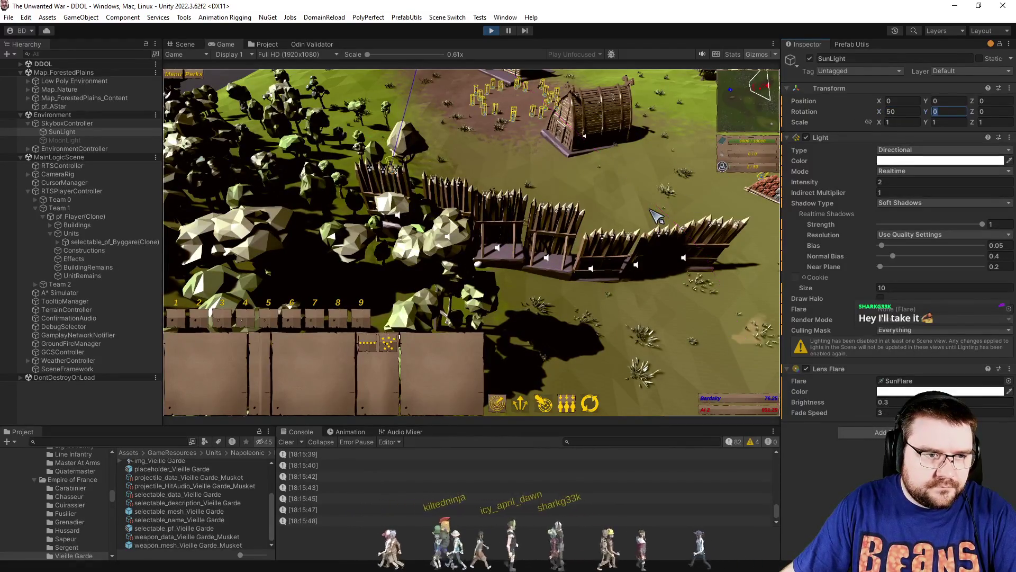
pyautogui.scroll(3, 630, 220)
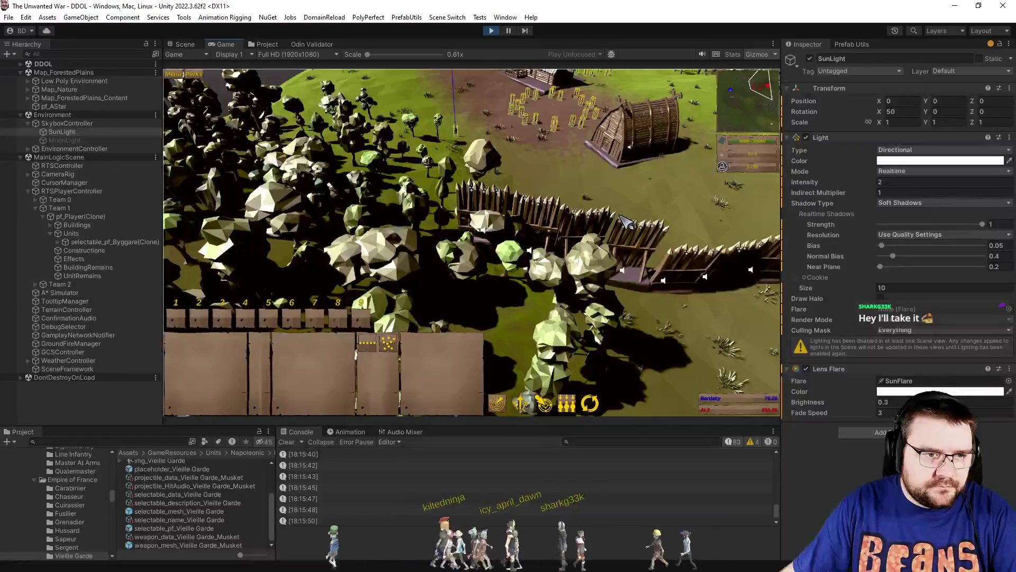
pyautogui.click(16, 123)
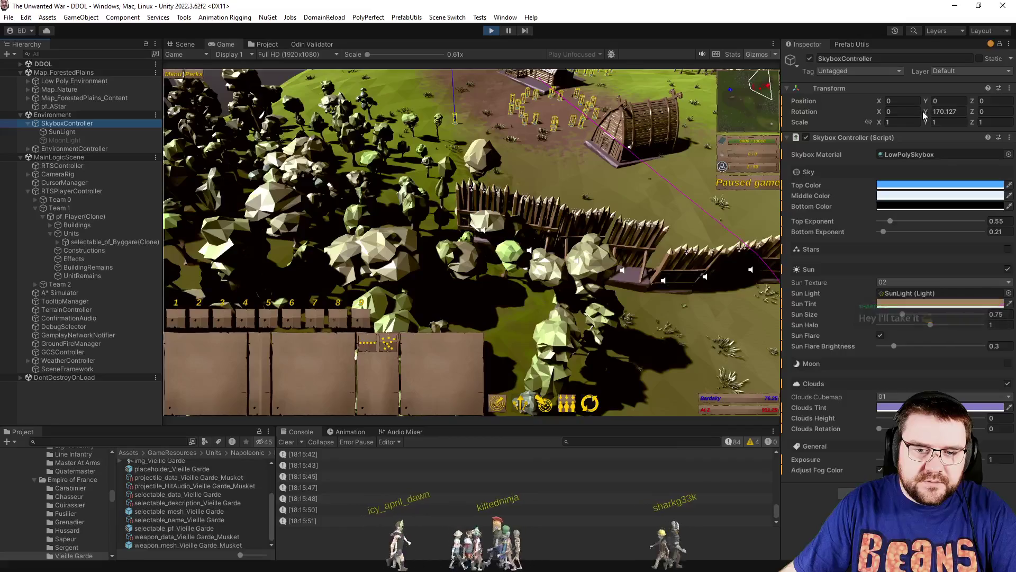
# In the Scene view, frame SunLight and orbit down toward the forest and fence.
pyautogui.click(192, 53)
pyautogui.click(184, 44)
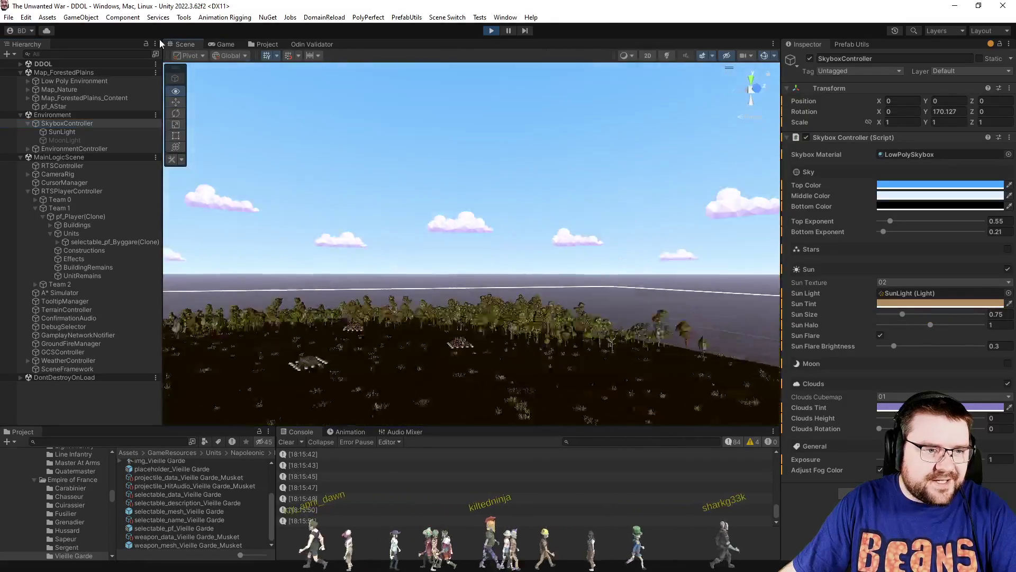
pyautogui.moveTo(160, 39); pyautogui.dragTo(109, 151)
pyautogui.click(78, 131)
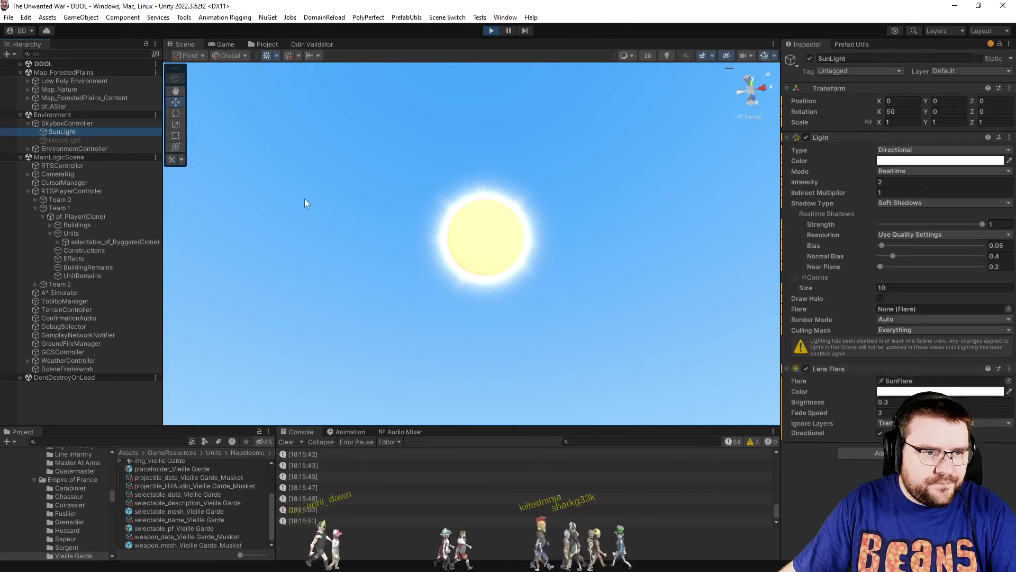
pyautogui.press('f')
pyautogui.moveTo(585, 433); pyautogui.dragTo(597, 408)
pyautogui.moveTo(540, 275)
pyautogui.mouseDown()
pyautogui.moveTo(560, 273)
pyautogui.moveTo(545, 318)
pyautogui.mouseUp()
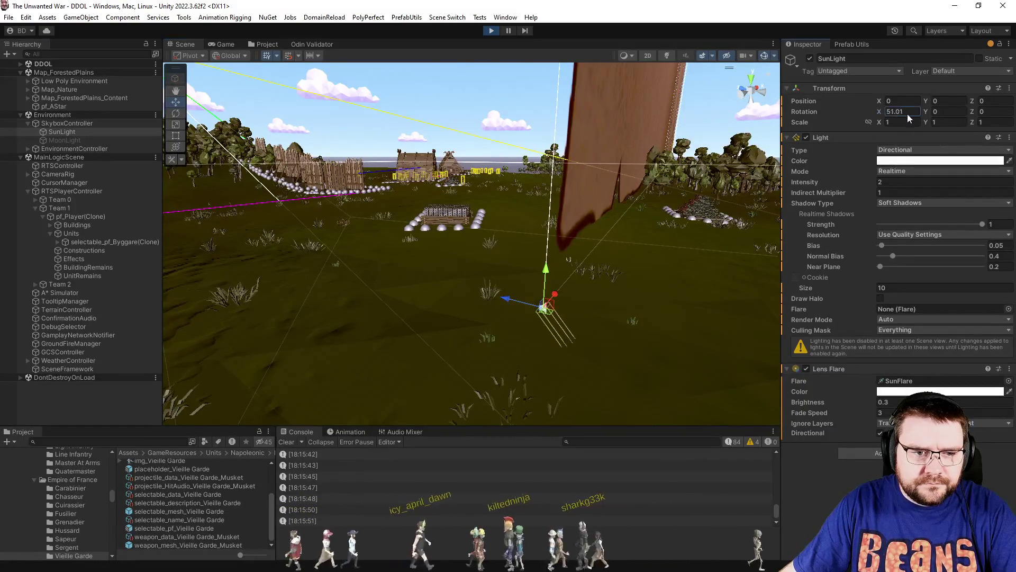
# Set SunLight's Rotation X to 70 and return to the Game view.
pyautogui.moveTo(879, 111); pyautogui.dragTo(262, 143)
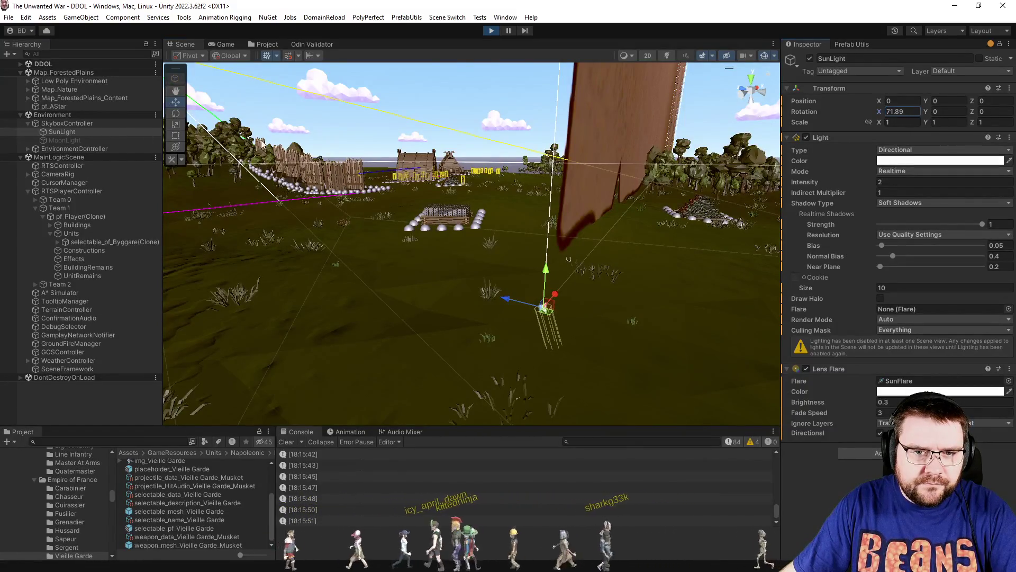
pyautogui.click(900, 112)
pyautogui.write('70')
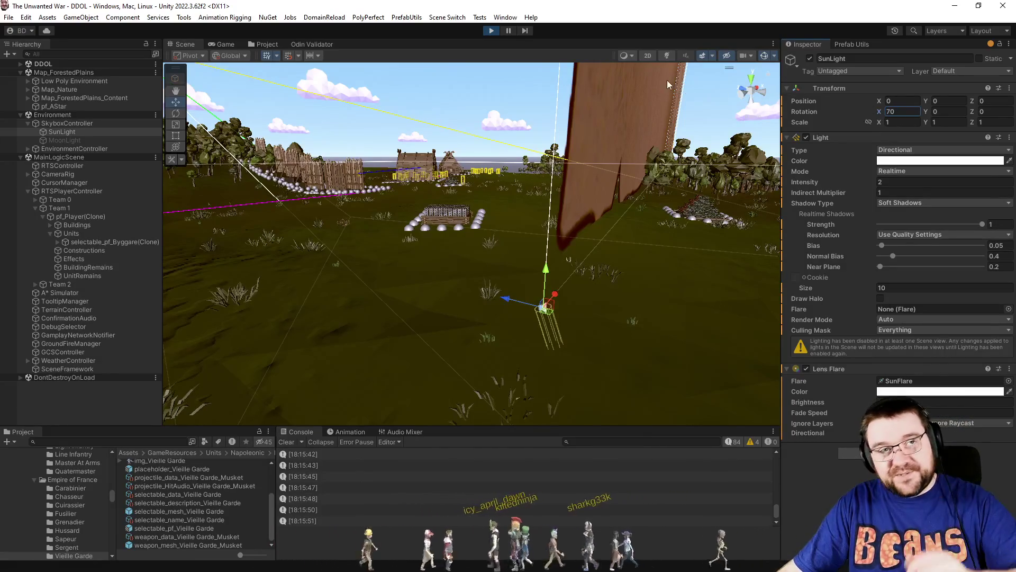
pyautogui.click(233, 44)
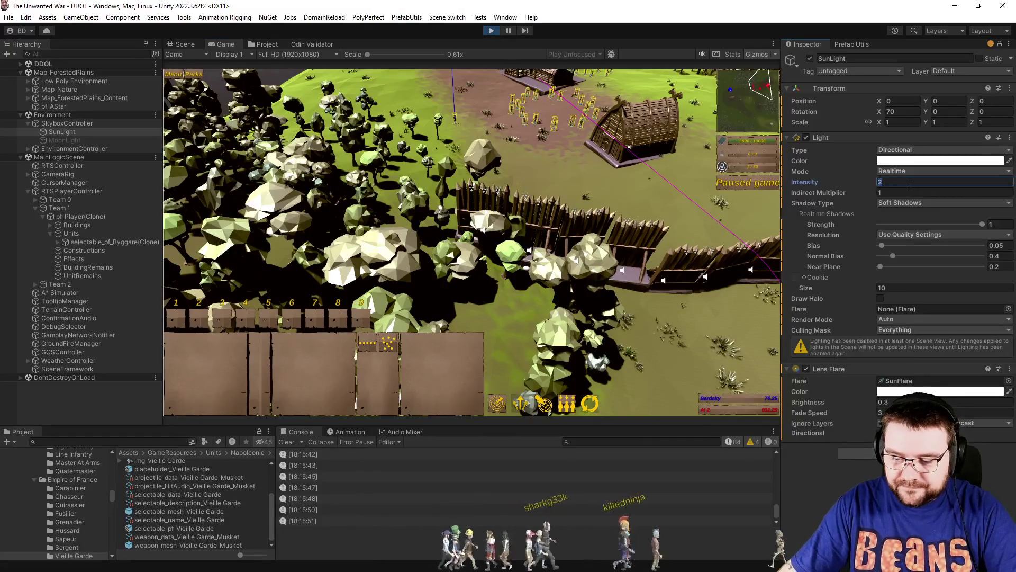
# Set SunLight's intensity to 1.5 and Rotation X to 60.
pyautogui.write('1.5')
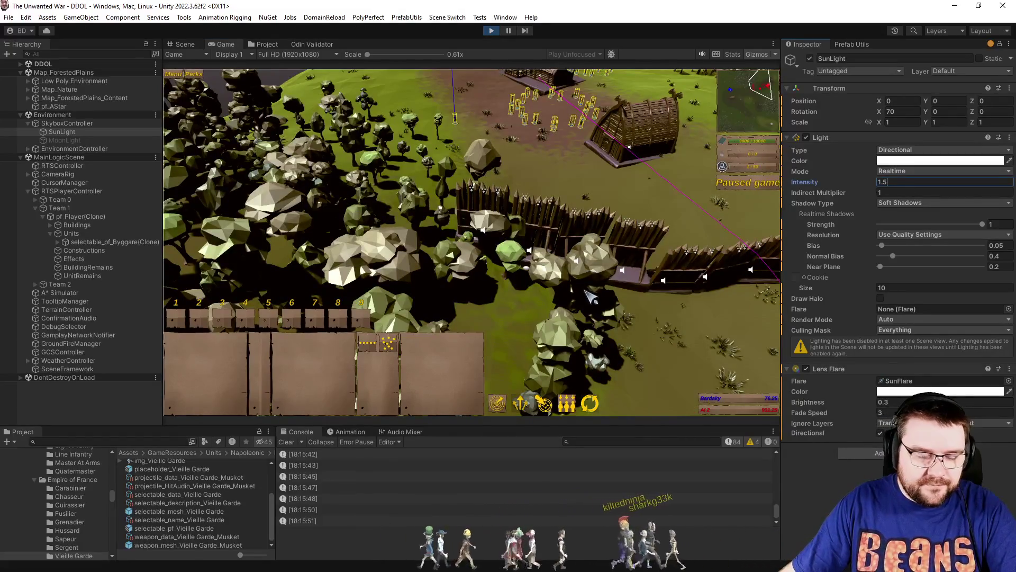
pyautogui.write('e')
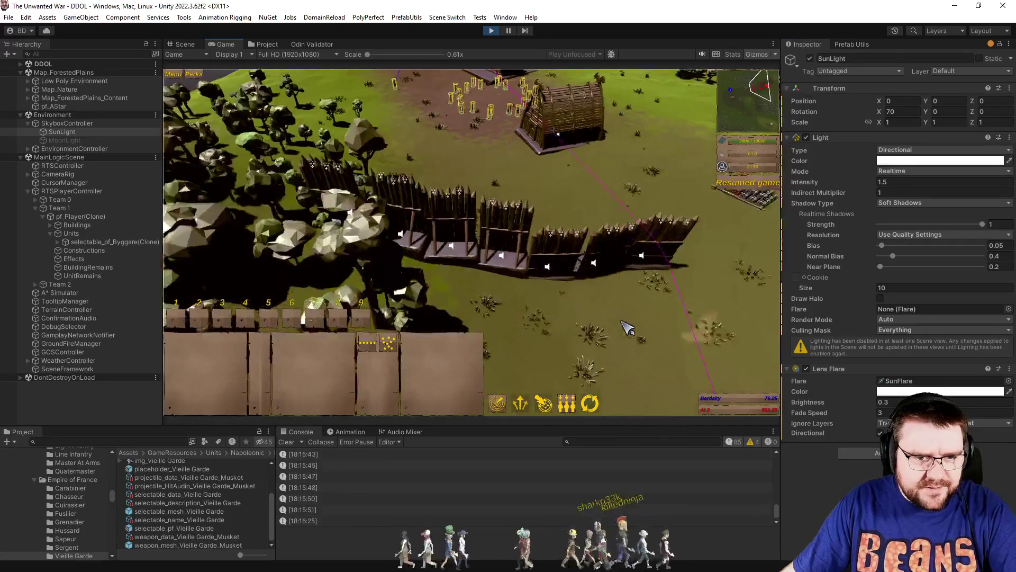
pyautogui.write('q')
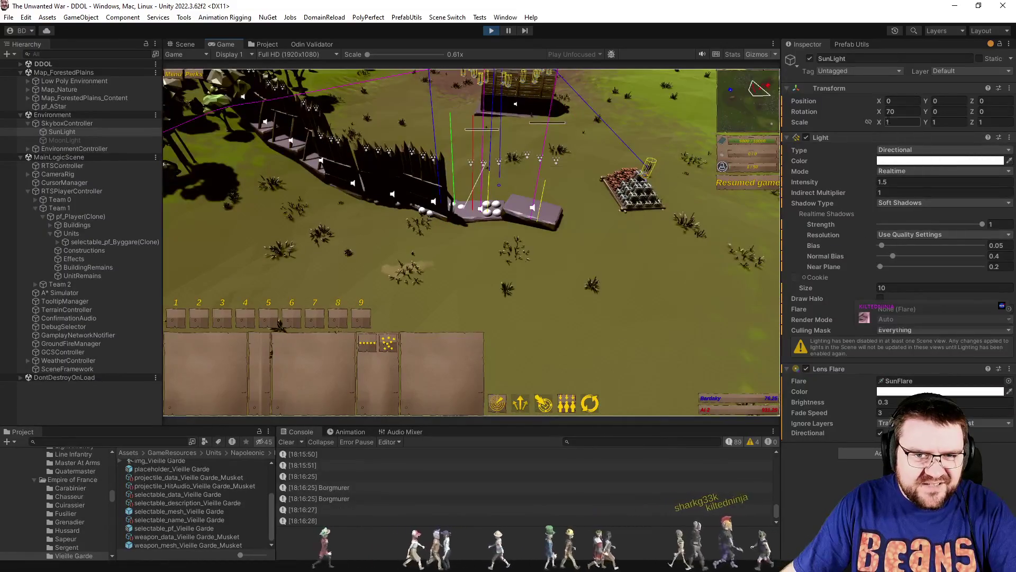
pyautogui.moveTo(879, 112)
pyautogui.mouseDown()
pyautogui.moveTo(744, 116)
pyautogui.moveTo(863, 123)
pyautogui.mouseUp()
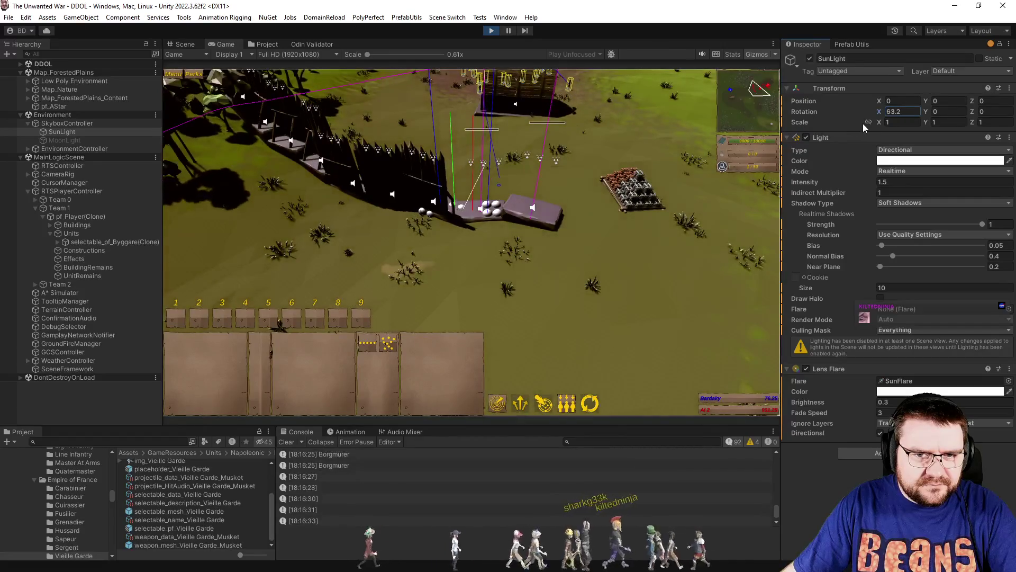
pyautogui.click(900, 121)
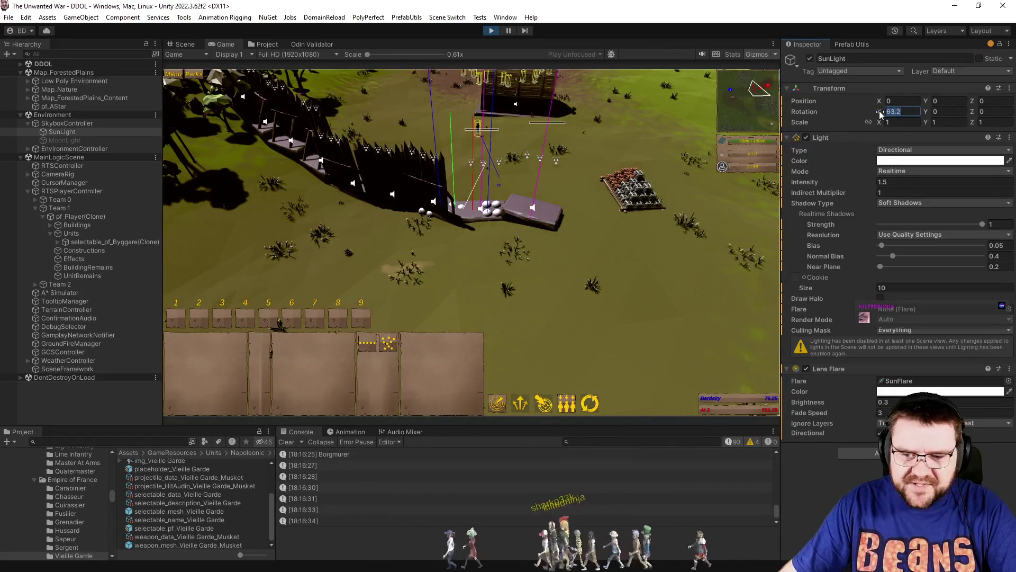
pyautogui.write('60')
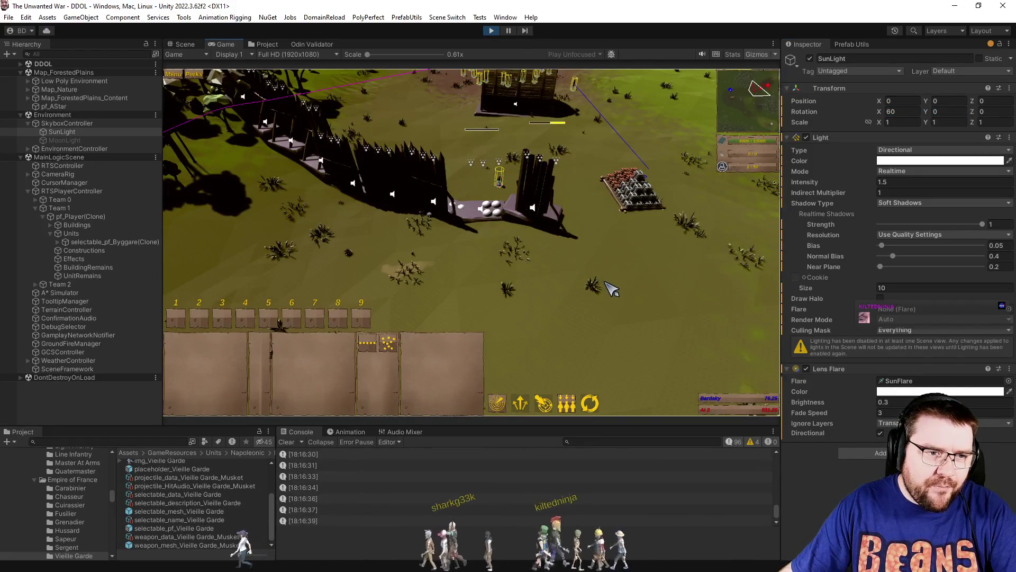
# Zoom and rotate the game camera to inspect the palisade's long shadows.
pyautogui.scroll(5, 614, 288)
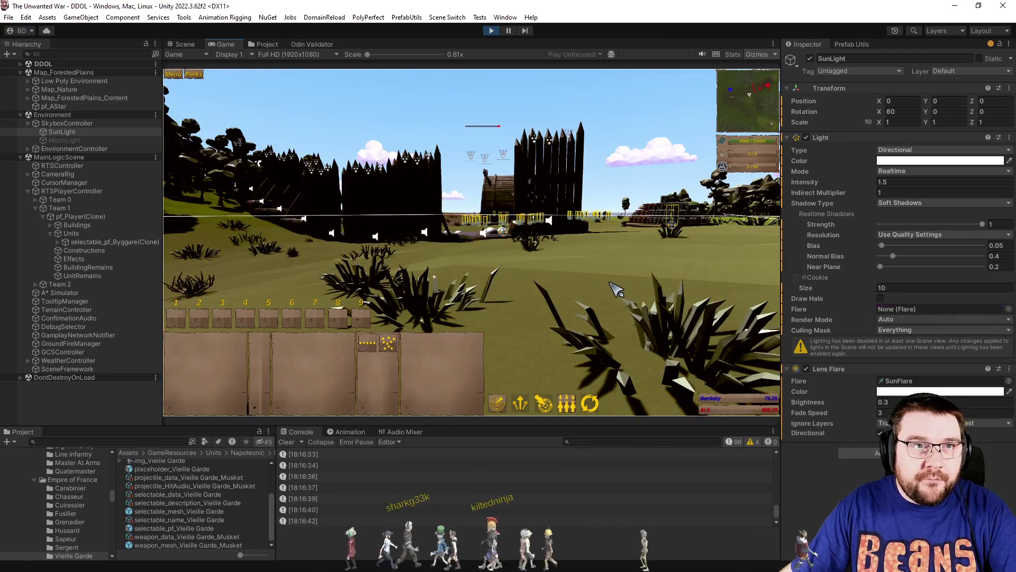
pyautogui.scroll(-5, 617, 290)
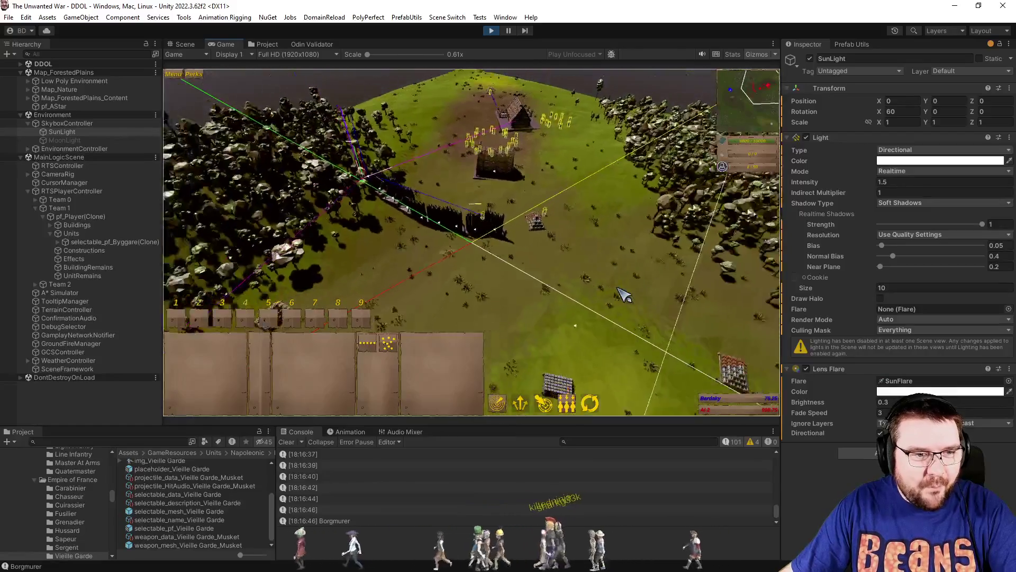
pyautogui.scroll(5, 624, 294)
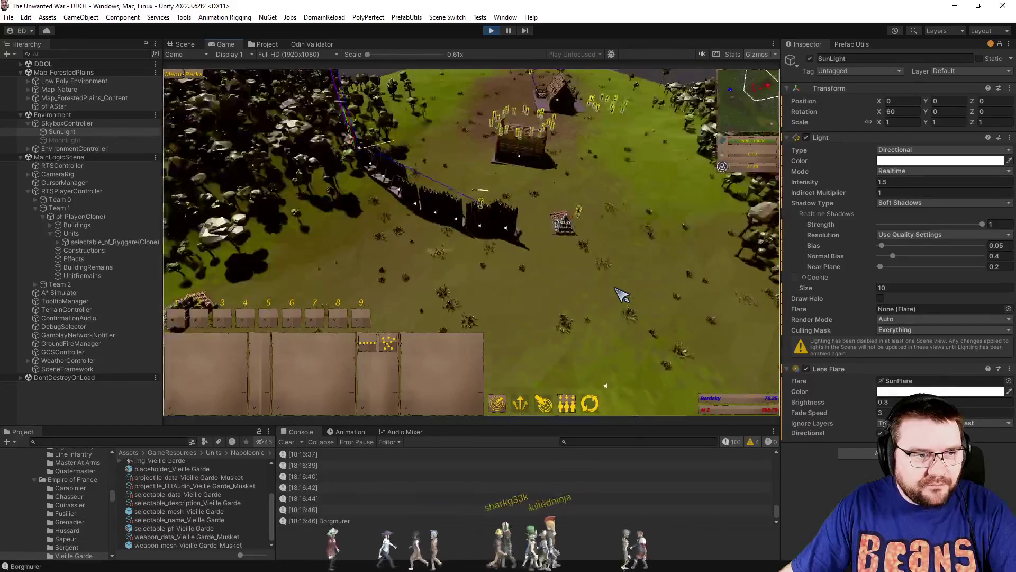
pyautogui.scroll(5, 622, 295)
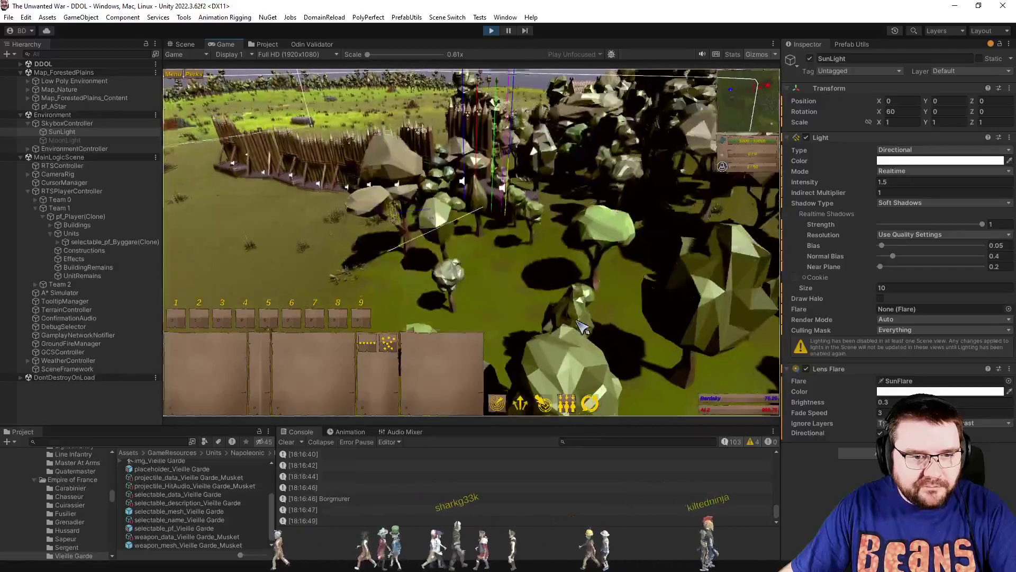
pyautogui.scroll(-2, 583, 327)
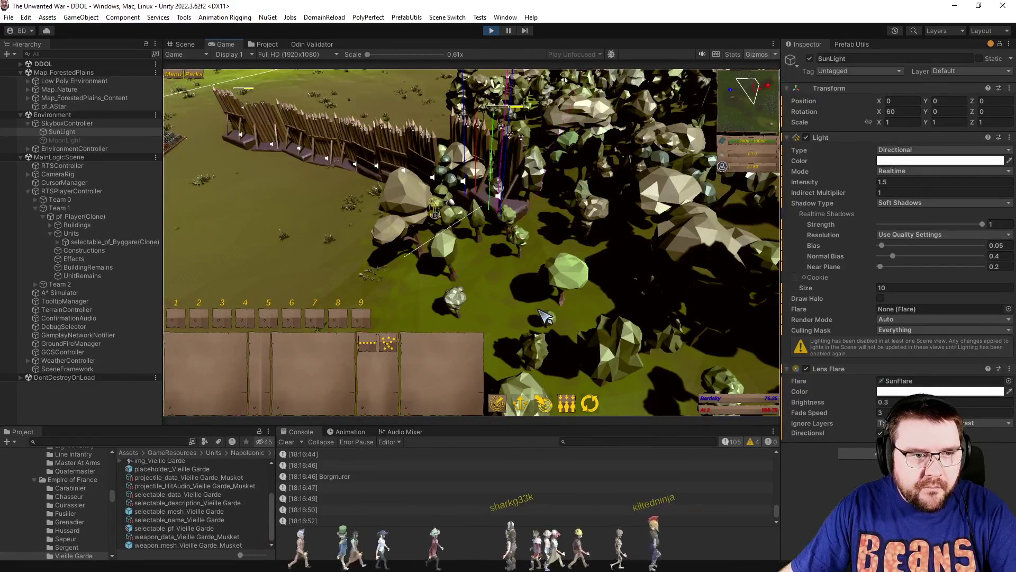
pyautogui.scroll(-2, 546, 316)
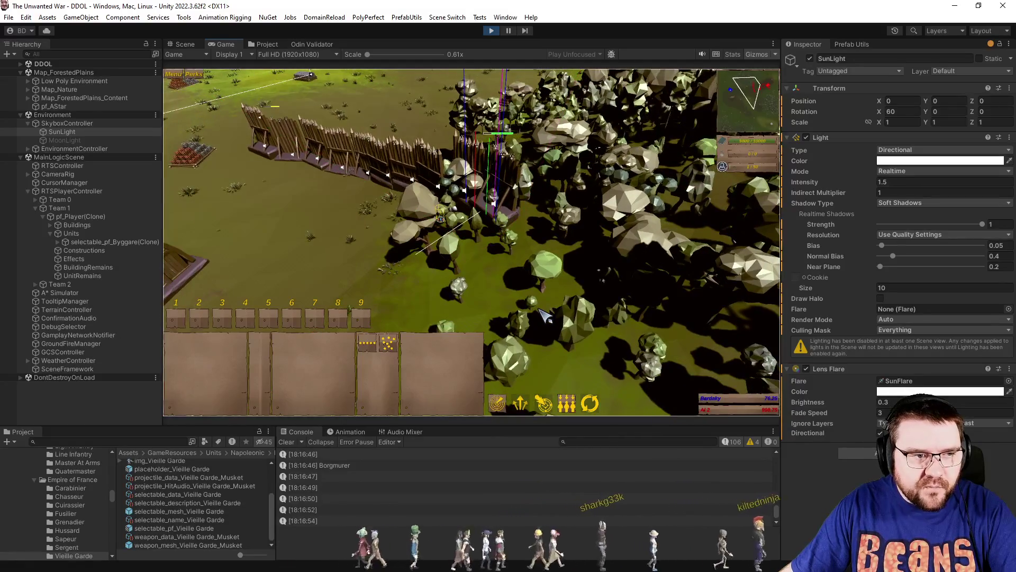
pyautogui.scroll(2, 545, 316)
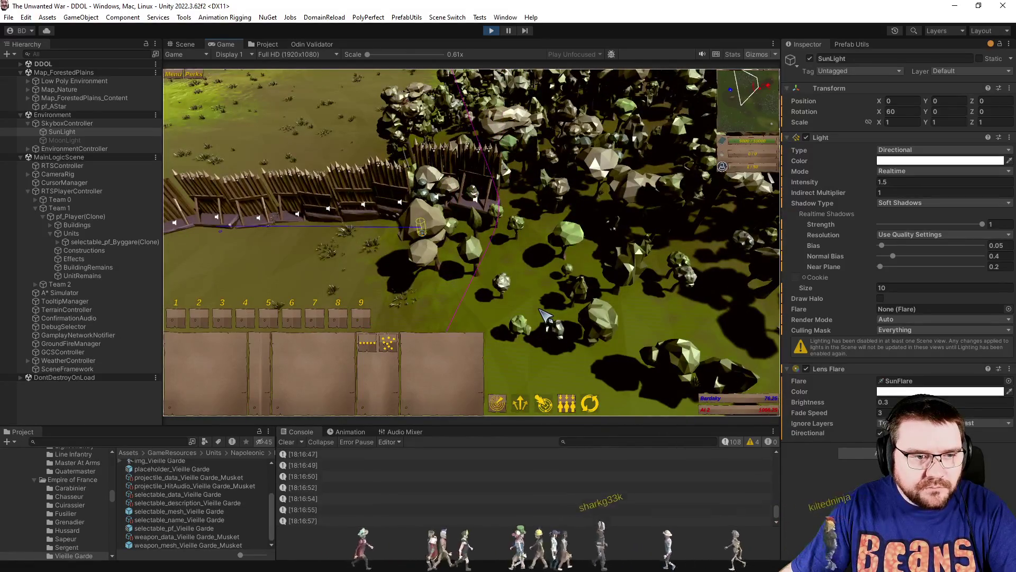
pyautogui.scroll(-2, 545, 316)
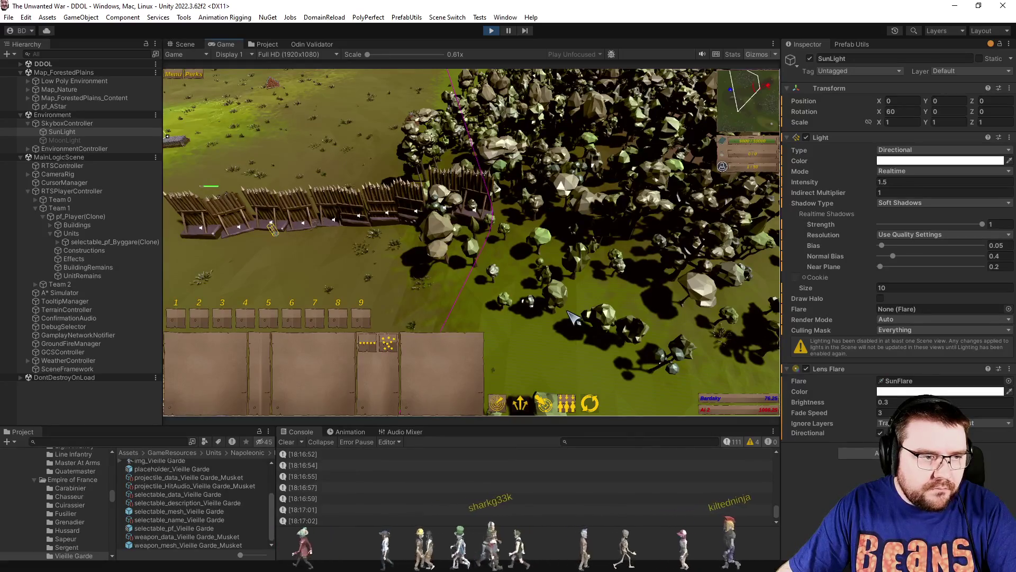
pyautogui.scroll(2, 574, 318)
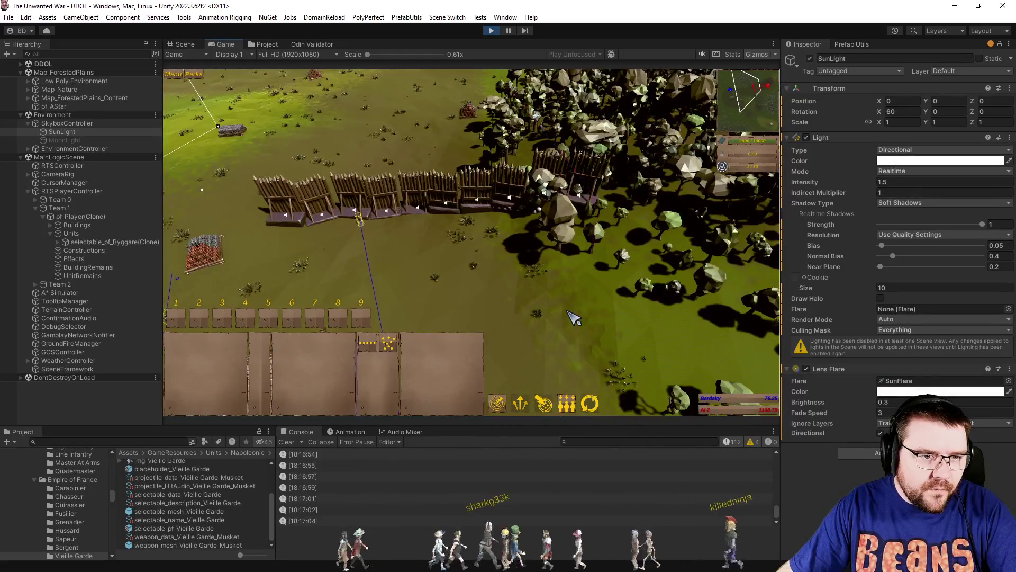
pyautogui.scroll(3, 530, 302)
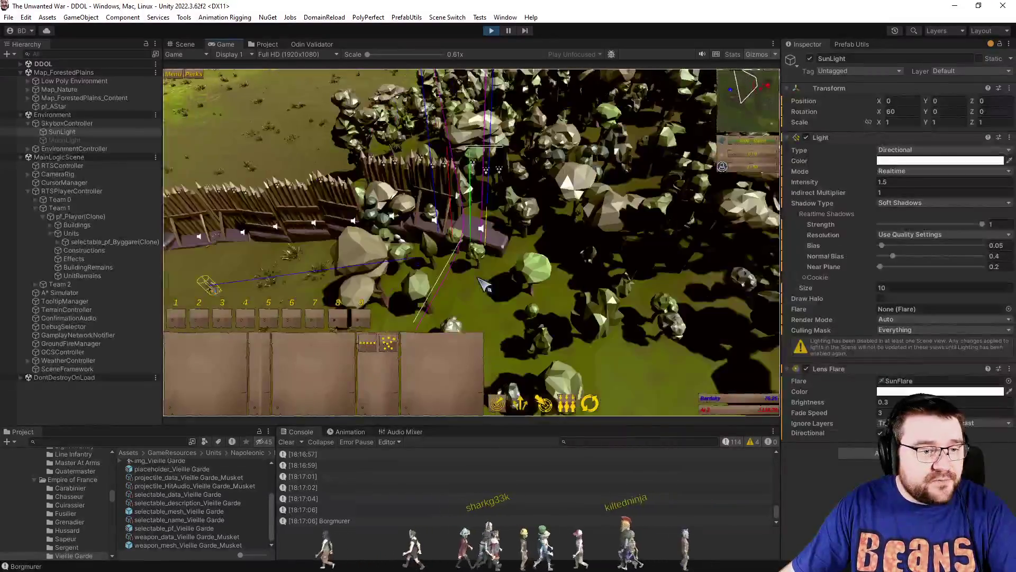
pyautogui.scroll(5, 484, 284)
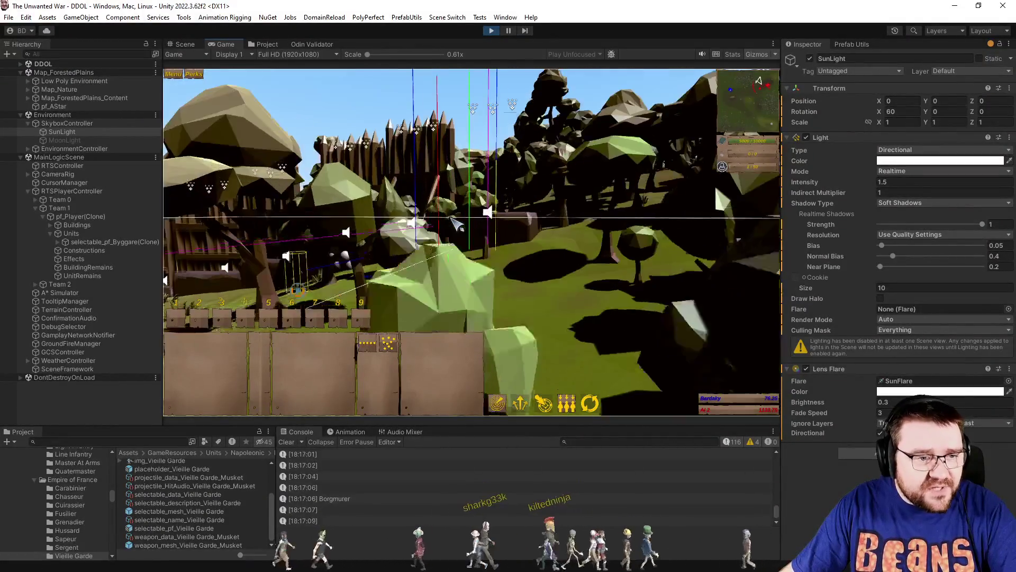
pyautogui.scroll(3, 456, 223)
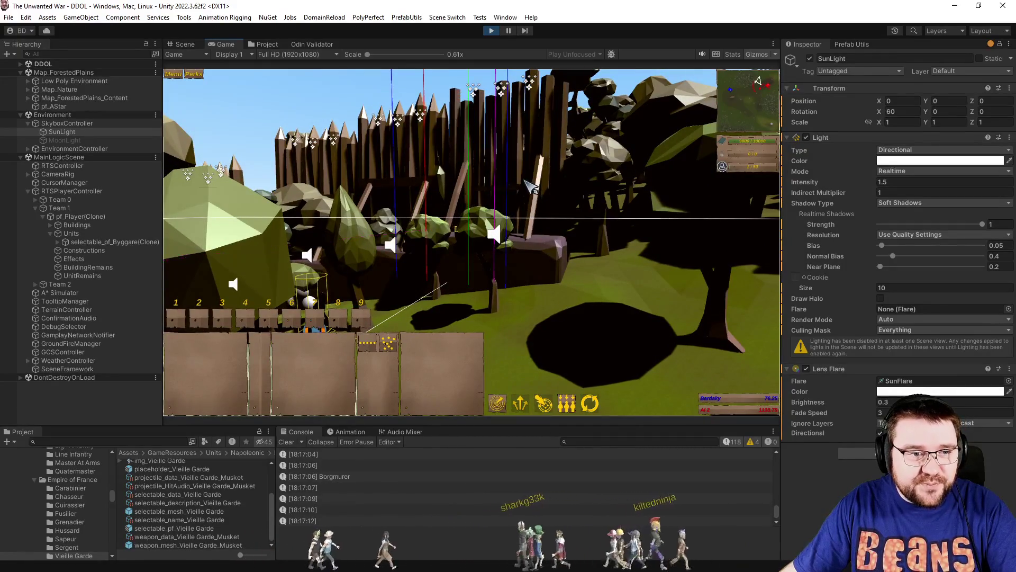
pyautogui.scroll(-2, 584, 274)
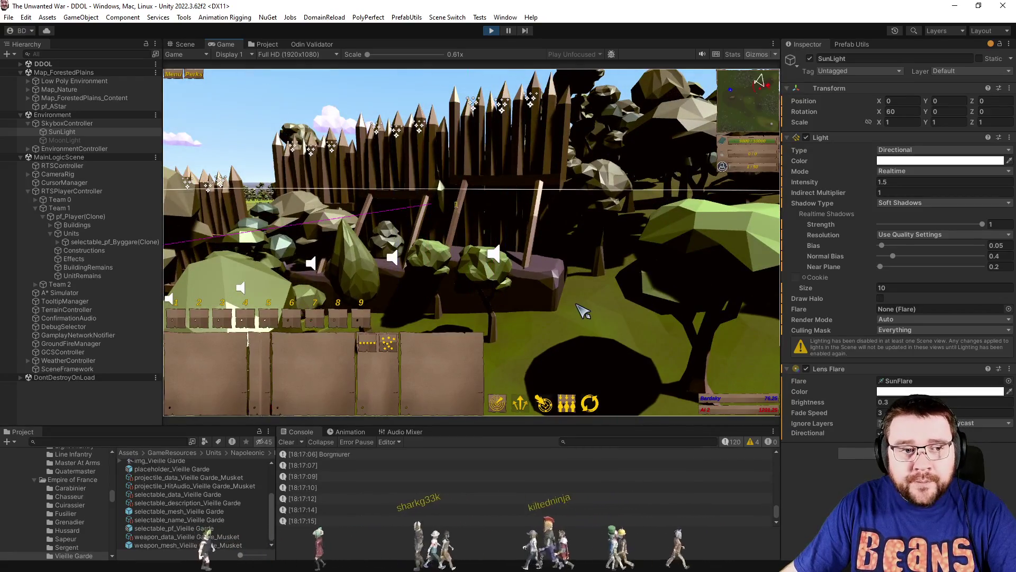
pyautogui.scroll(-4, 583, 311)
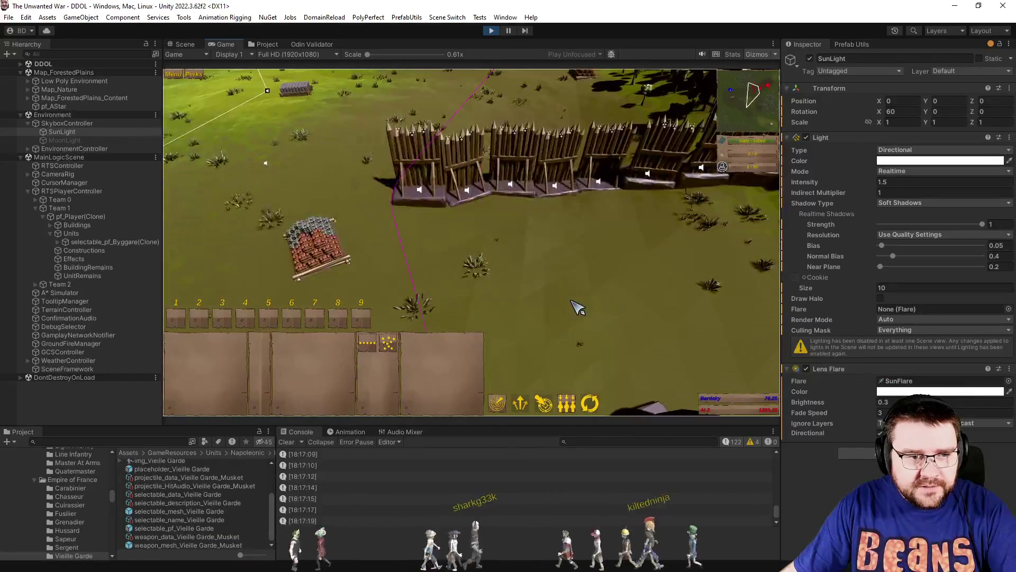
pyautogui.scroll(-4, 578, 307)
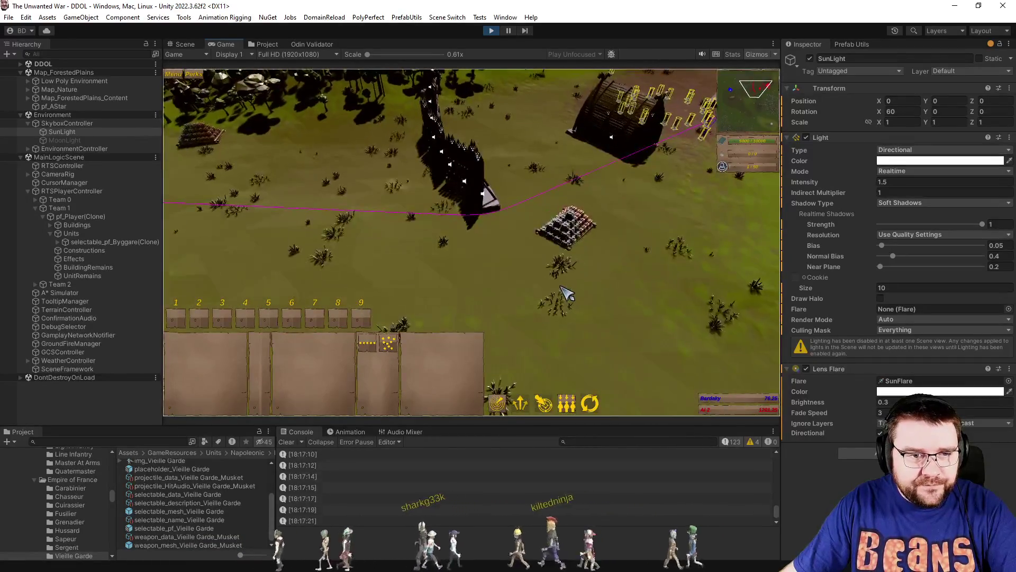
pyautogui.scroll(2, 567, 292)
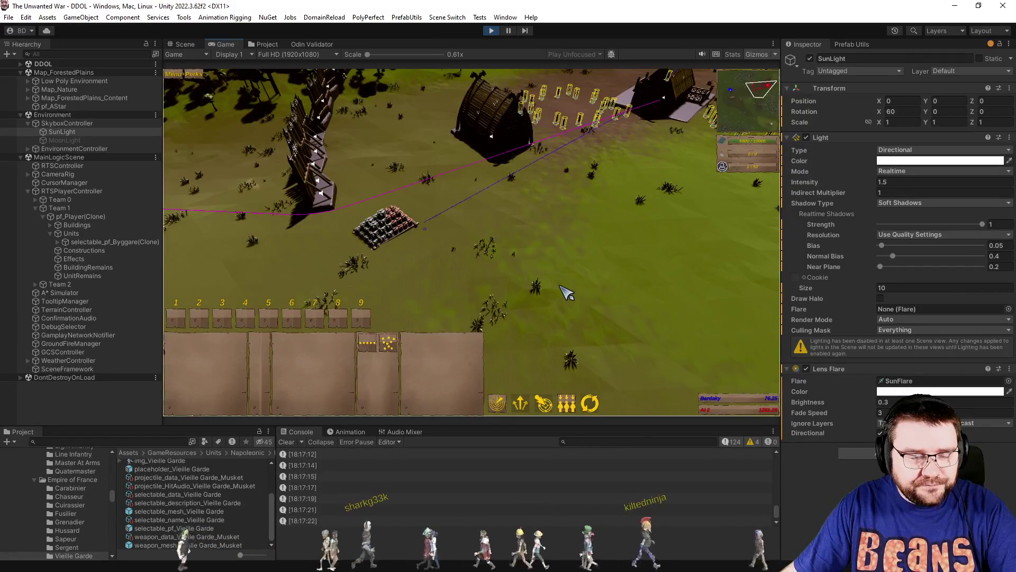
pyautogui.scroll(-3, 566, 292)
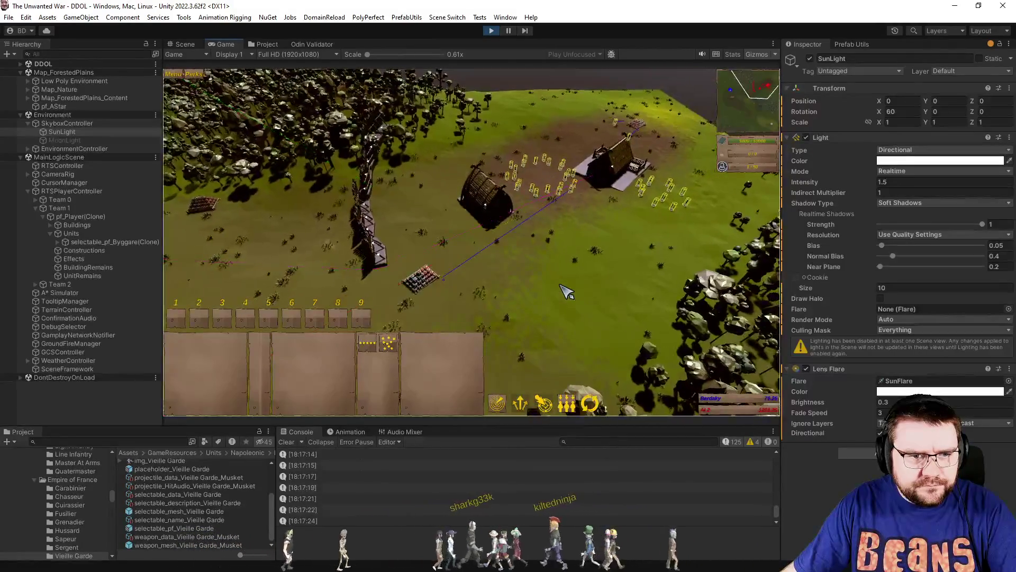
pyautogui.scroll(4, 540, 291)
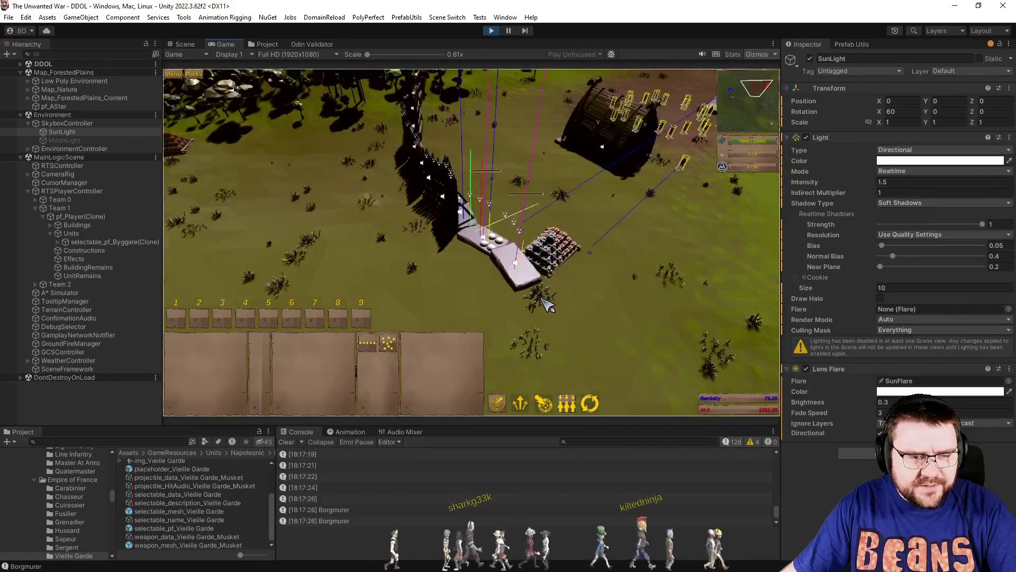
pyautogui.scroll(-3, 546, 303)
pyautogui.scroll(3, 524, 299)
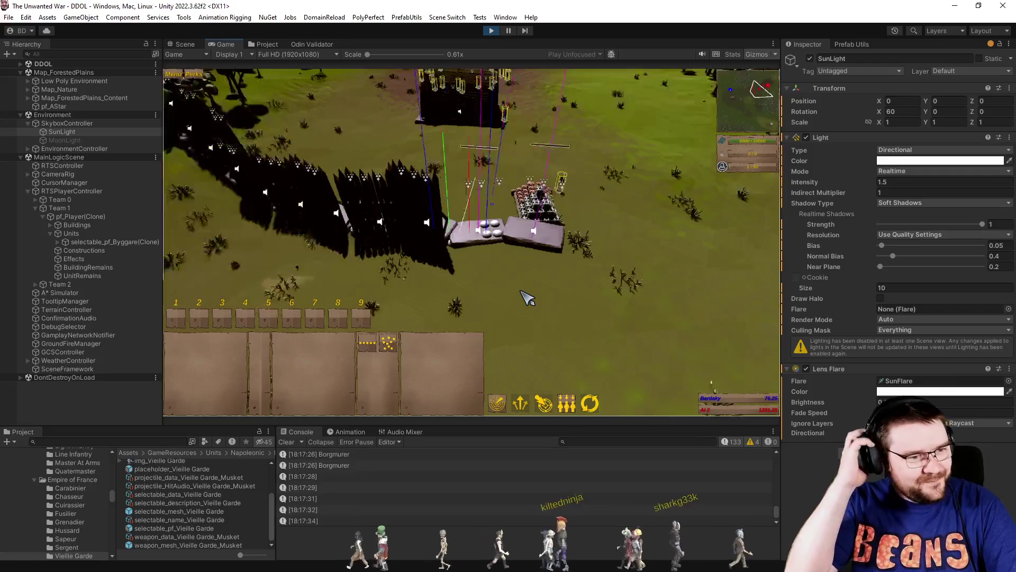
pyautogui.press('q')
pyautogui.scroll(-3, 585, 327)
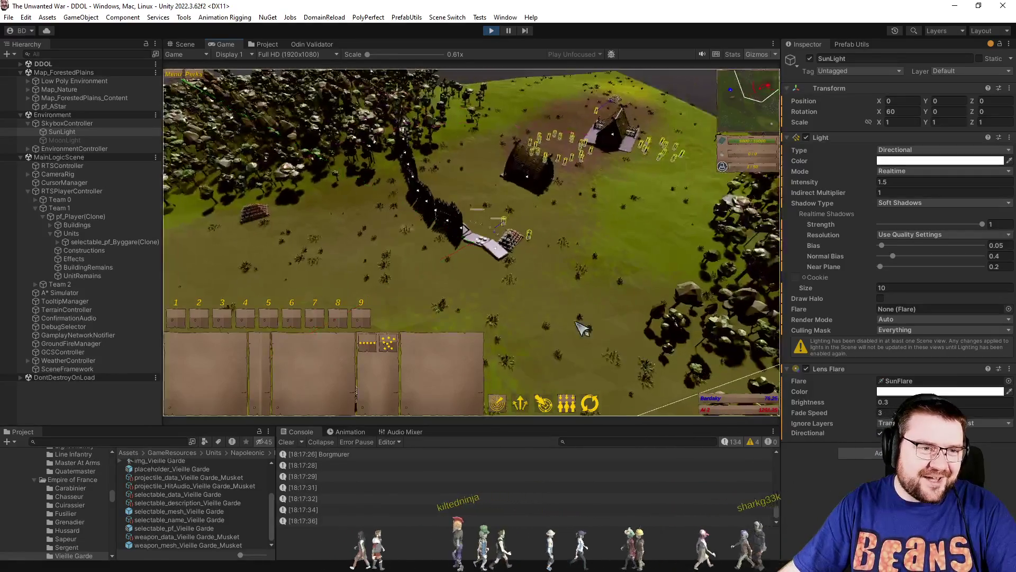
pyautogui.scroll(3, 567, 313)
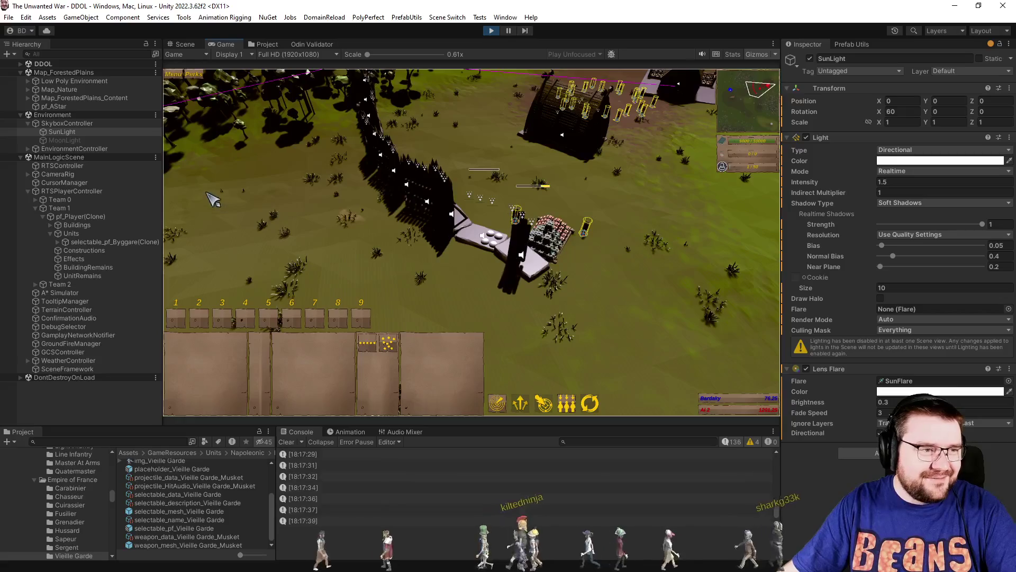
# Rotate the SkyboxController's Y rotation, then zoom out and orbit the camera over the barn and fence.
pyautogui.click(94, 125)
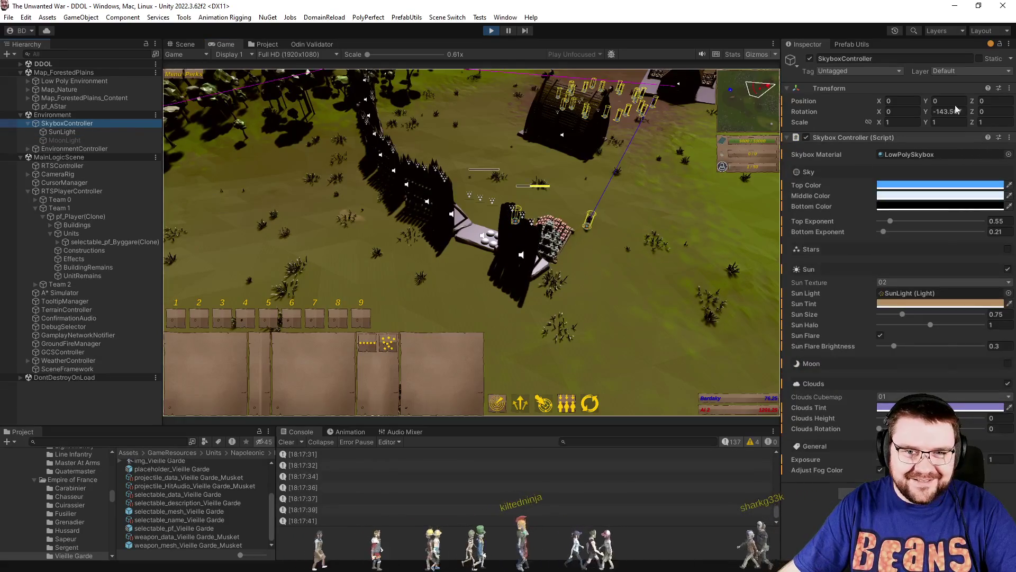
pyautogui.moveTo(929, 116); pyautogui.dragTo(212, 103)
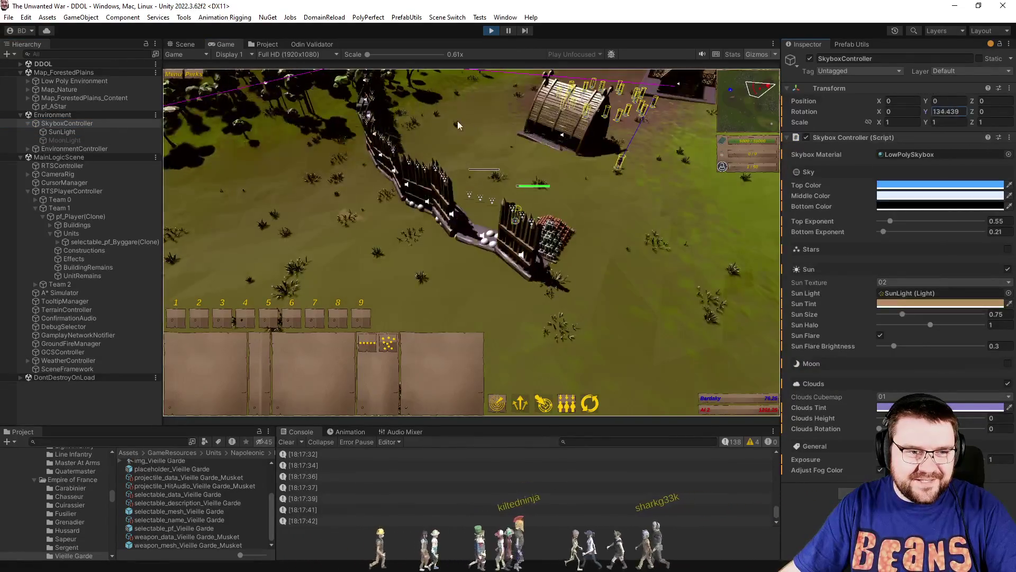
pyautogui.scroll(5, 449, 256)
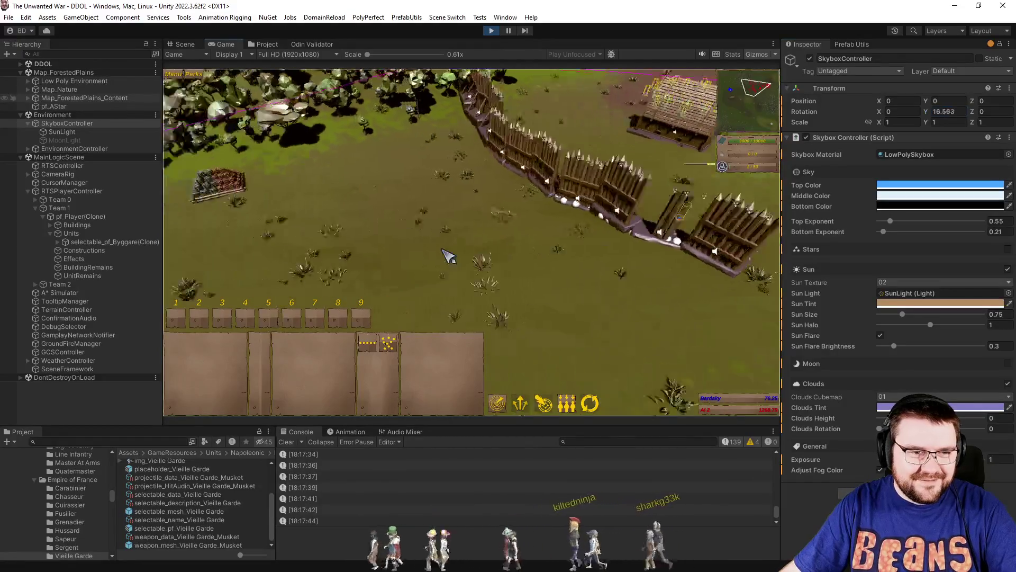
pyautogui.scroll(-5, 460, 256)
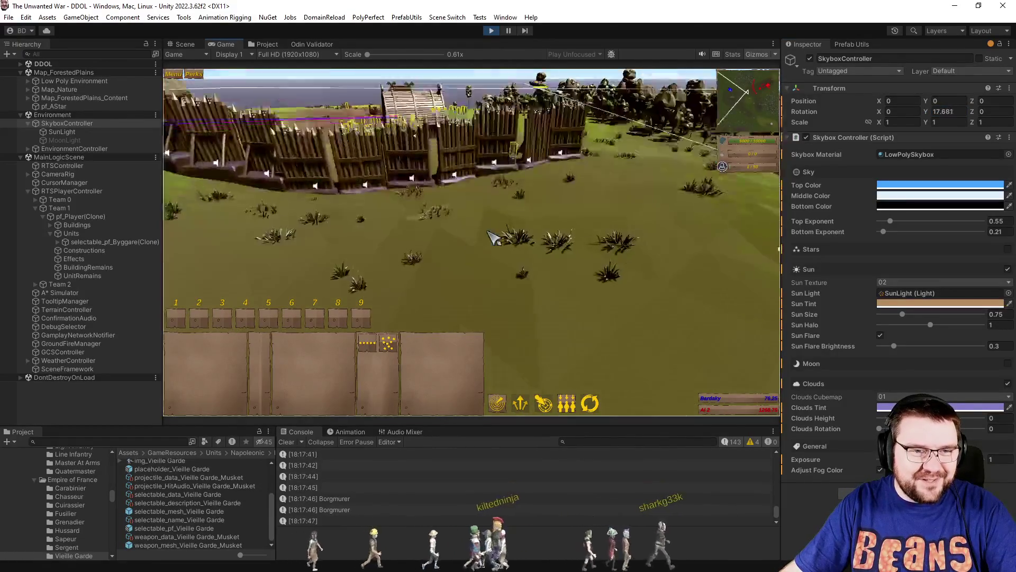
pyautogui.scroll(5, 562, 245)
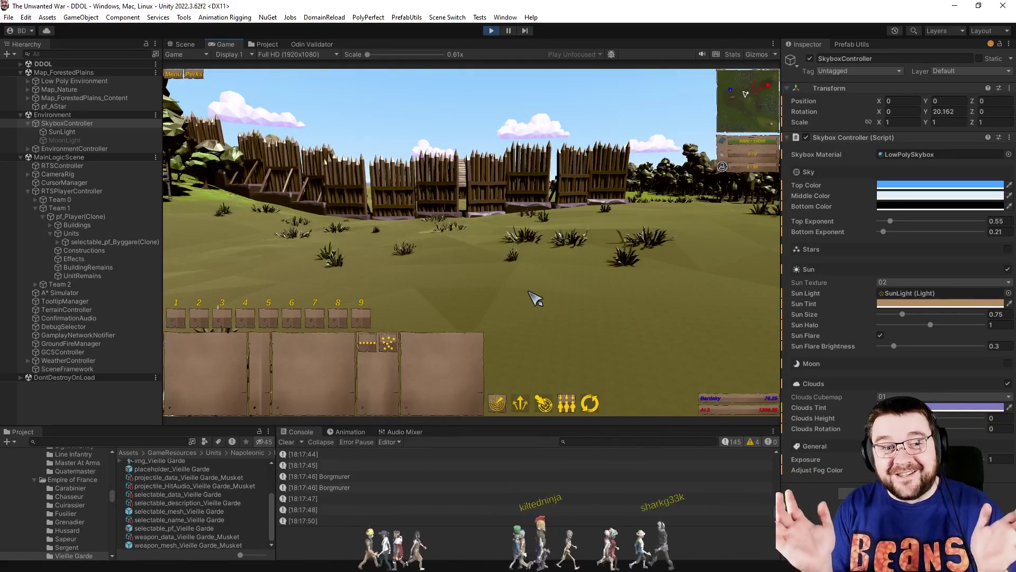
pyautogui.scroll(-5, 642, 256)
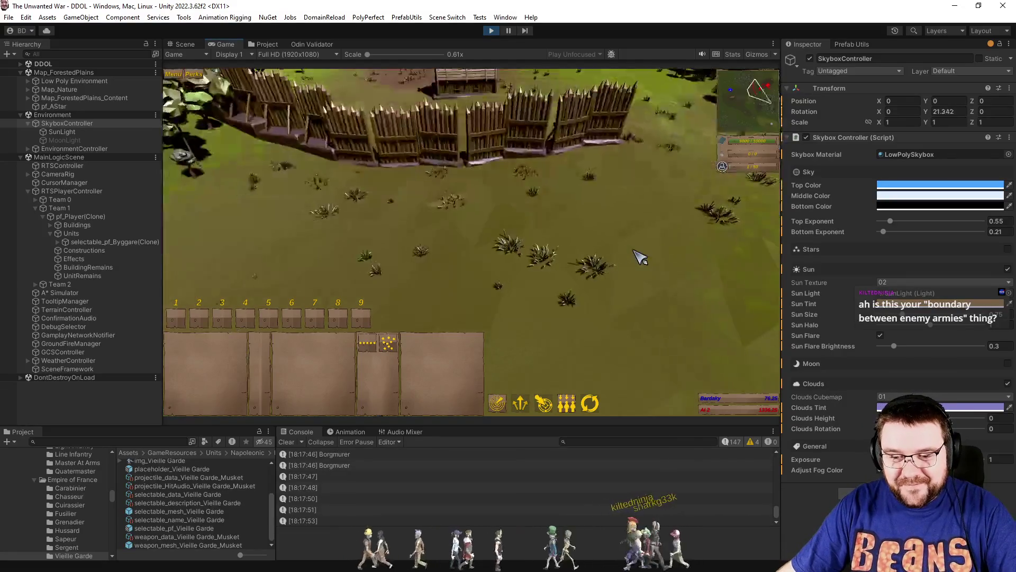
pyautogui.press('q')
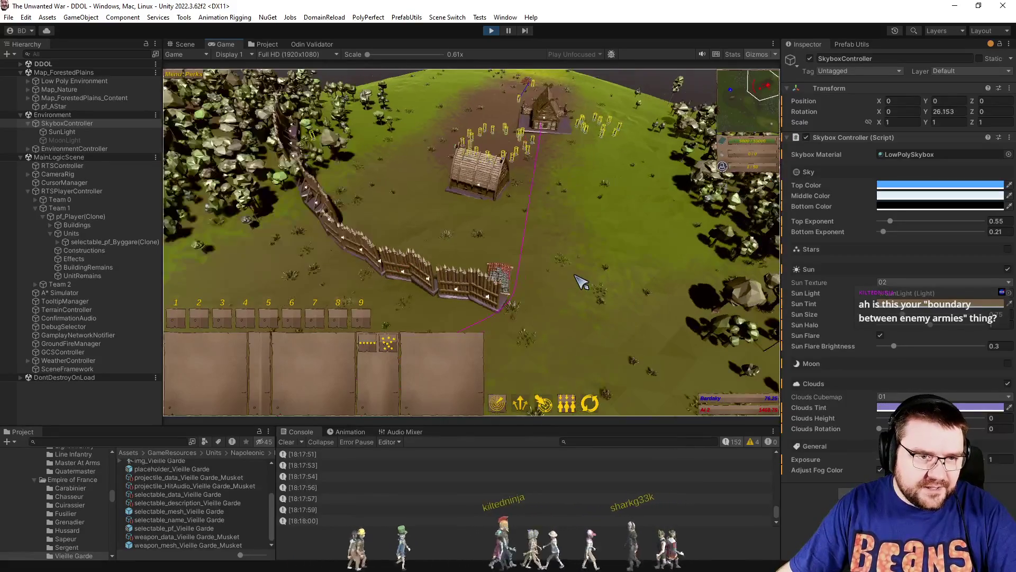
# Select the units along the fence after briefly picking a single Byggare builder.
pyautogui.press('w')
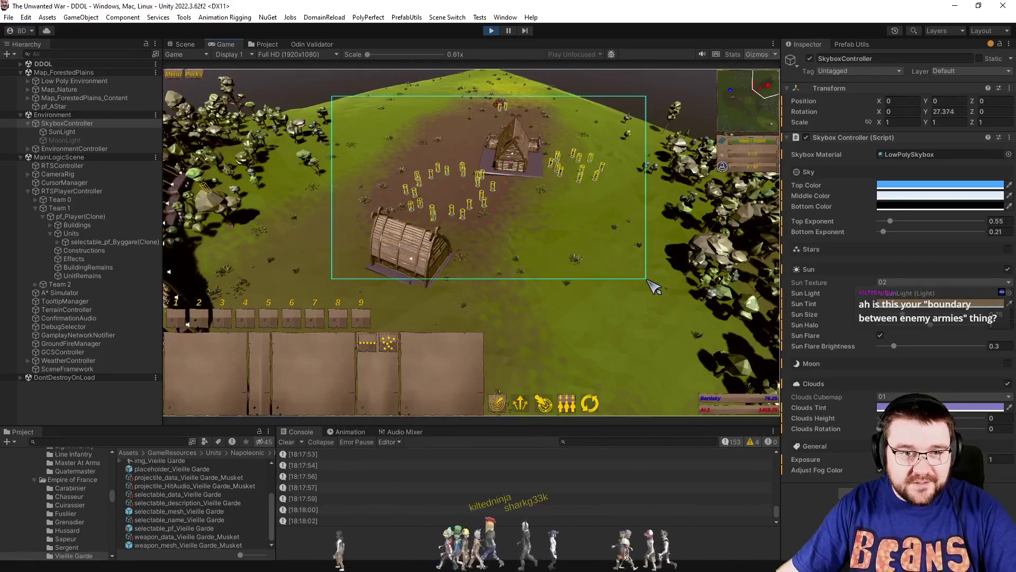
pyautogui.moveTo(653, 287); pyautogui.dragTo(646, 284)
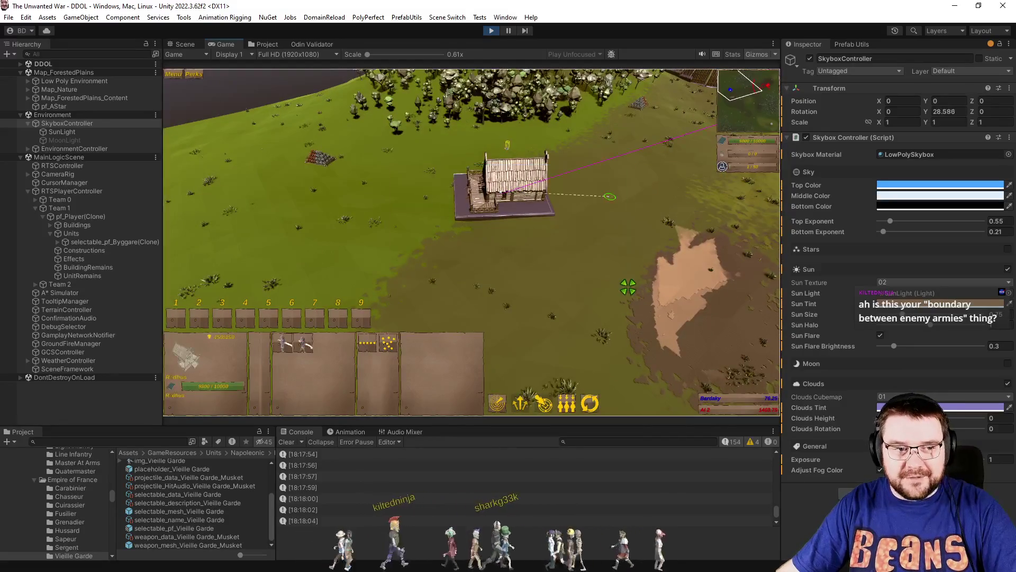
pyautogui.click(293, 344)
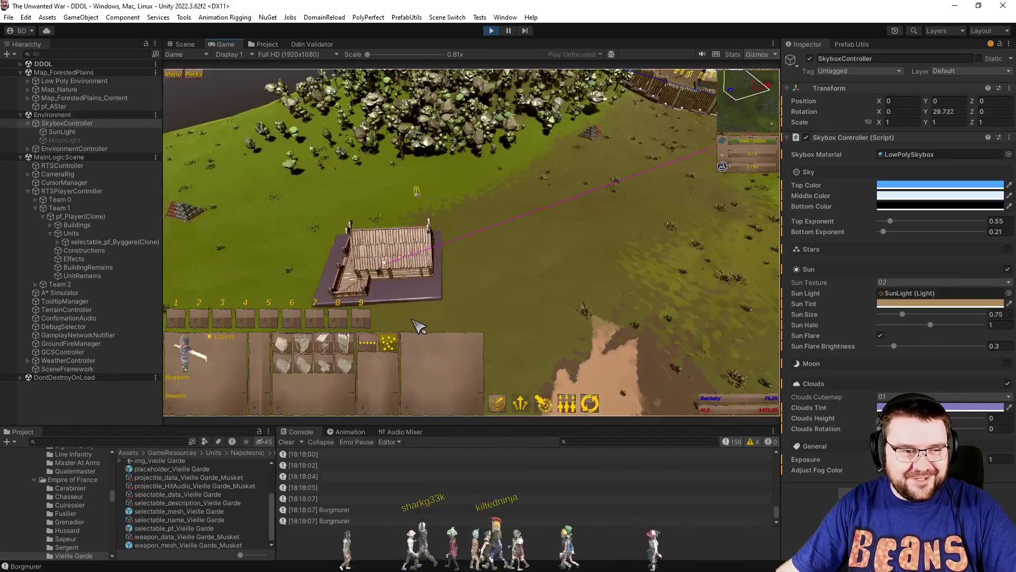
pyautogui.click(582, 241)
pyautogui.press('w')
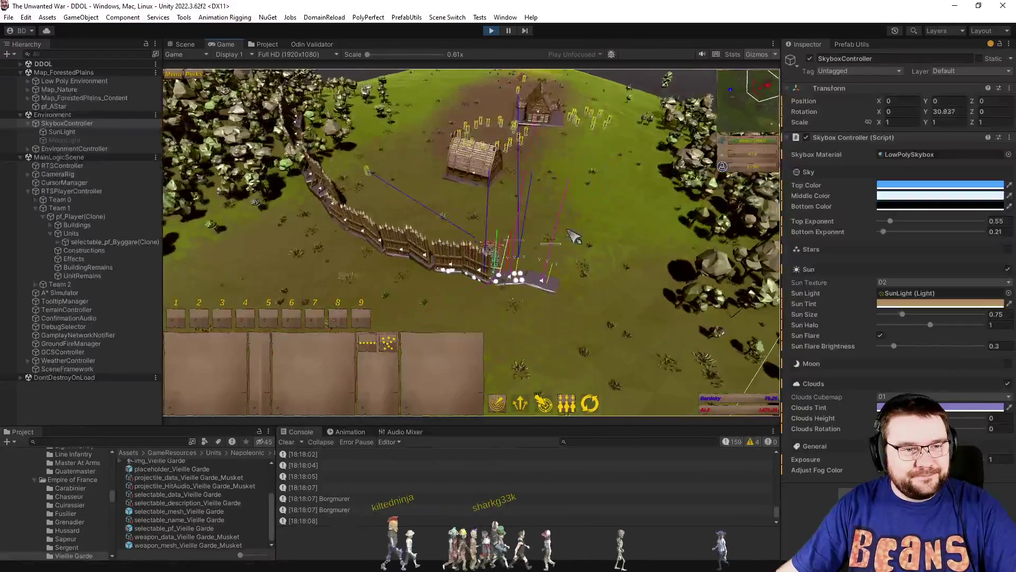
pyautogui.moveTo(345, 127); pyautogui.dragTo(604, 287)
# Zoom and rotate the game camera until the fence runs horizontally across the view.
pyautogui.scroll(-3, 630, 268)
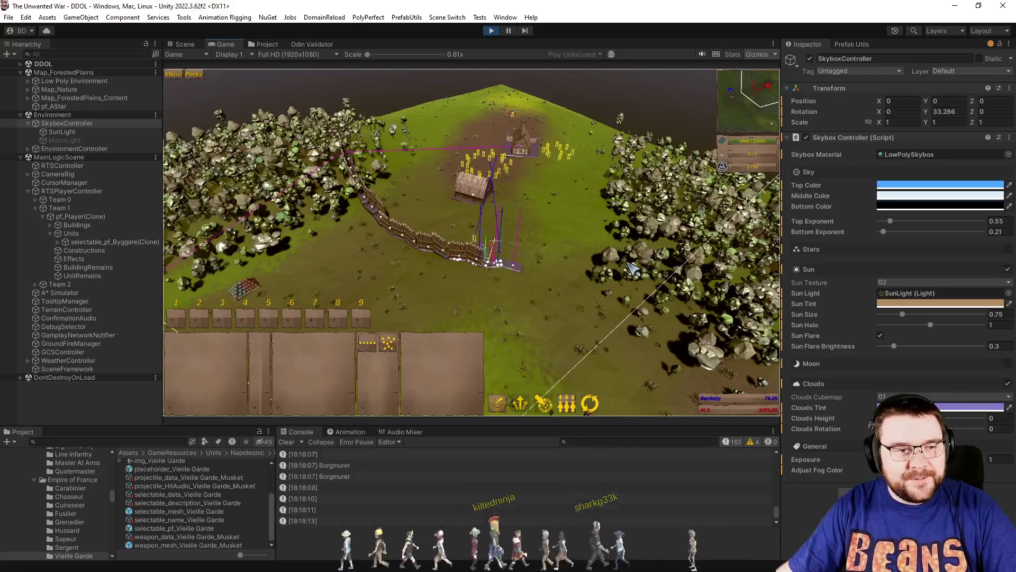
pyautogui.scroll(2, 625, 270)
pyautogui.scroll(2, 625, 271)
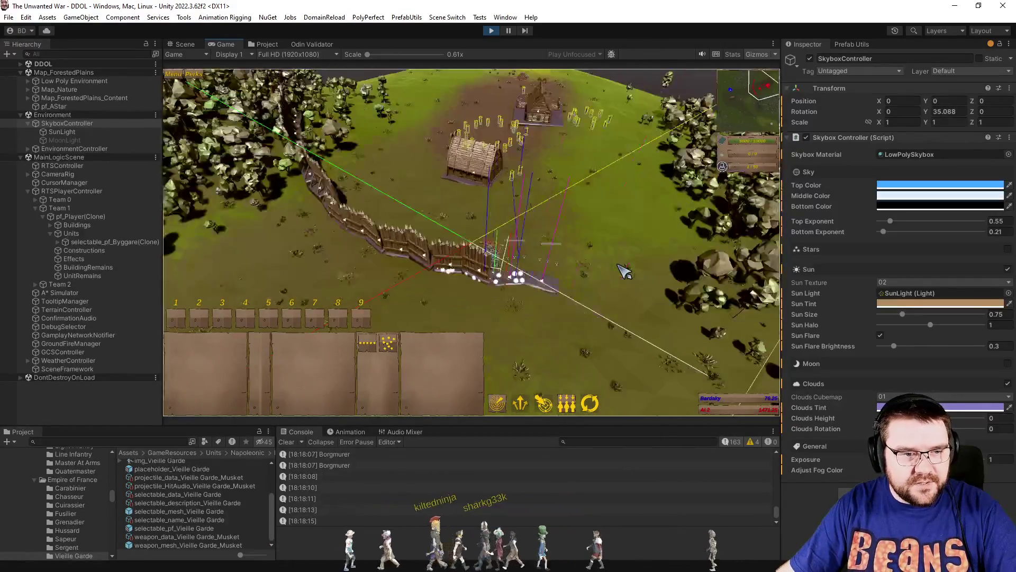
pyautogui.scroll(-3, 625, 271)
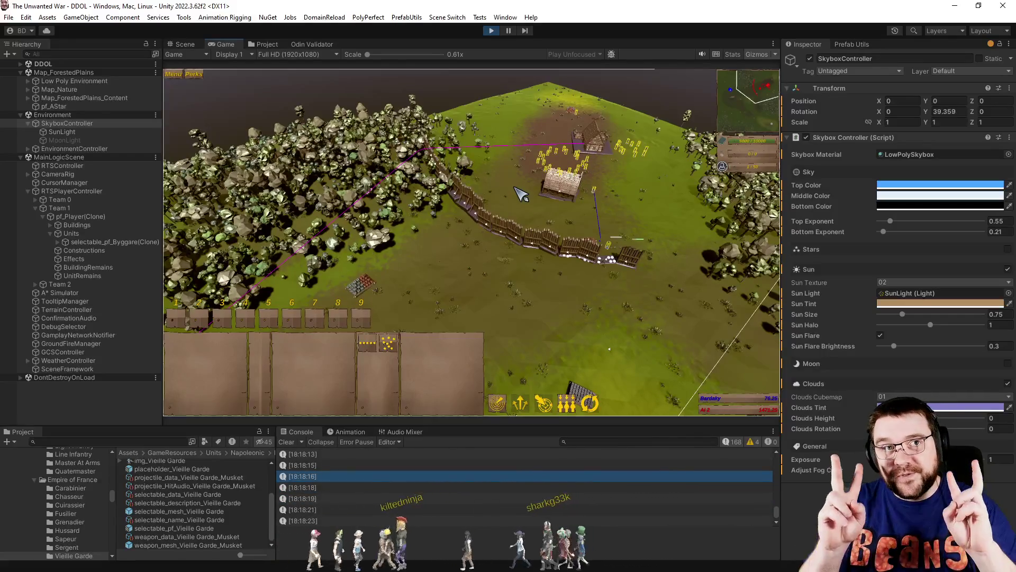
pyautogui.scroll(3, 577, 326)
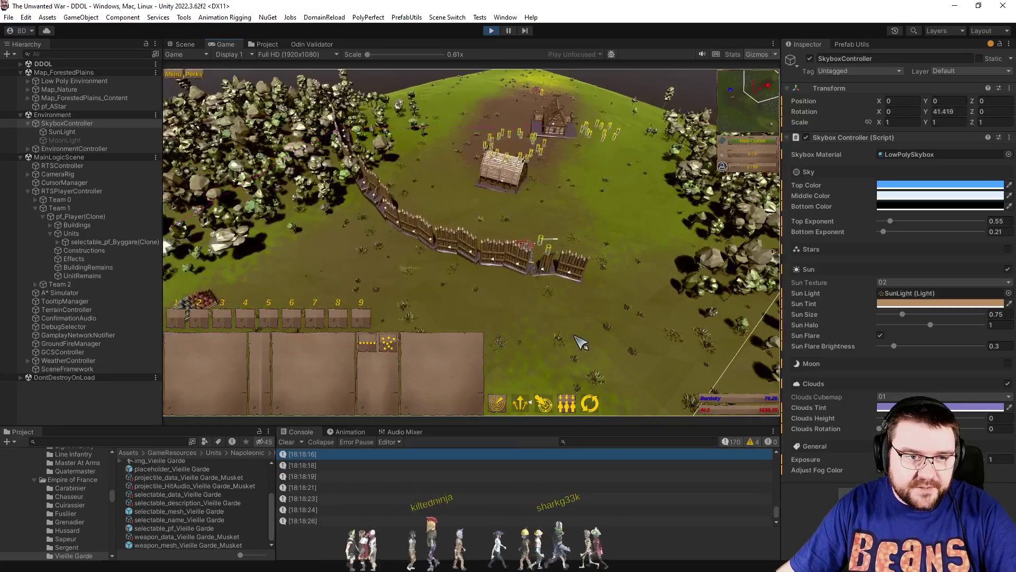
pyautogui.scroll(-3, 581, 343)
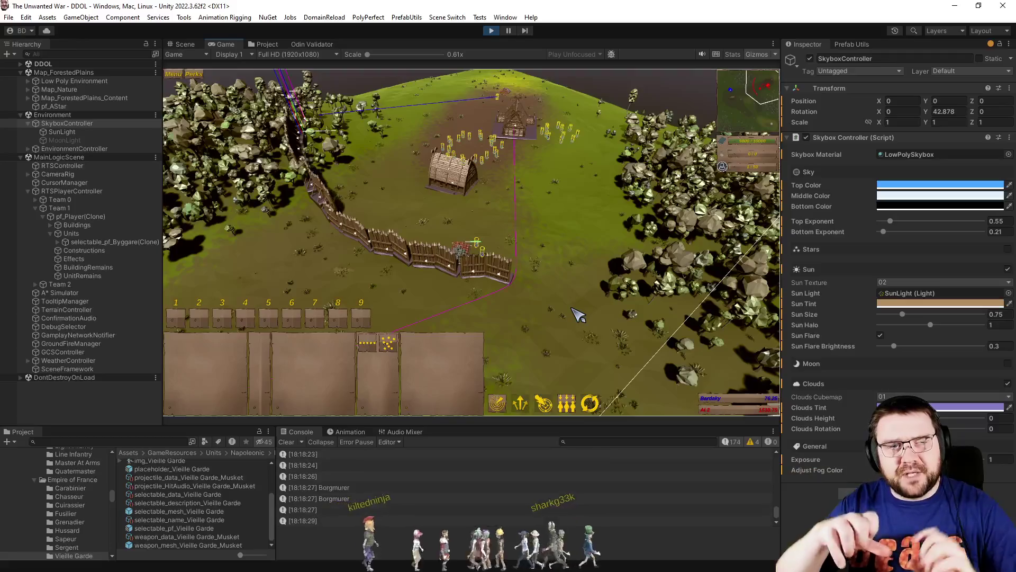
pyautogui.scroll(3, 580, 265)
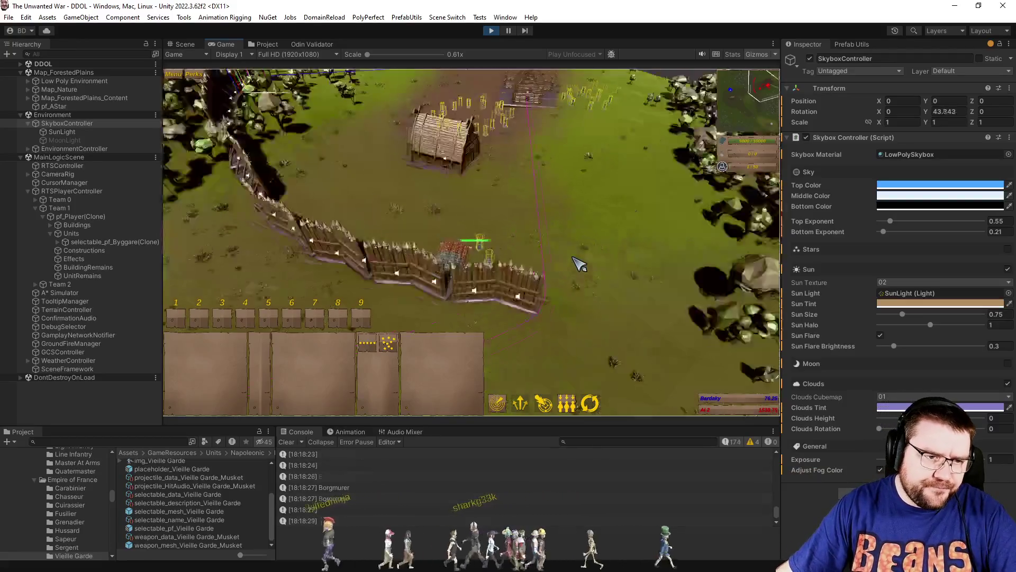
pyautogui.scroll(3, 579, 264)
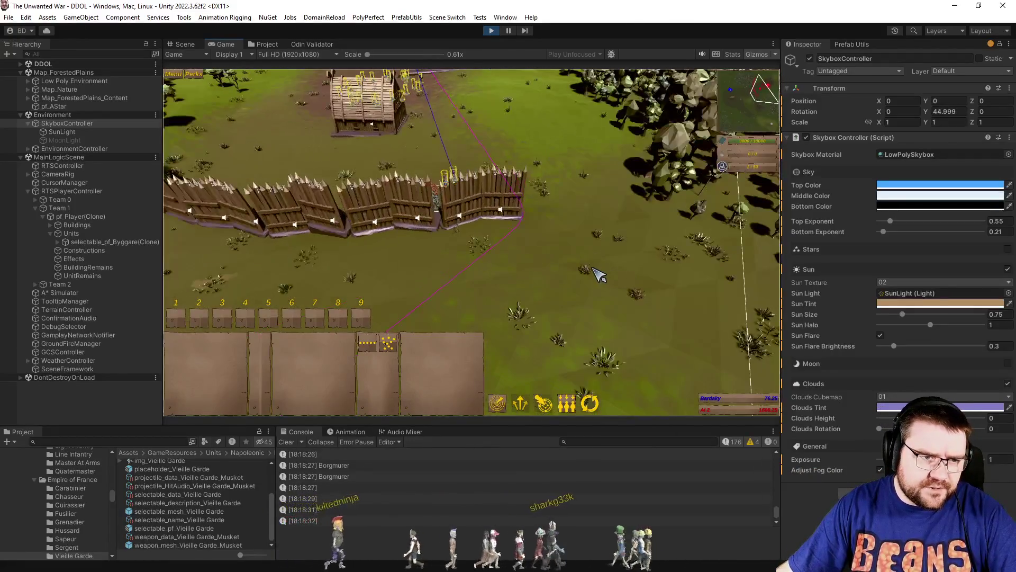
pyautogui.scroll(-3, 595, 273)
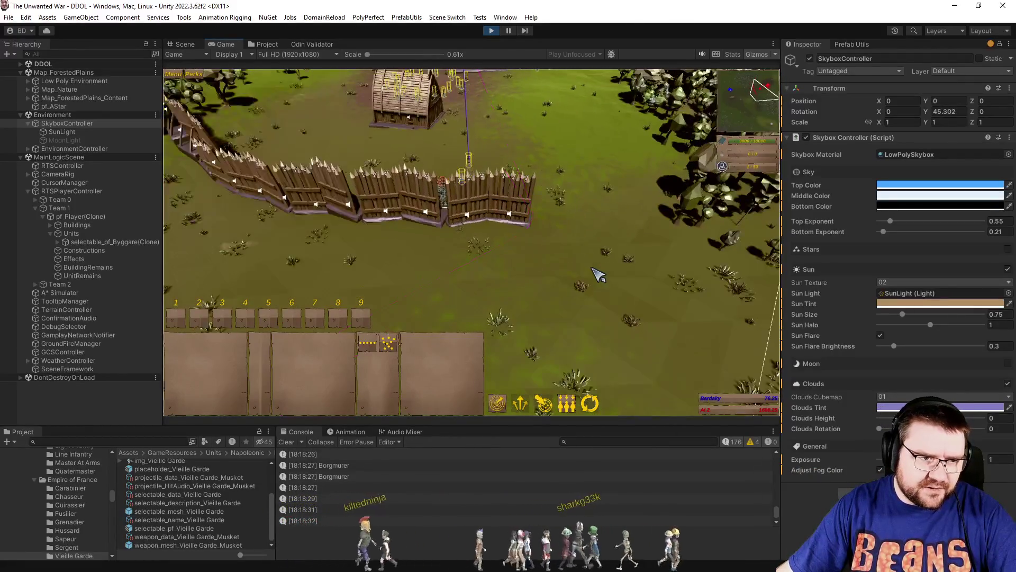
pyautogui.press('q')
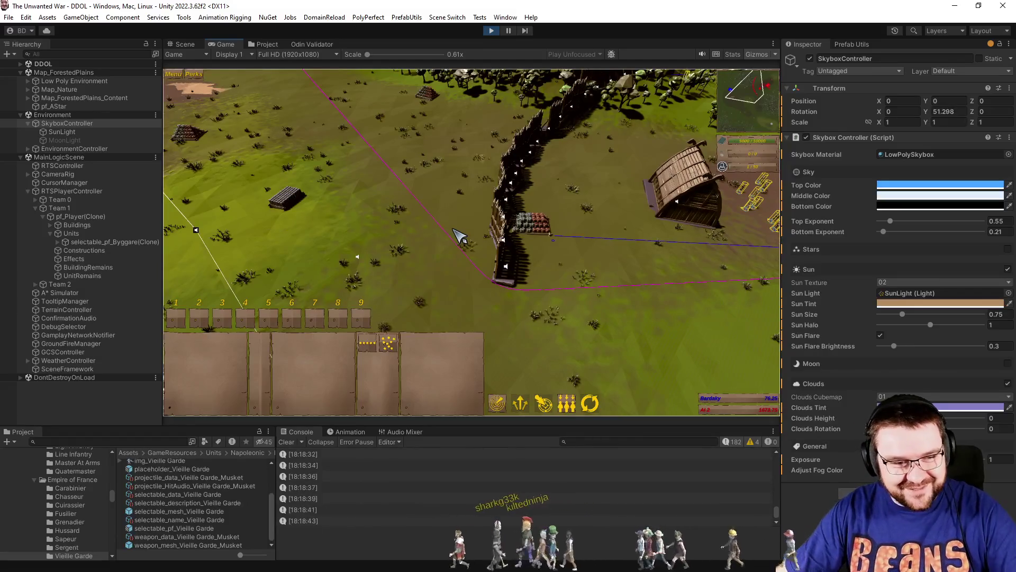
pyautogui.scroll(-3, 400, 221)
pyautogui.press('q')
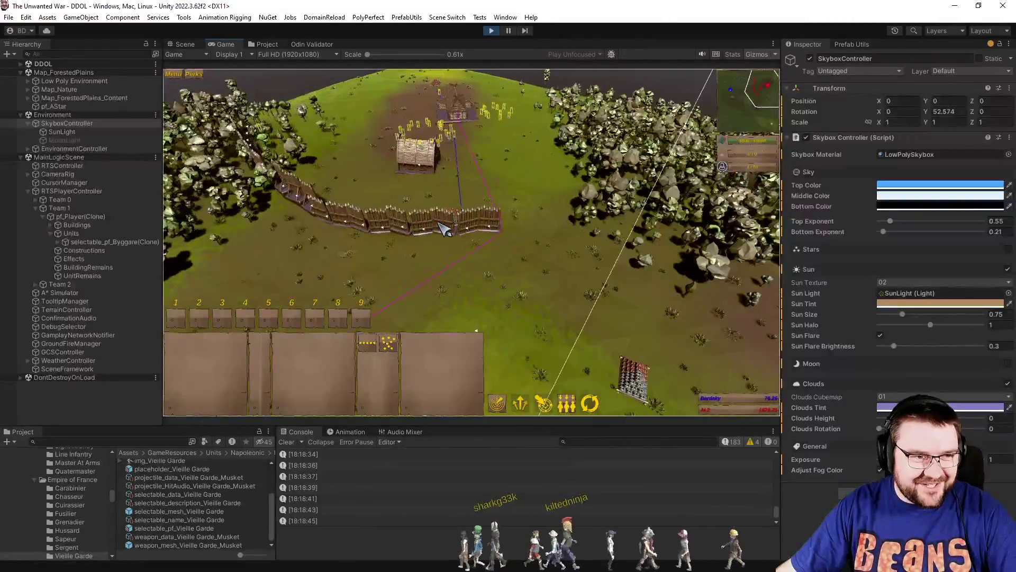
pyautogui.scroll(3, 503, 277)
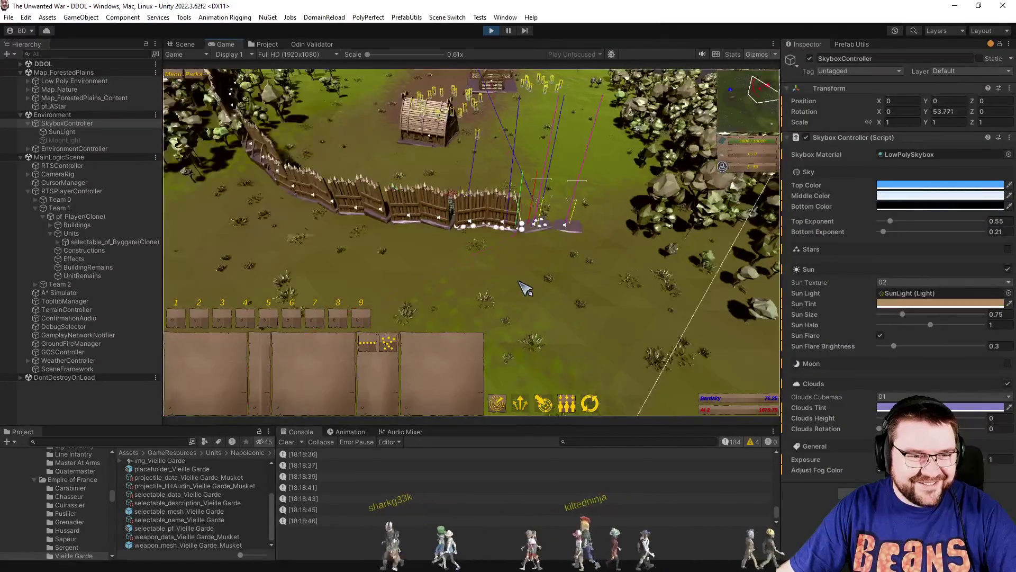
pyautogui.press('q')
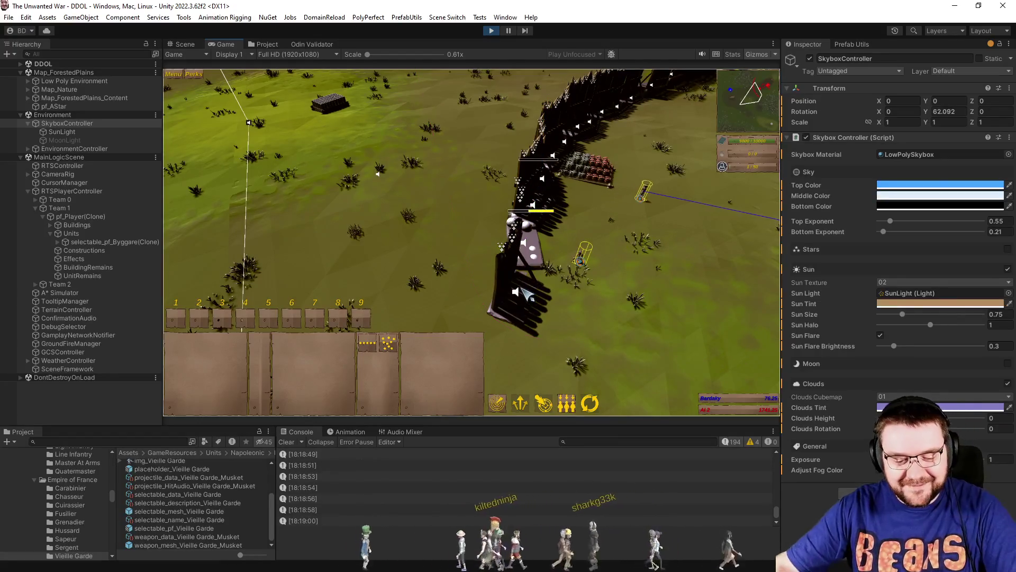
# Turn and zoom the camera to survey the palisade, gate and AI base.
pyautogui.press('e')
pyautogui.scroll(-5, 515, 284)
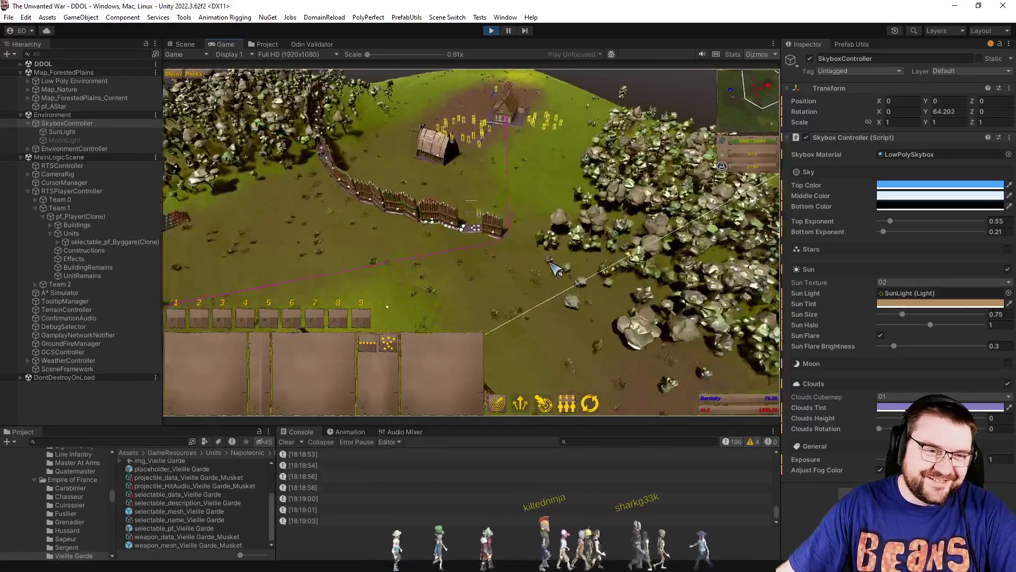
pyautogui.scroll(3, 553, 268)
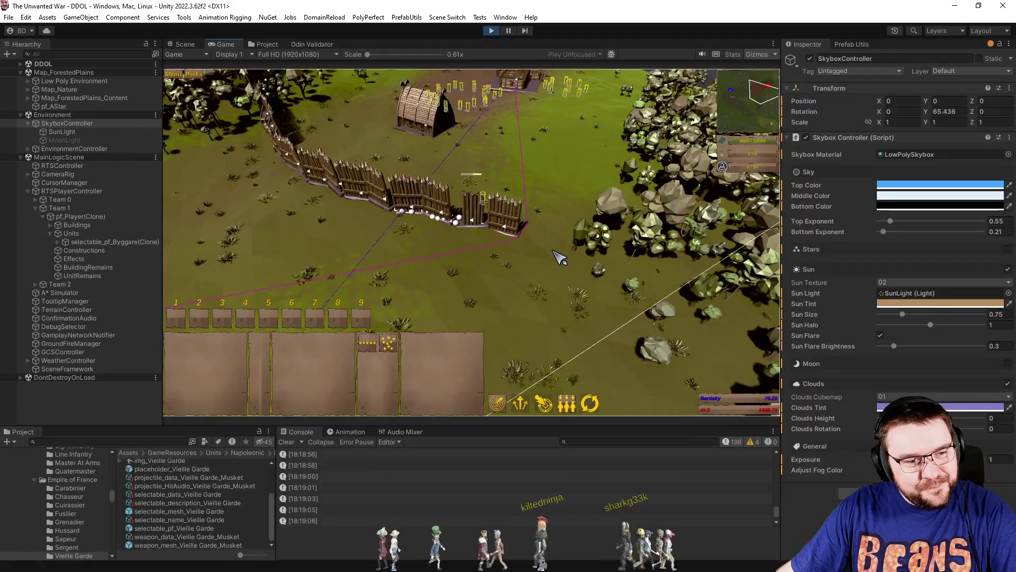
pyautogui.scroll(4, 562, 262)
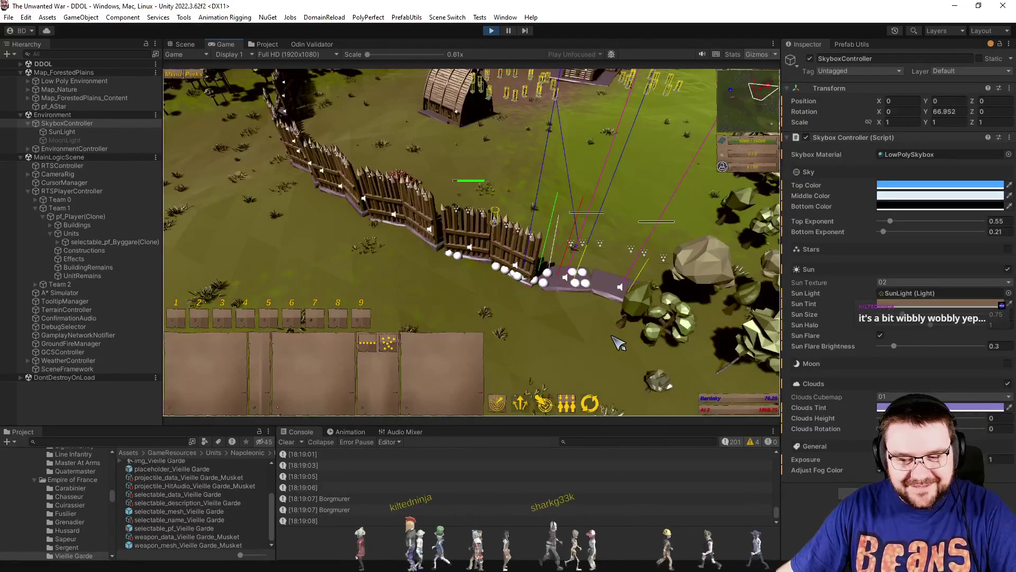
pyautogui.press('e')
pyautogui.scroll(4, 572, 233)
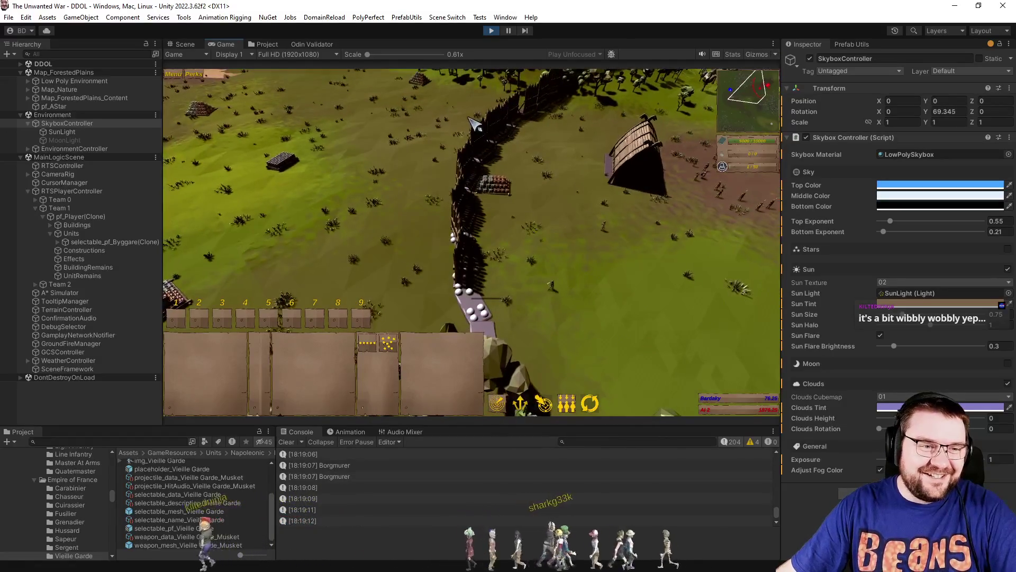
pyautogui.press('q')
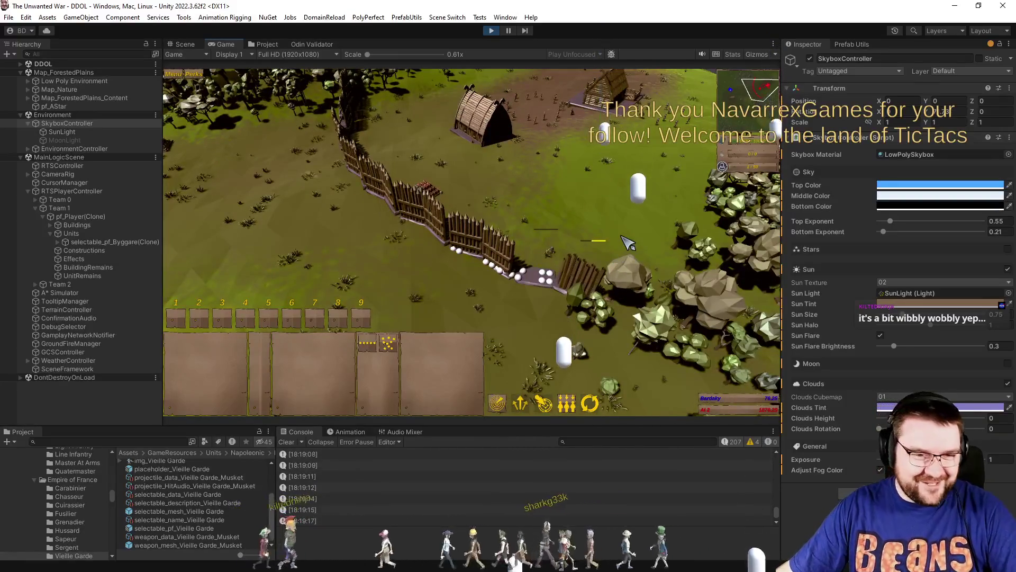
pyautogui.scroll(3, 630, 270)
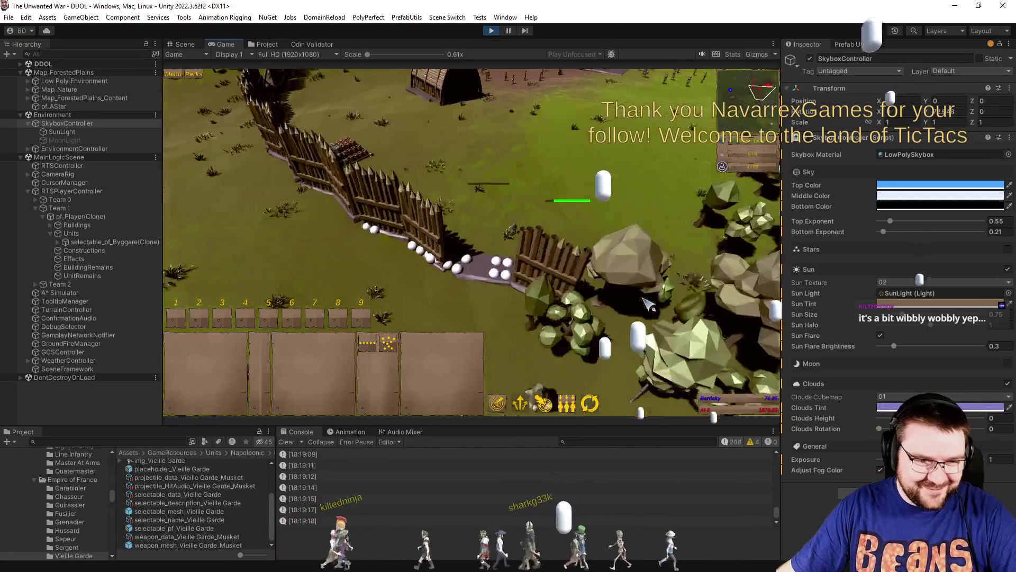
pyautogui.scroll(5, 646, 304)
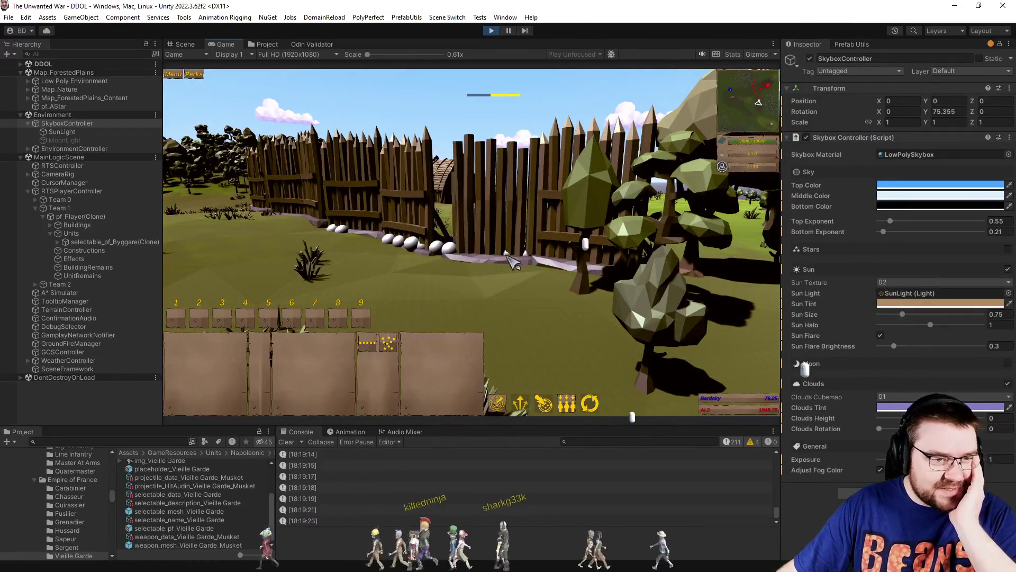
pyautogui.scroll(-5, 550, 294)
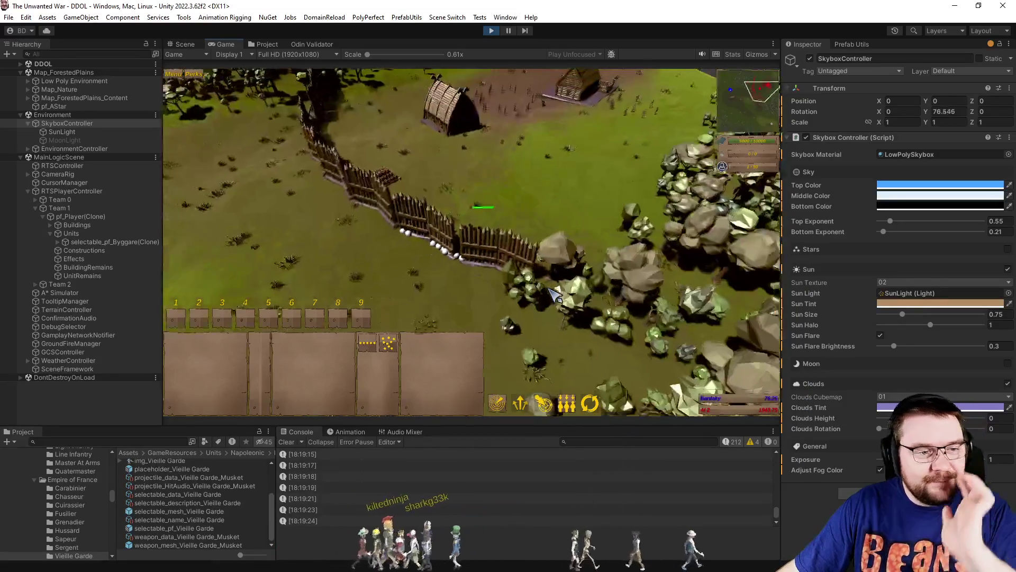
pyautogui.scroll(2, 540, 292)
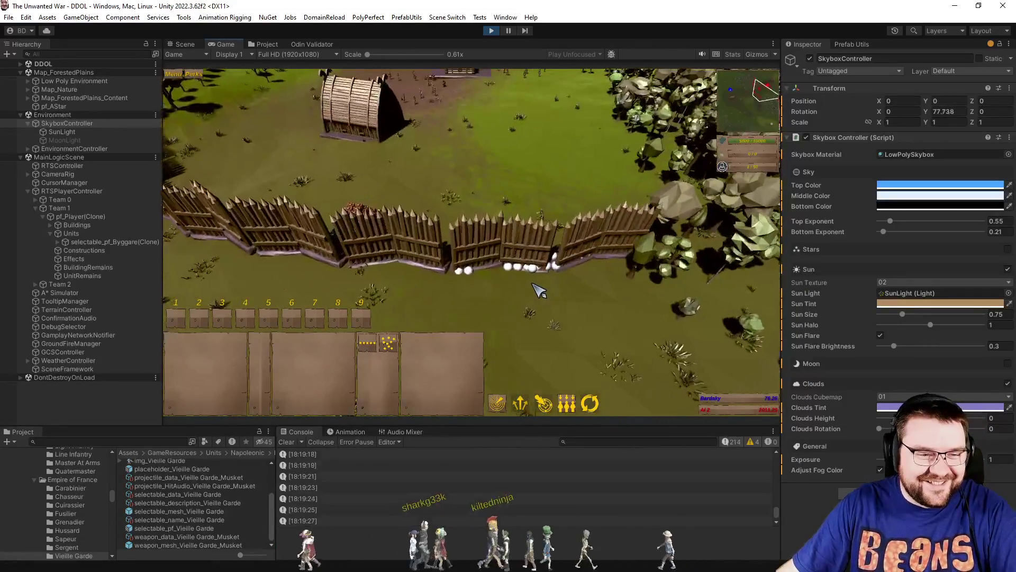
pyautogui.scroll(2, 550, 301)
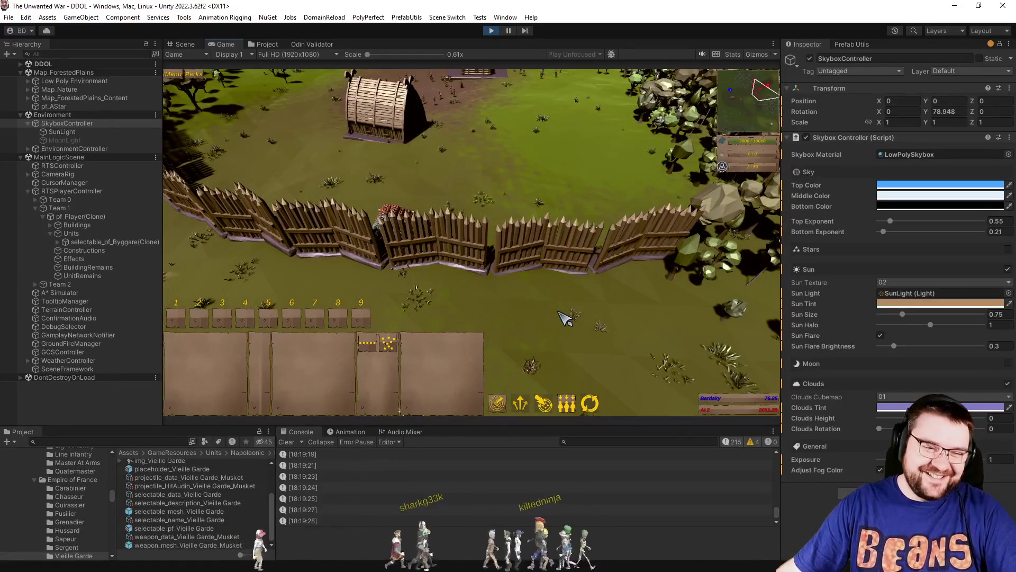
pyautogui.scroll(-3, 587, 288)
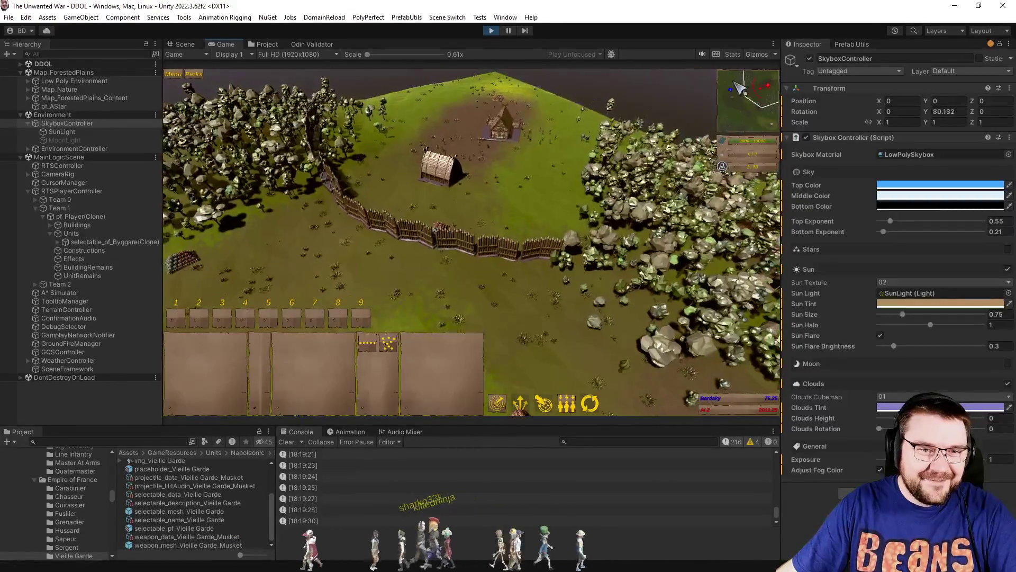
pyautogui.scroll(4, 482, 251)
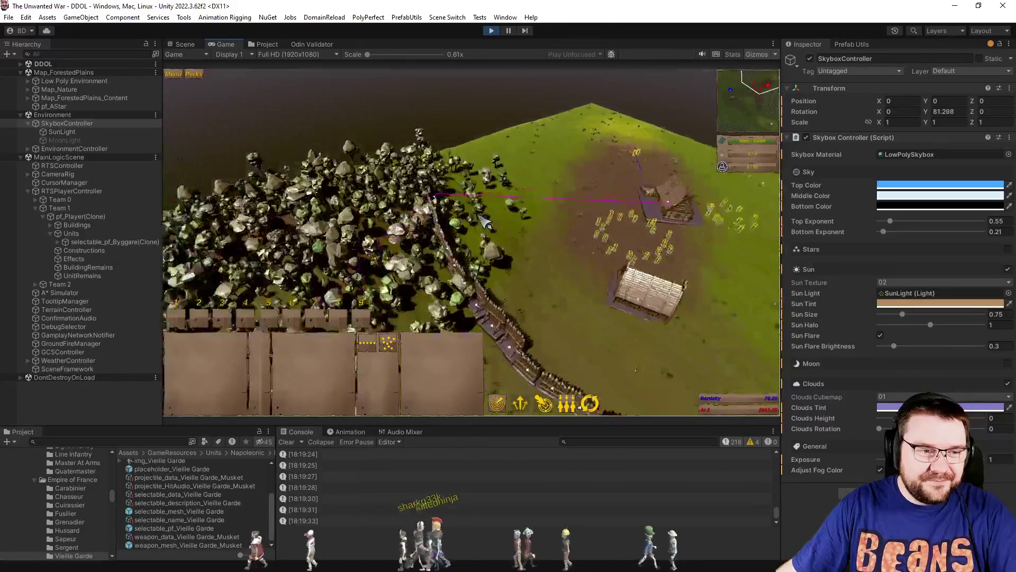
pyautogui.scroll(-4, 481, 250)
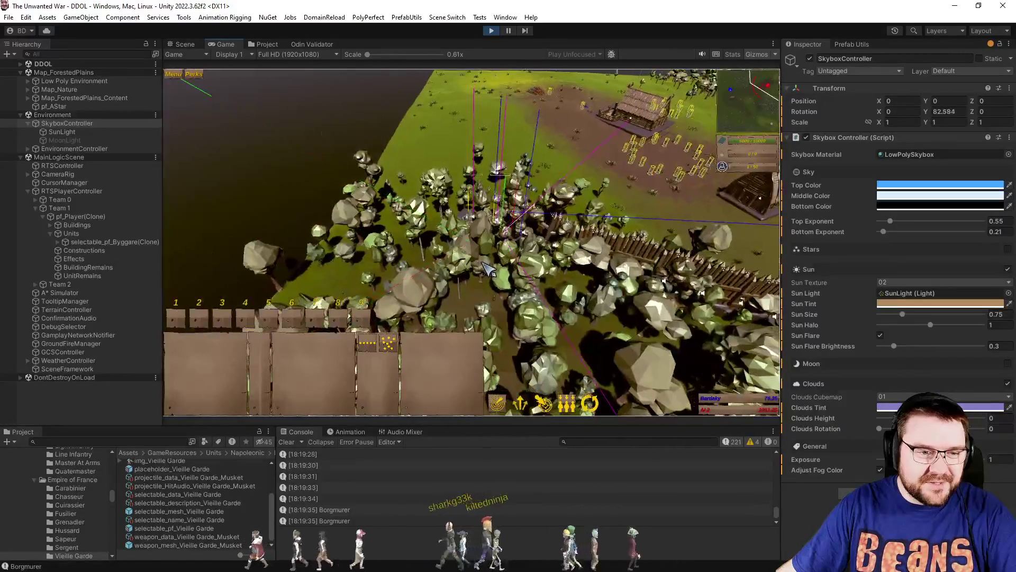
pyautogui.scroll(3, 508, 268)
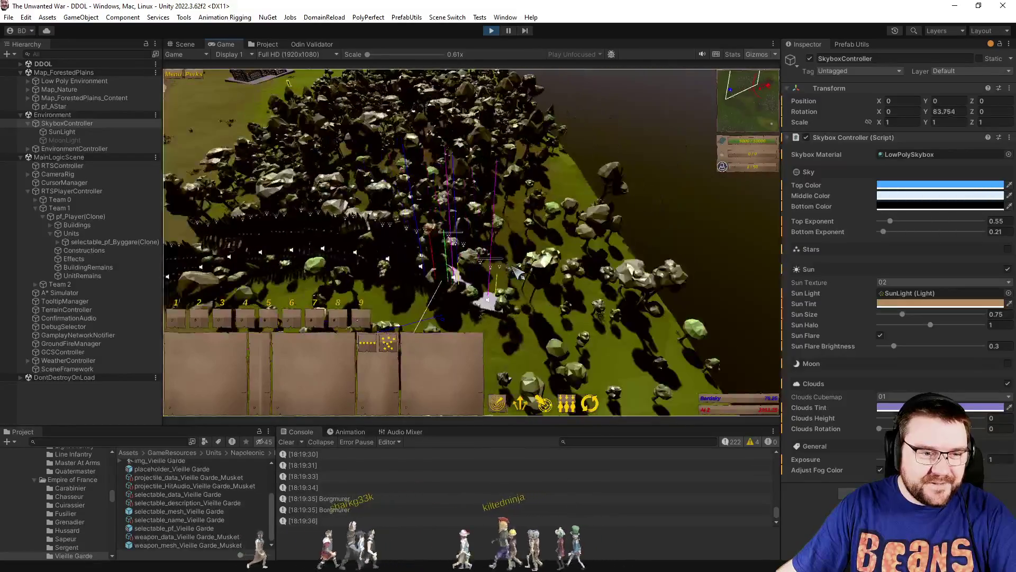
pyautogui.scroll(-4, 520, 274)
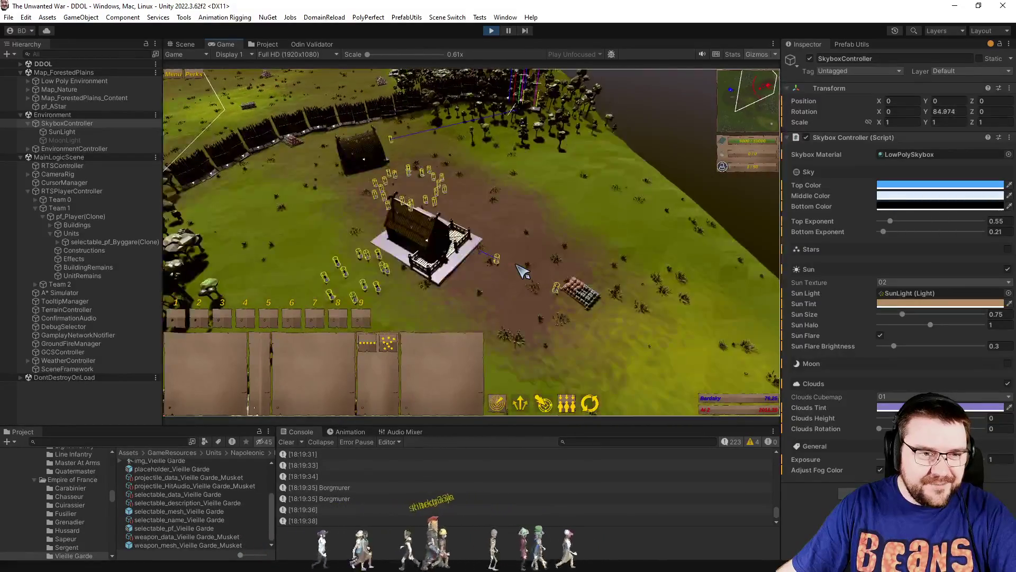
pyautogui.scroll(1, 531, 266)
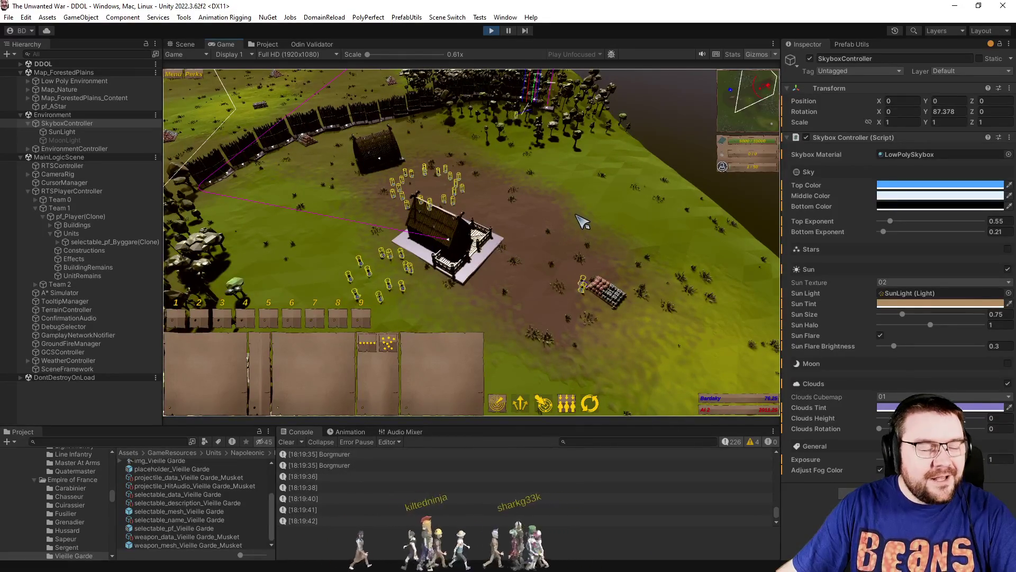
pyautogui.scroll(-5, 586, 220)
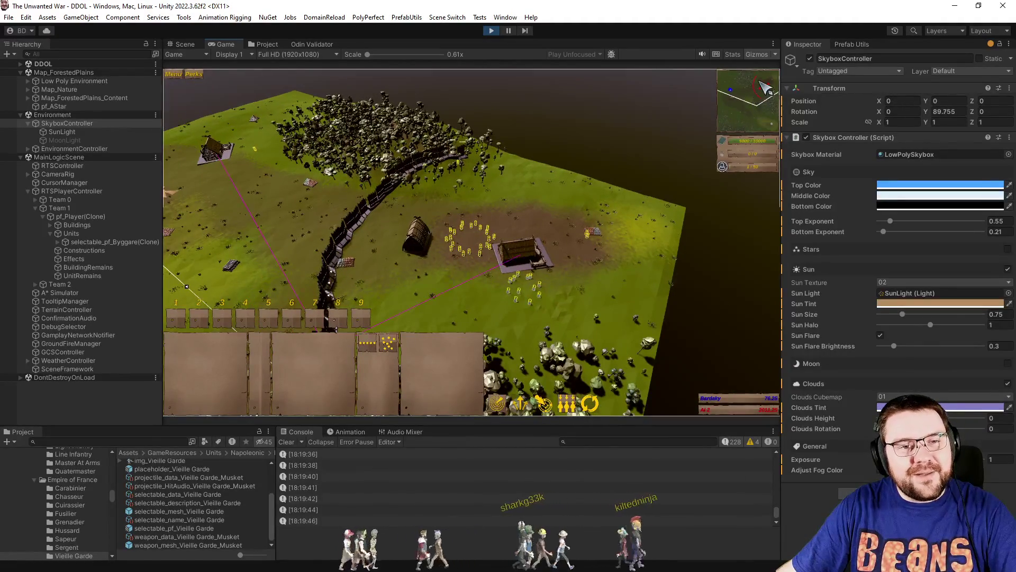
pyautogui.scroll(4, 523, 221)
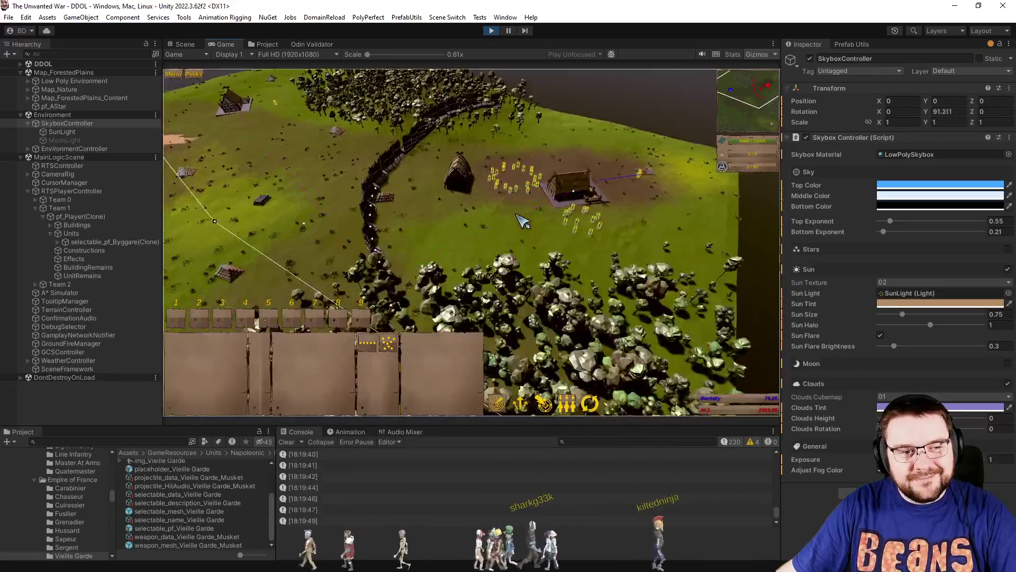
pyautogui.scroll(3, 523, 221)
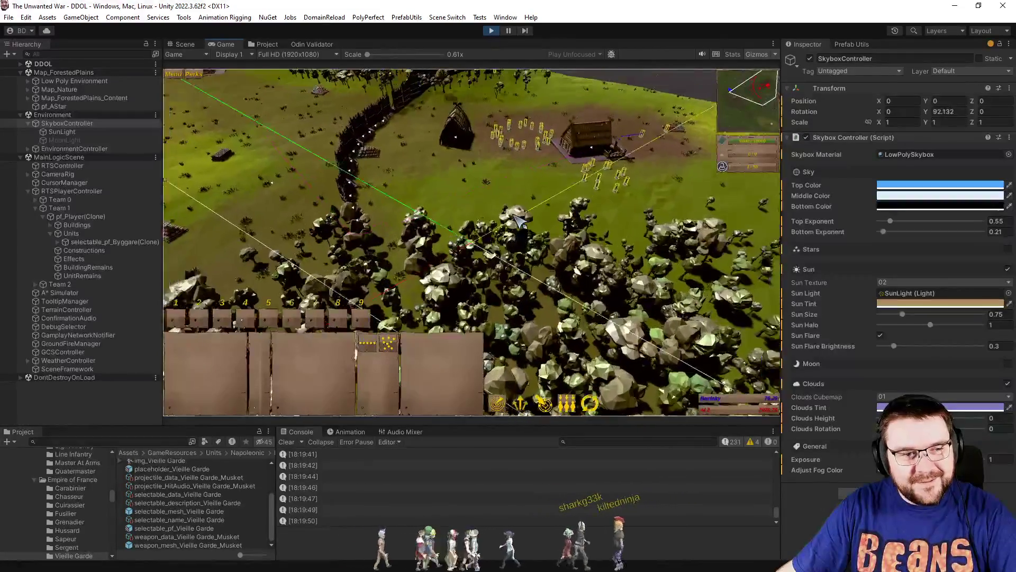
pyautogui.scroll(-2, 521, 220)
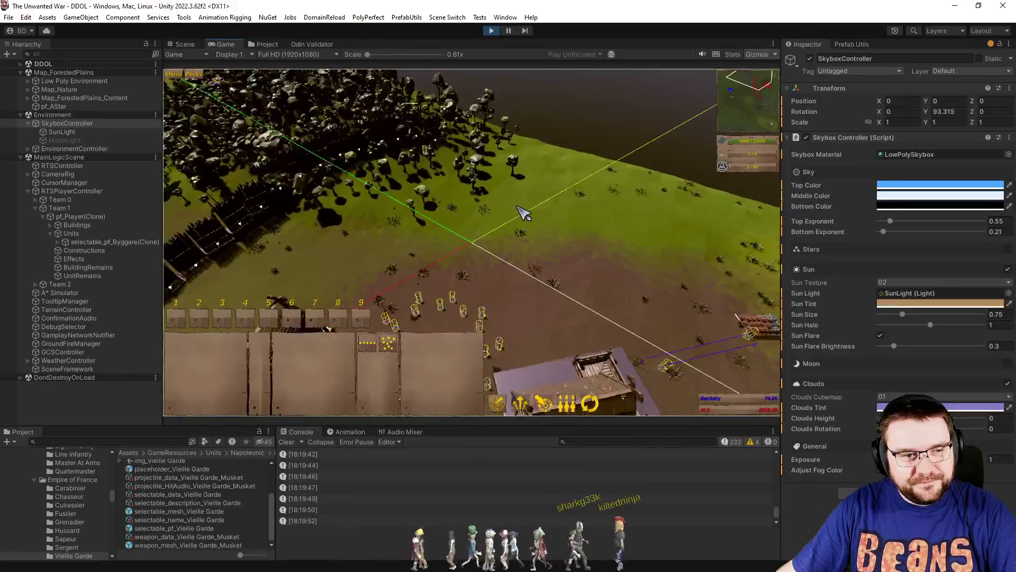
pyautogui.press('e')
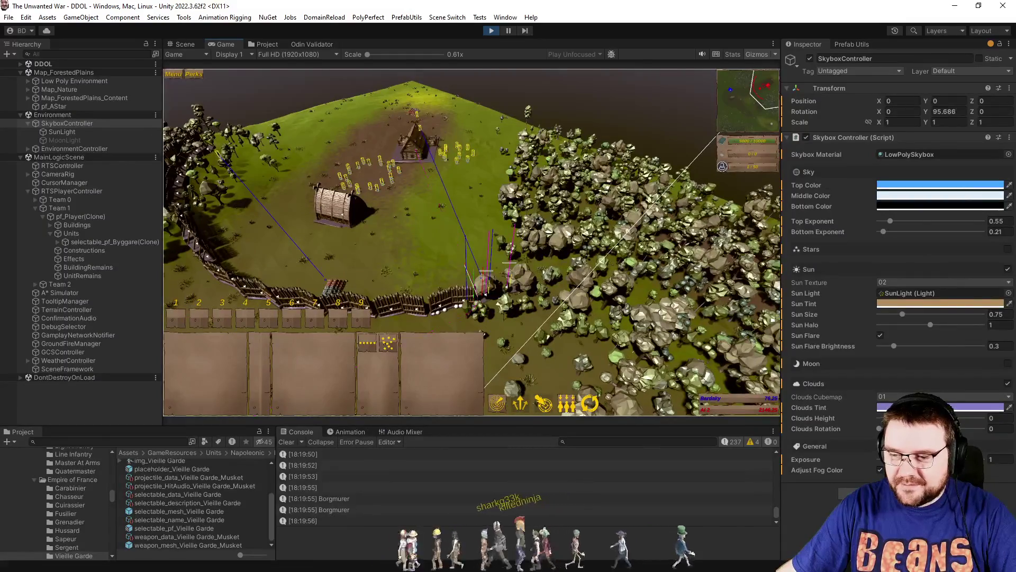
# Save the RTSComputer.cs OnPathComplete change in Visual Studio and return to Unity for hot-reload.
pyautogui.hotkey('alt', 'Tab')
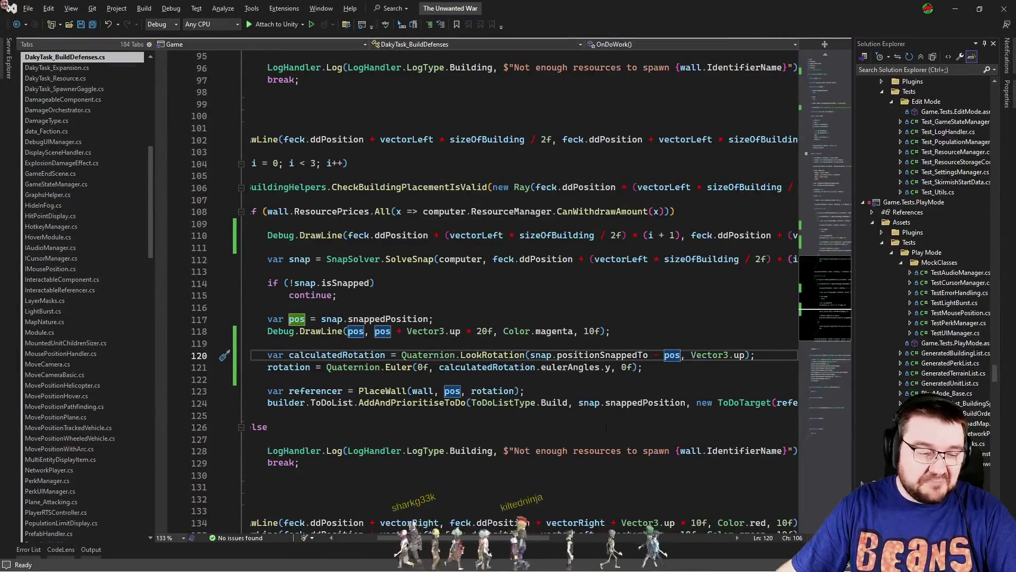
pyautogui.hotkey('ctrl', 'Tab')
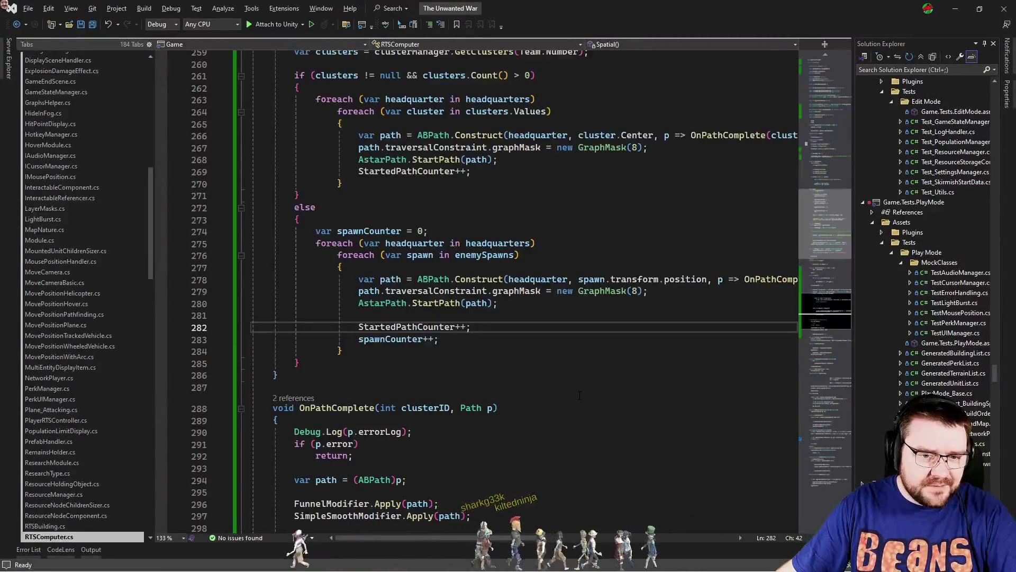
pyautogui.scroll(-4, 580, 395)
pyautogui.click(434, 292)
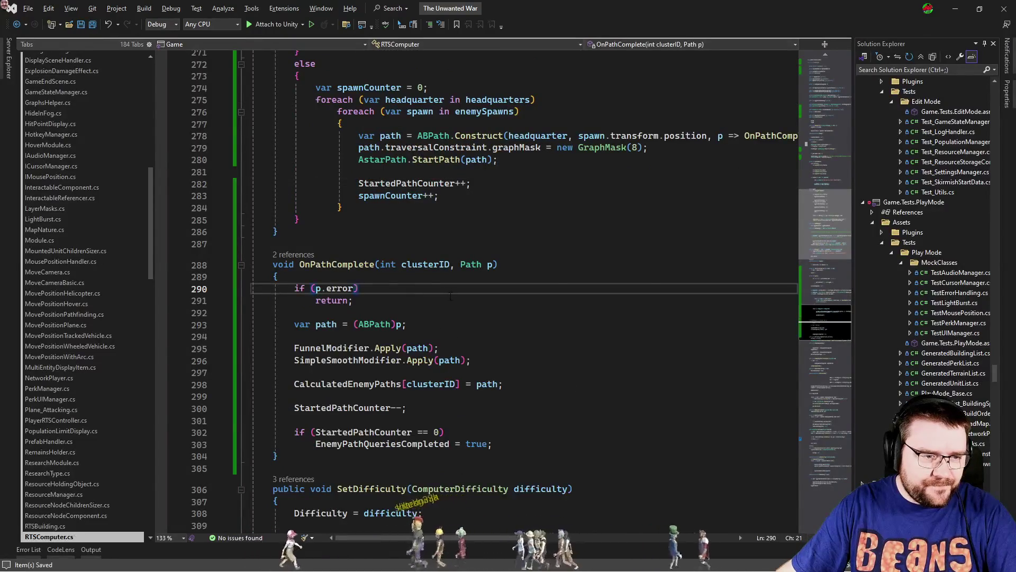
pyautogui.hotkey('alt', 'Tab')
pyautogui.scroll(3, 579, 332)
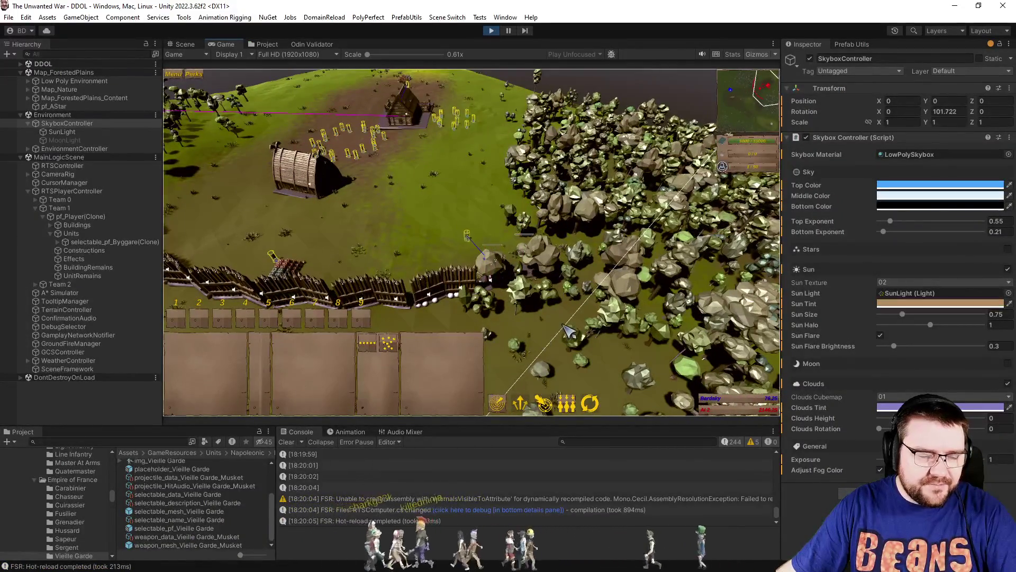
pyautogui.scroll(4, 568, 326)
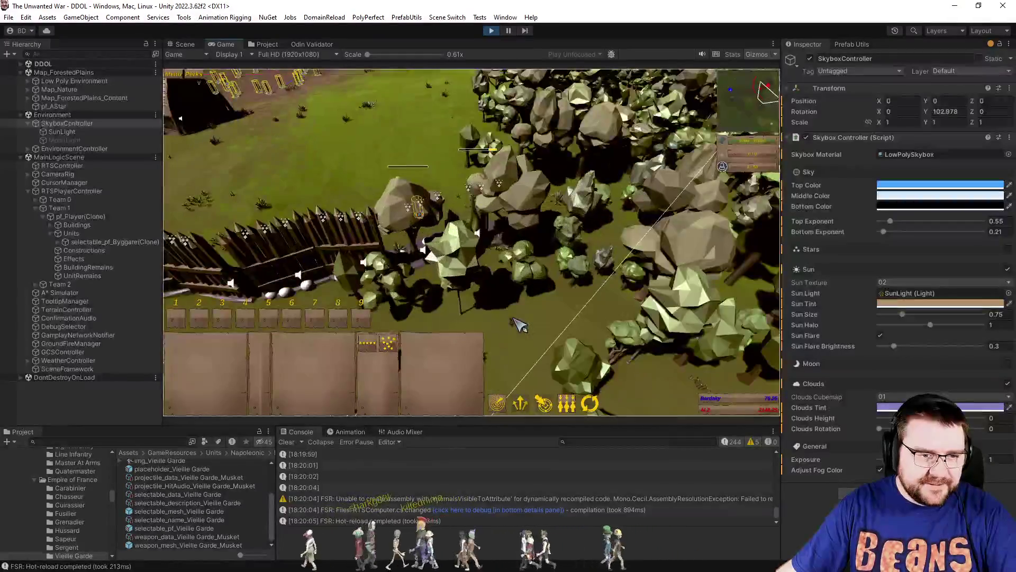
pyautogui.scroll(-5, 522, 320)
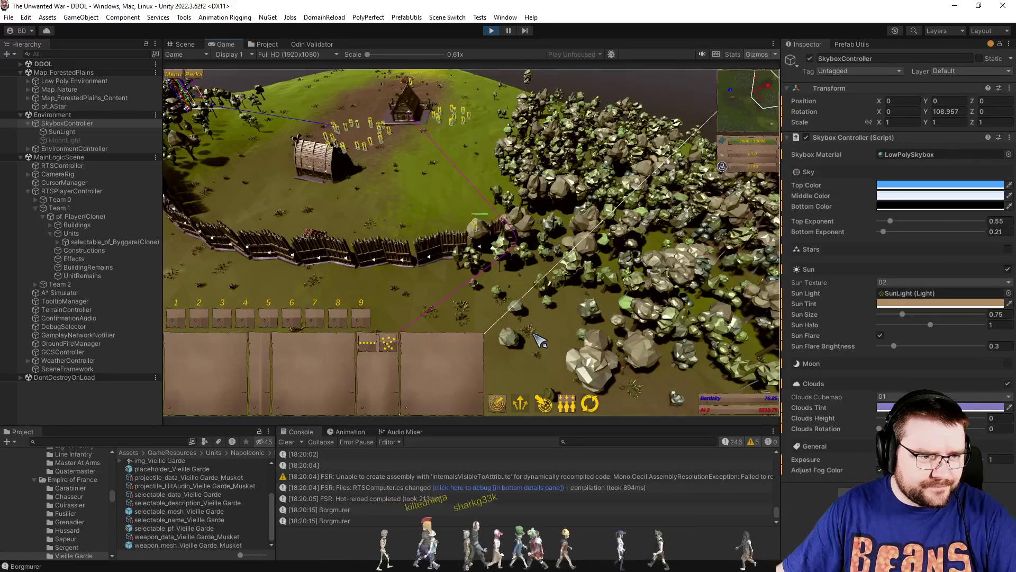
pyautogui.press('w')
pyautogui.press('a')
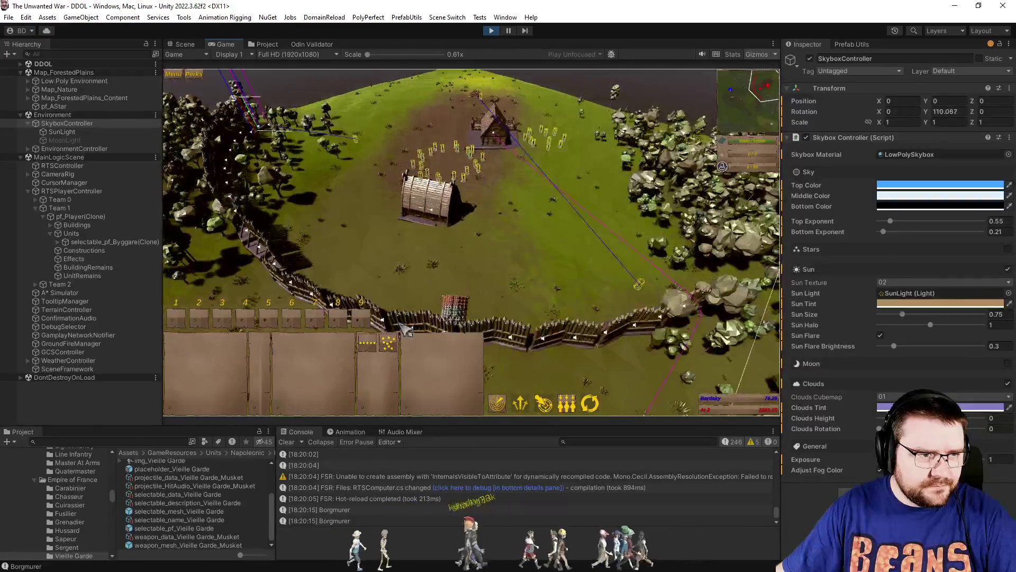
pyautogui.press('w')
pyautogui.press('a')
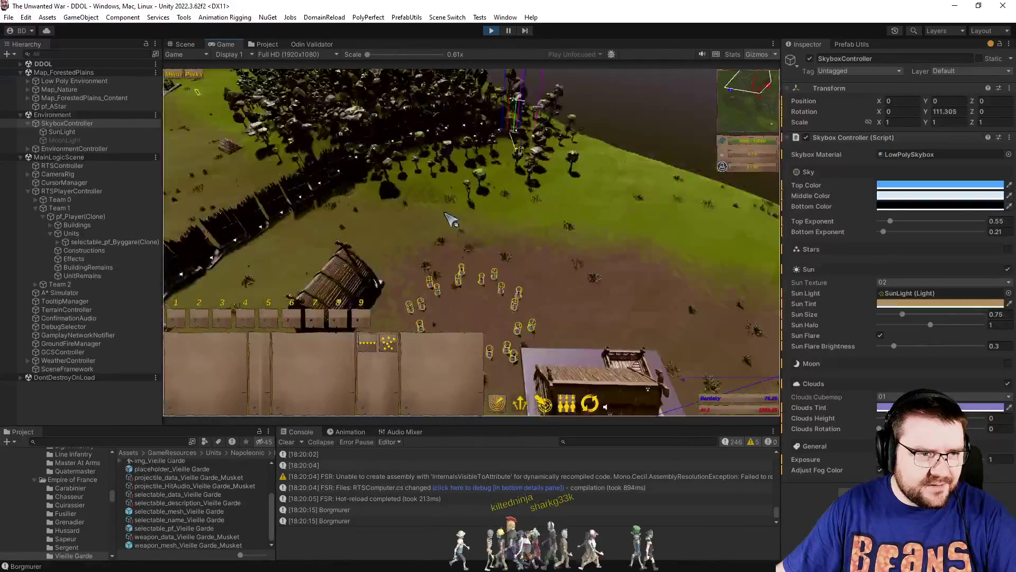
pyautogui.scroll(5, 532, 225)
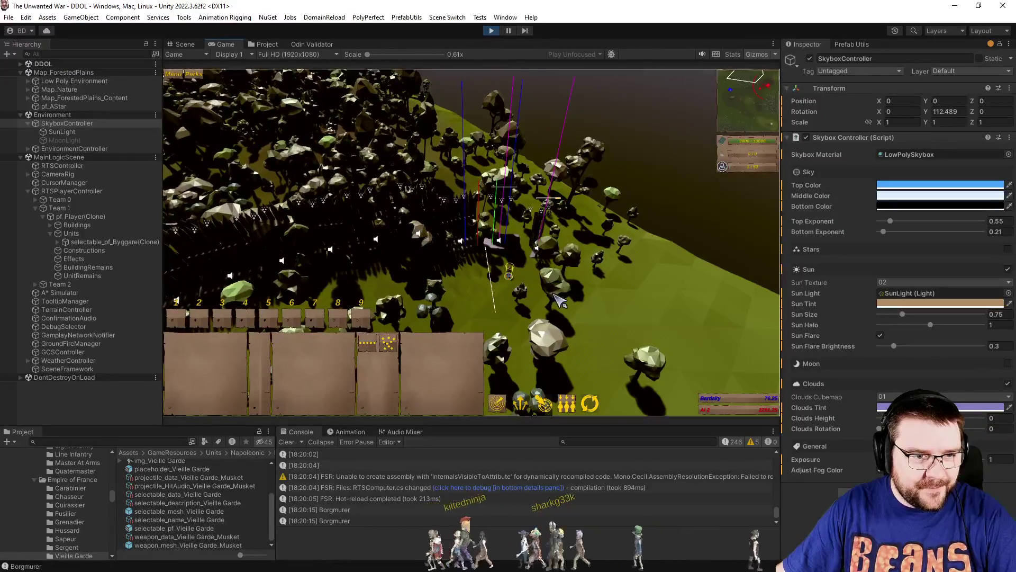
pyautogui.scroll(2, 538, 295)
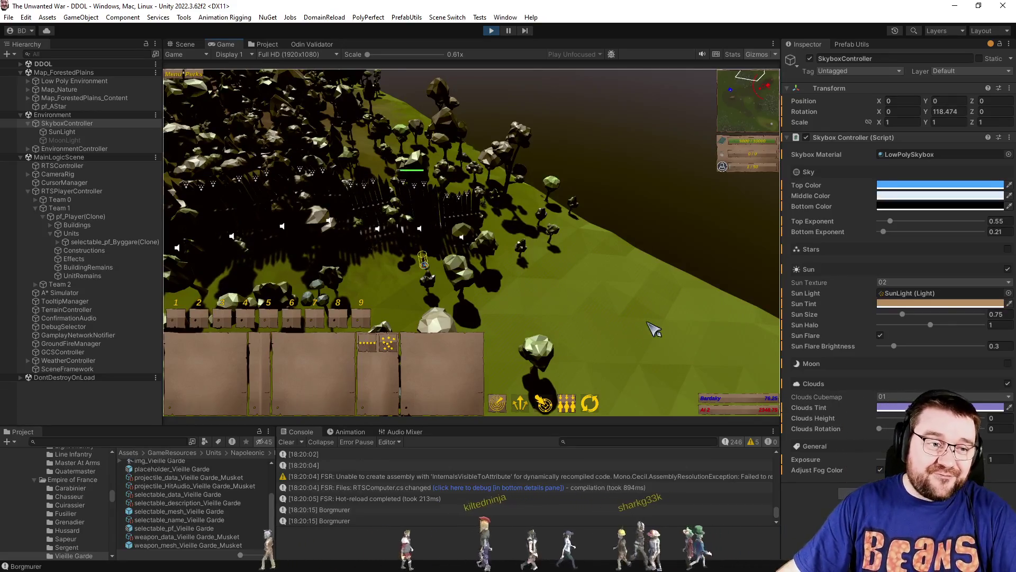
pyautogui.scroll(-5, 631, 238)
pyautogui.scroll(5, 631, 237)
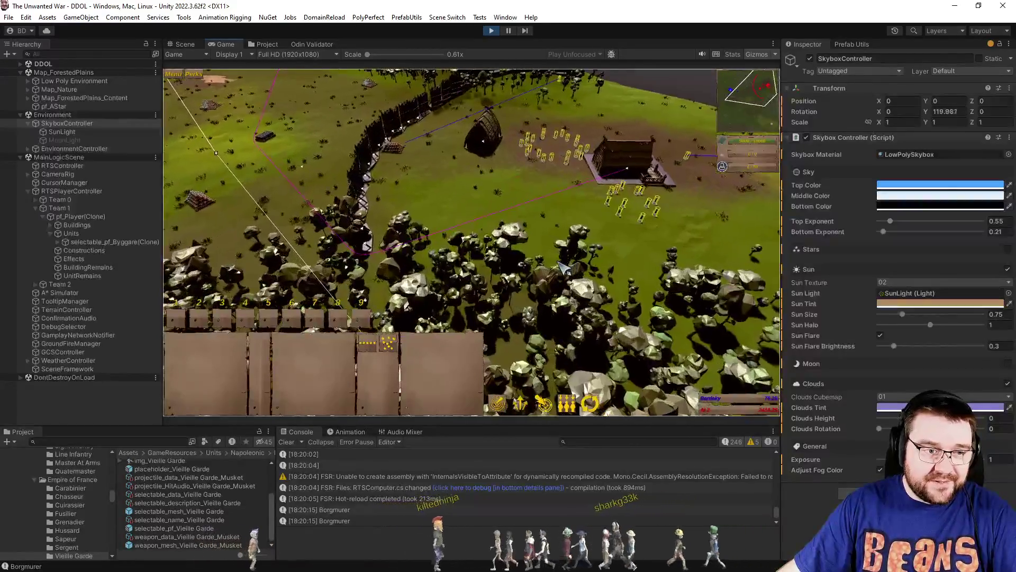
pyautogui.press('e')
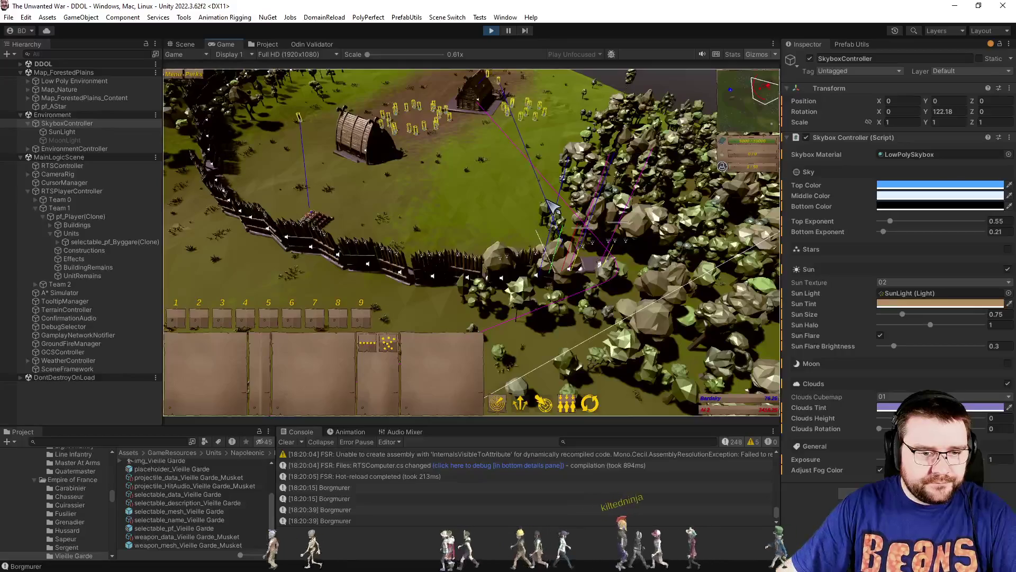
pyautogui.scroll(2, 550, 206)
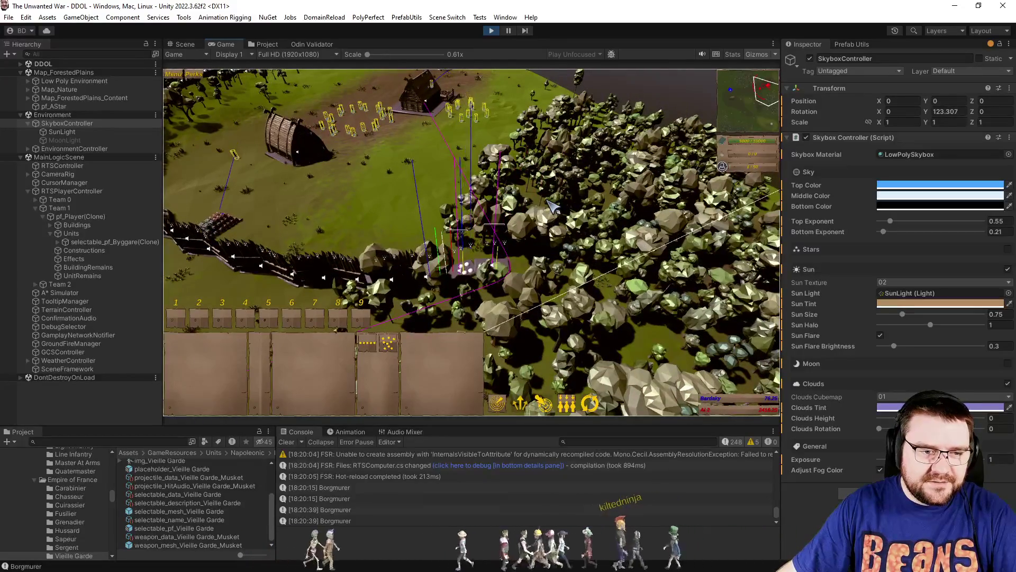
pyautogui.scroll(-4, 551, 206)
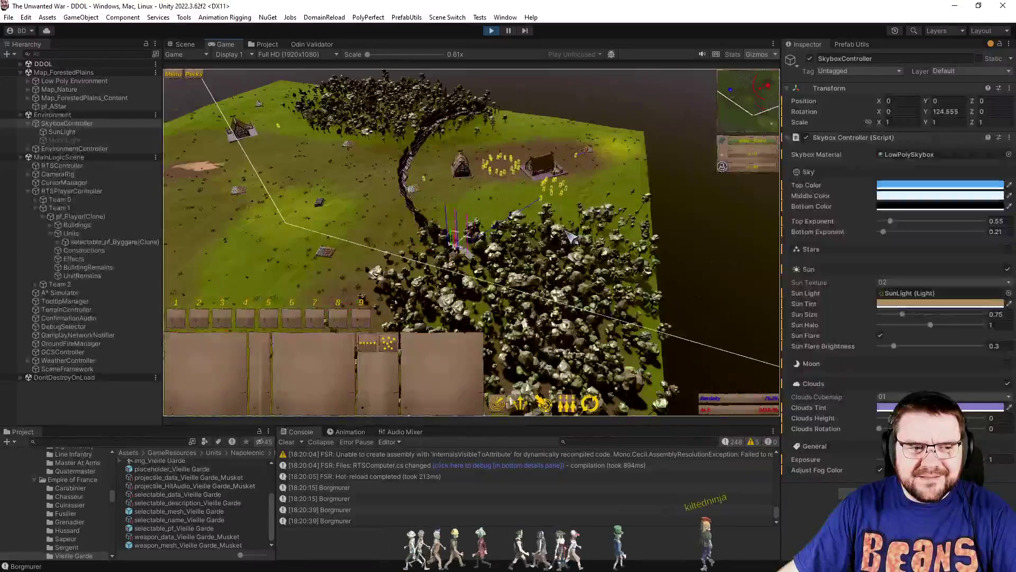
pyautogui.scroll(3, 577, 237)
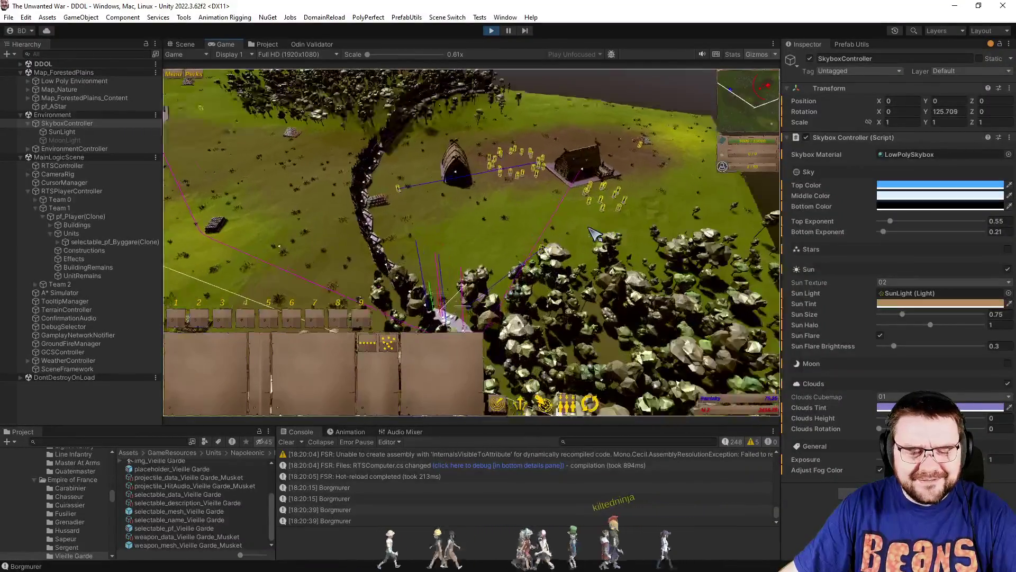
pyautogui.scroll(3, 596, 242)
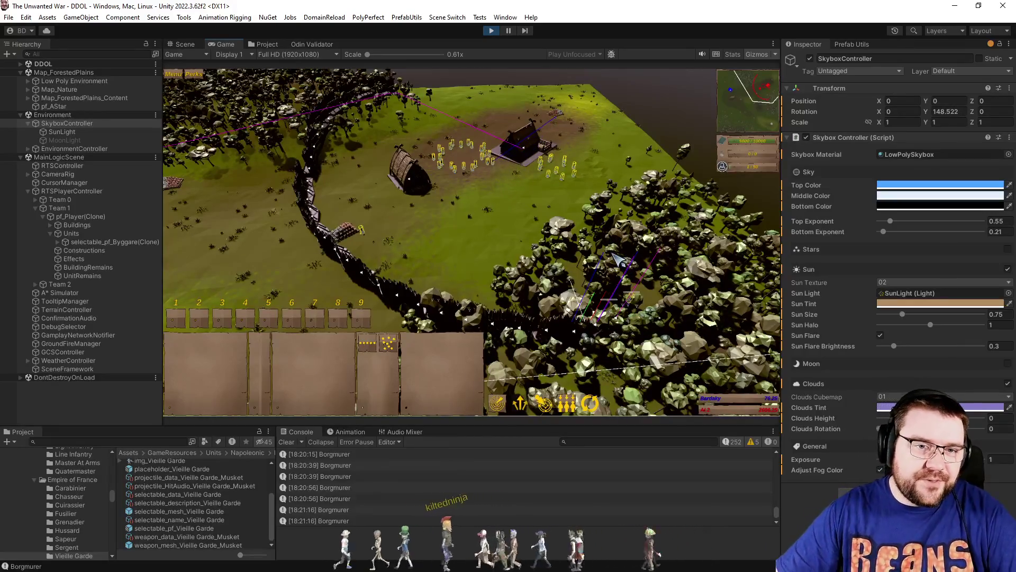
pyautogui.press('w')
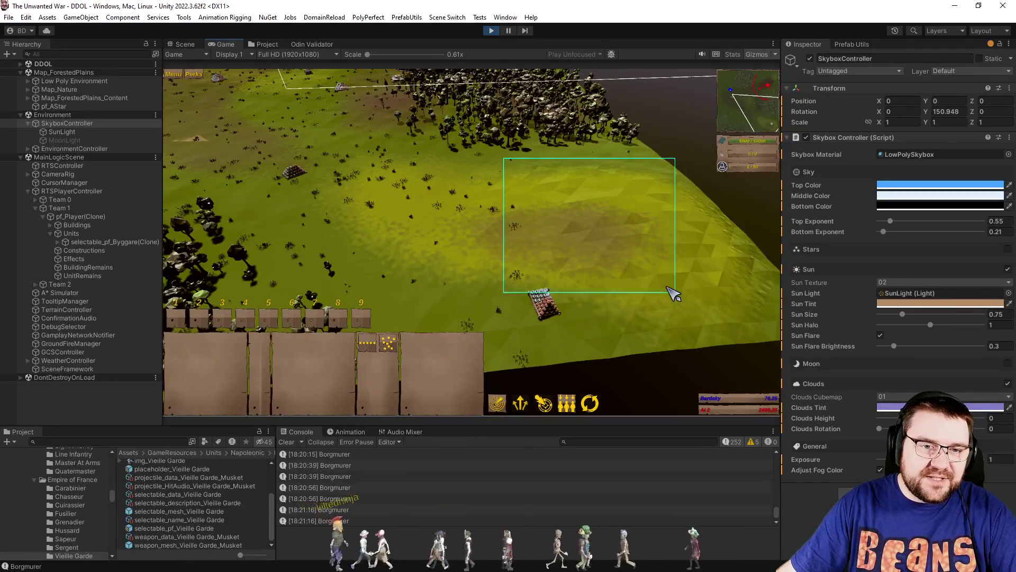
pyautogui.moveTo(673, 292); pyautogui.dragTo(640, 274)
pyautogui.press('s')
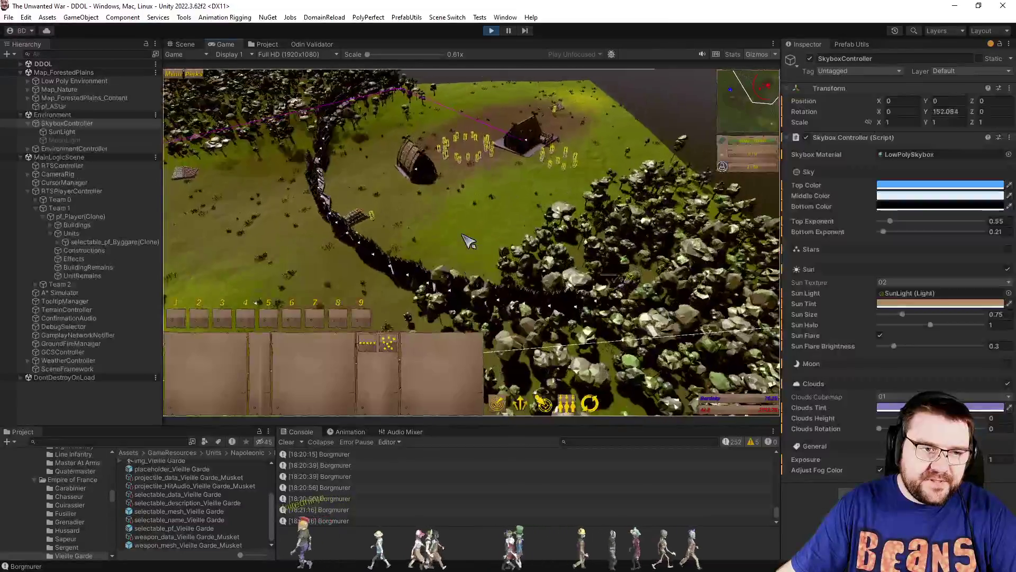
pyautogui.press('s')
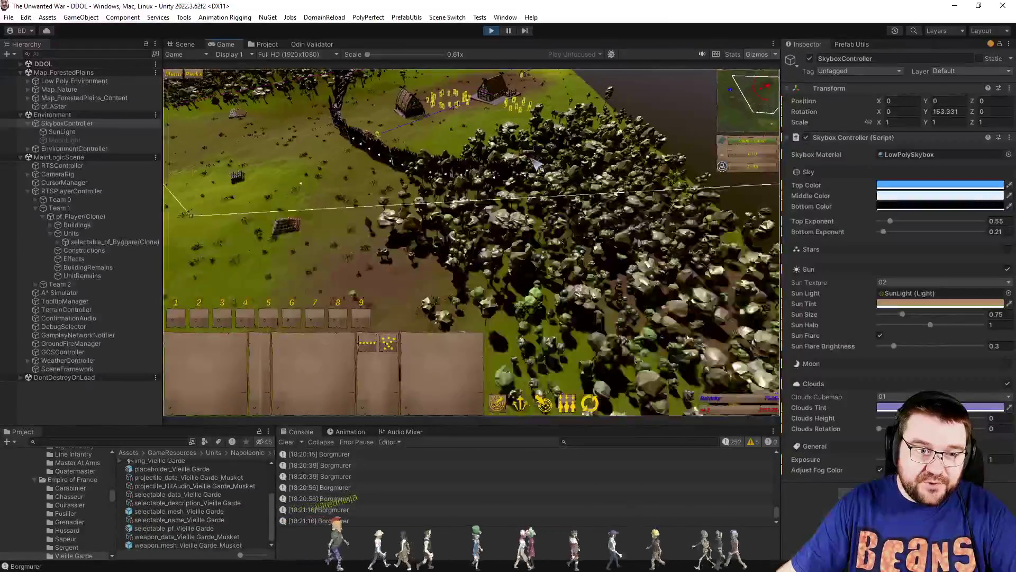
pyautogui.press('s')
pyautogui.press('w')
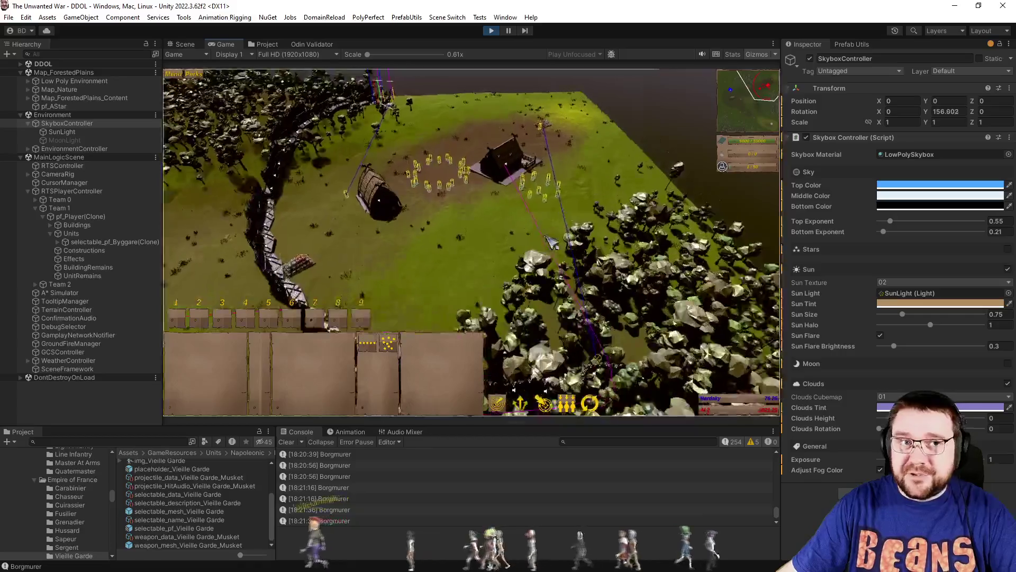
pyautogui.press('w')
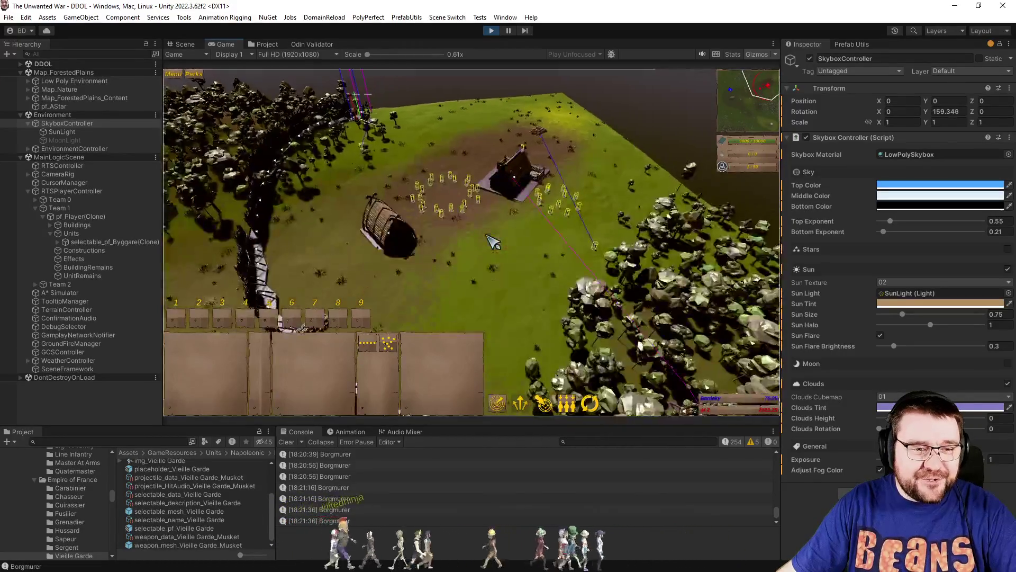
pyautogui.press('s')
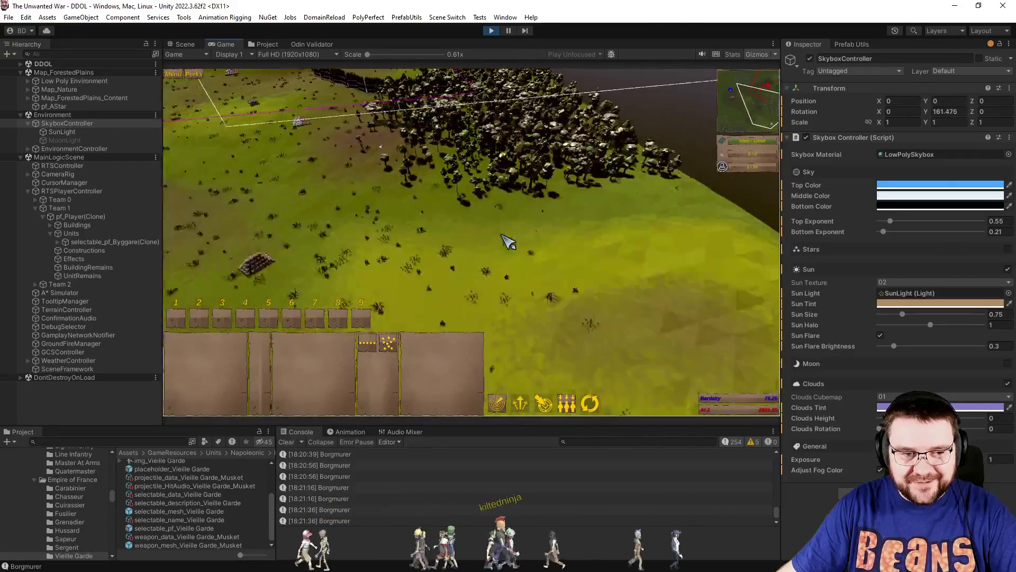
pyautogui.press('w')
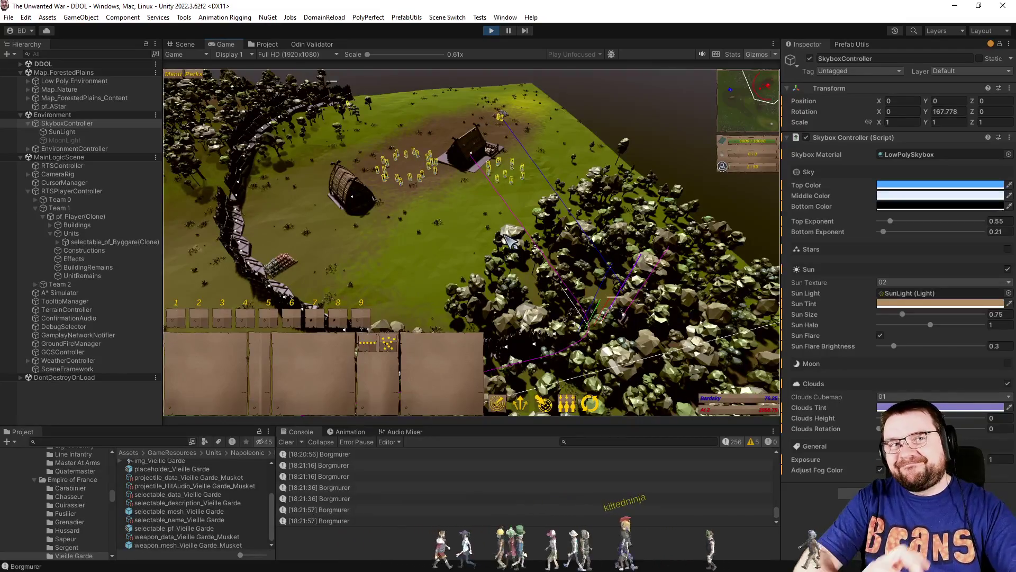
pyautogui.press('space')
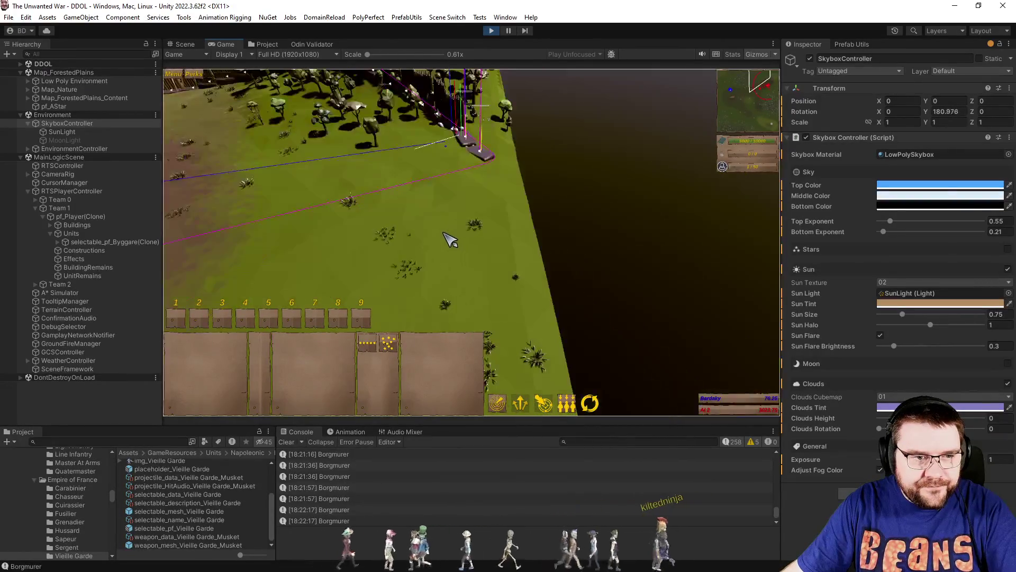
pyautogui.press('+')
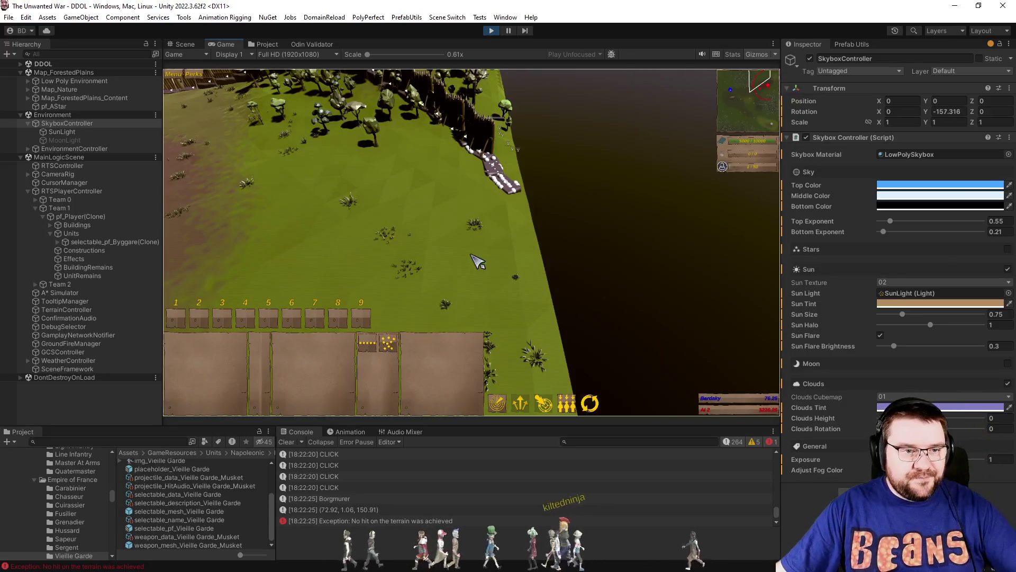
# Check the latest log's stack trace, pause the game at the base, and select pf_AStar.
pyautogui.click(427, 521)
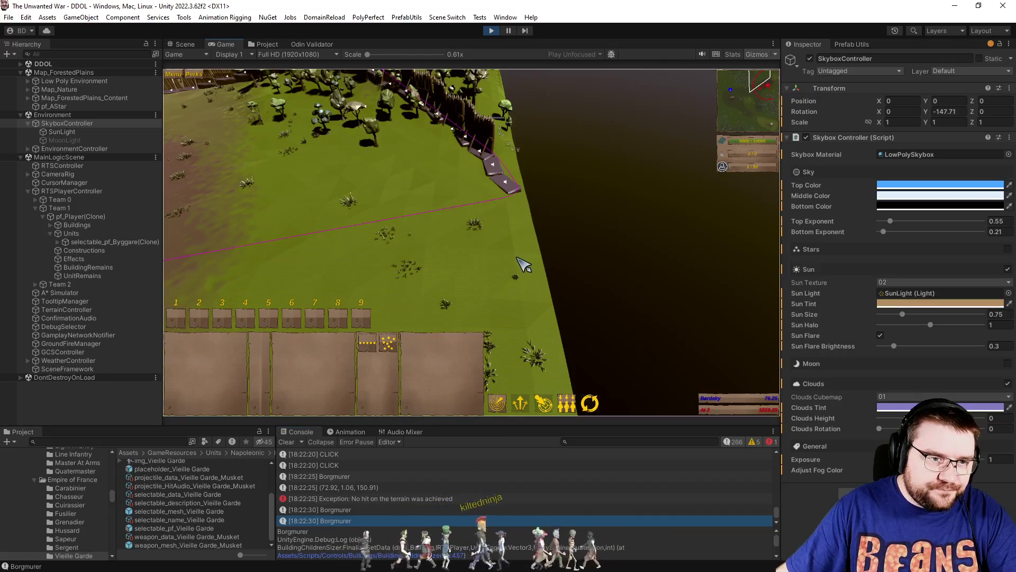
pyautogui.press('space')
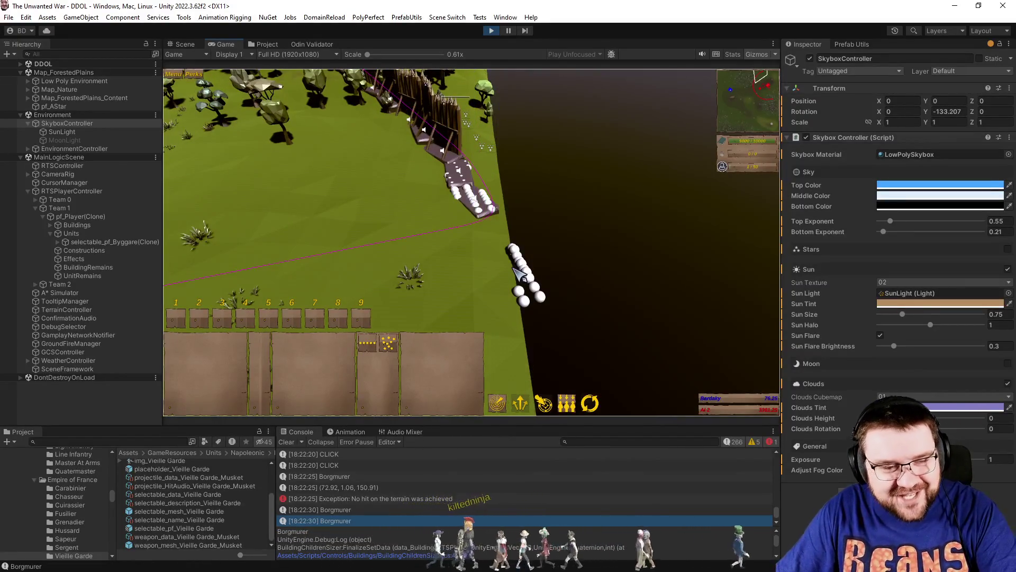
pyautogui.press('p')
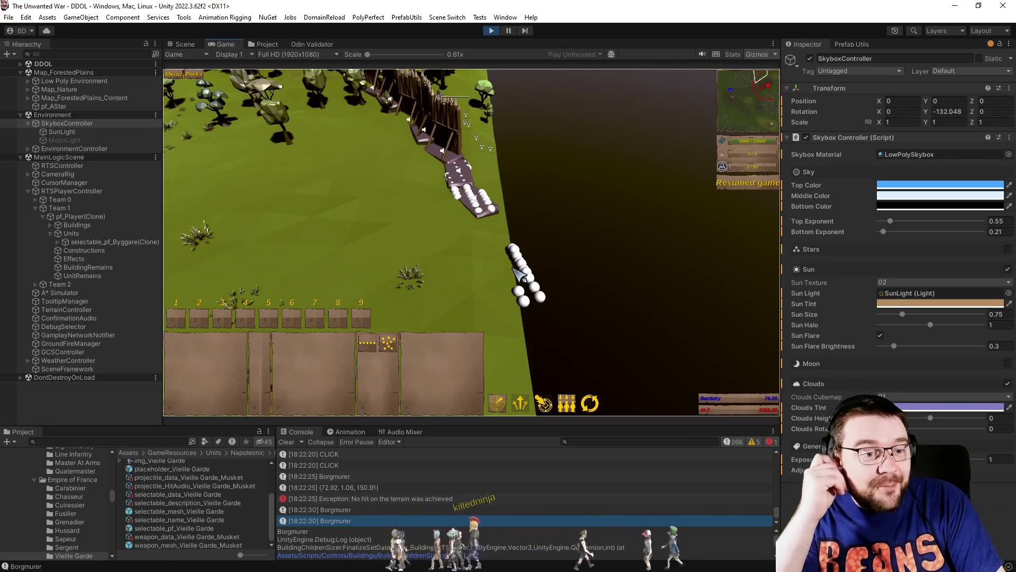
pyautogui.press('p')
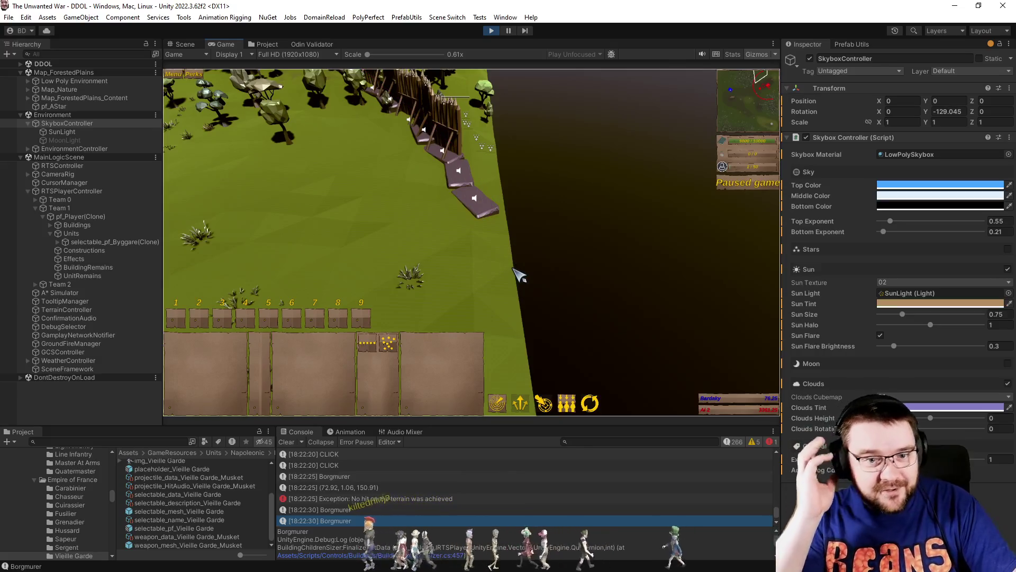
pyautogui.click(105, 106)
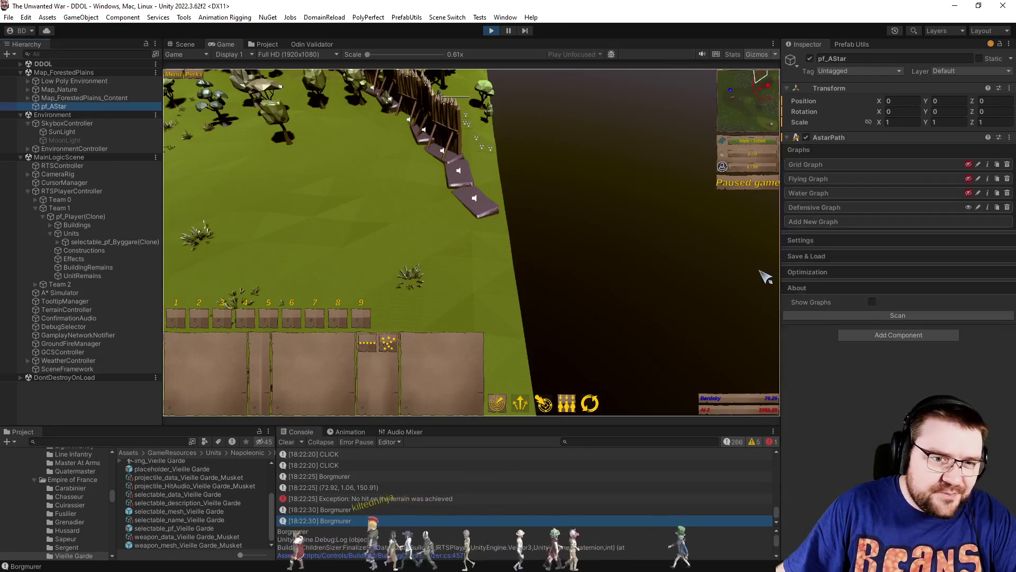
# Turn Show Graphs on to check the A* graph coverage, then off again.
pyautogui.click(874, 303)
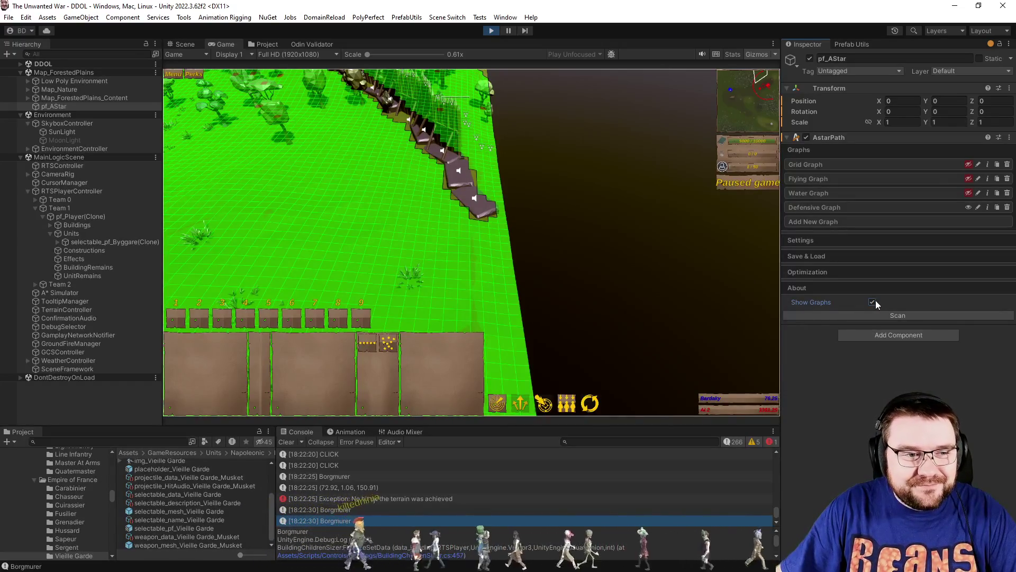
pyautogui.click(873, 302)
pyautogui.scroll(-5, 457, 271)
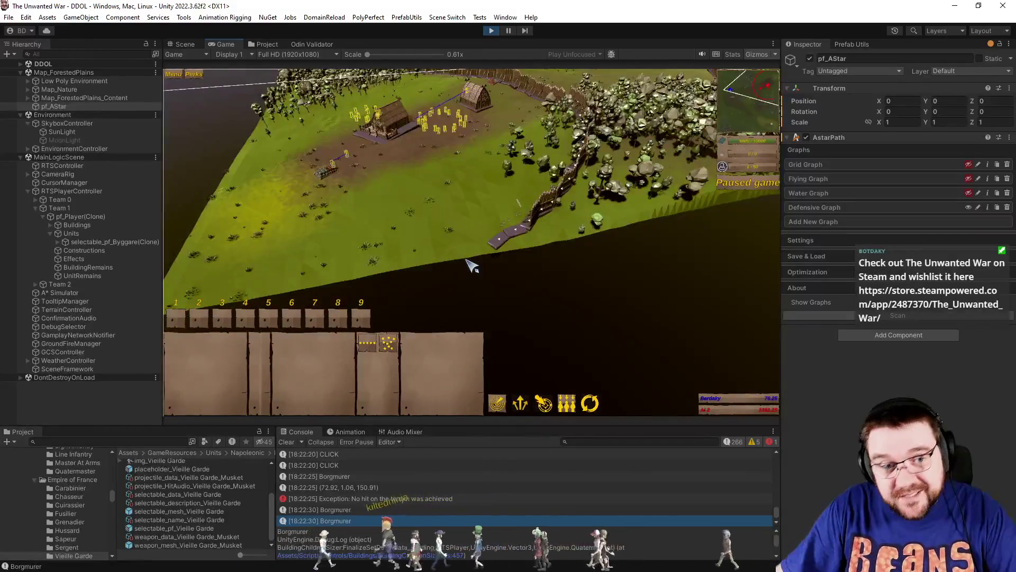
pyautogui.scroll(5, 473, 266)
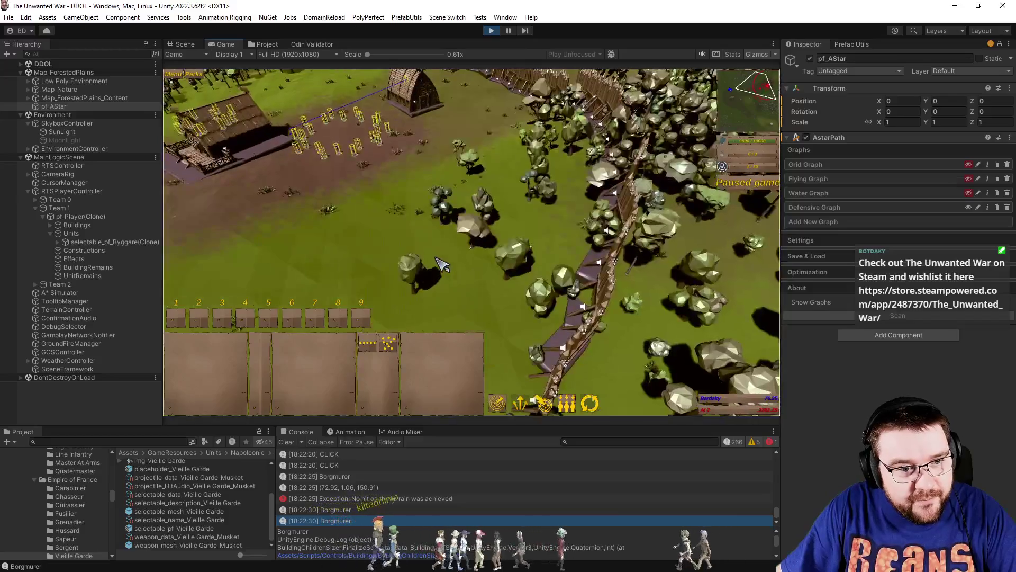
# Swing the camera along the fence line and select the Byggare builder near the wooden house.
pyautogui.press('e')
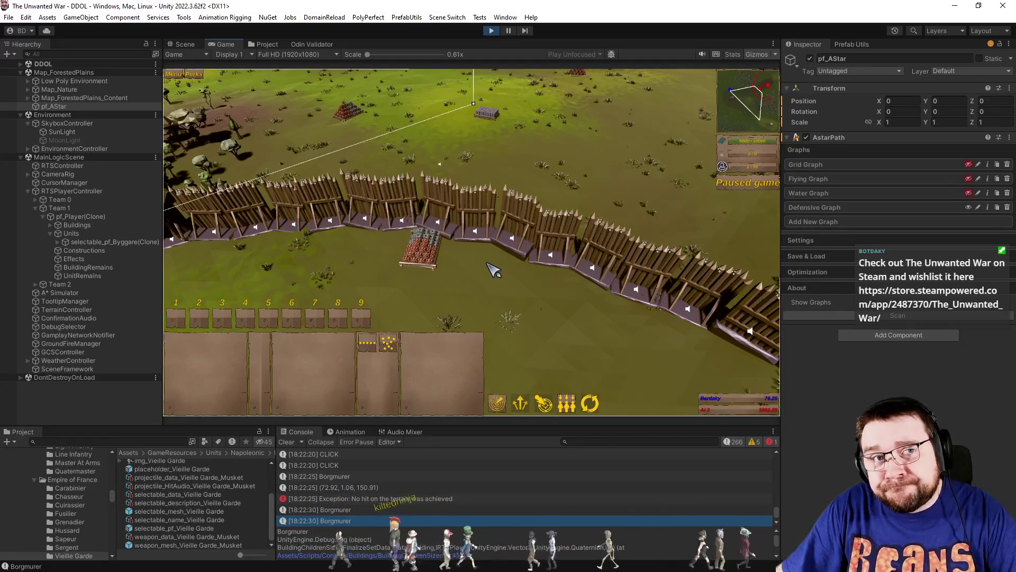
pyautogui.press('e')
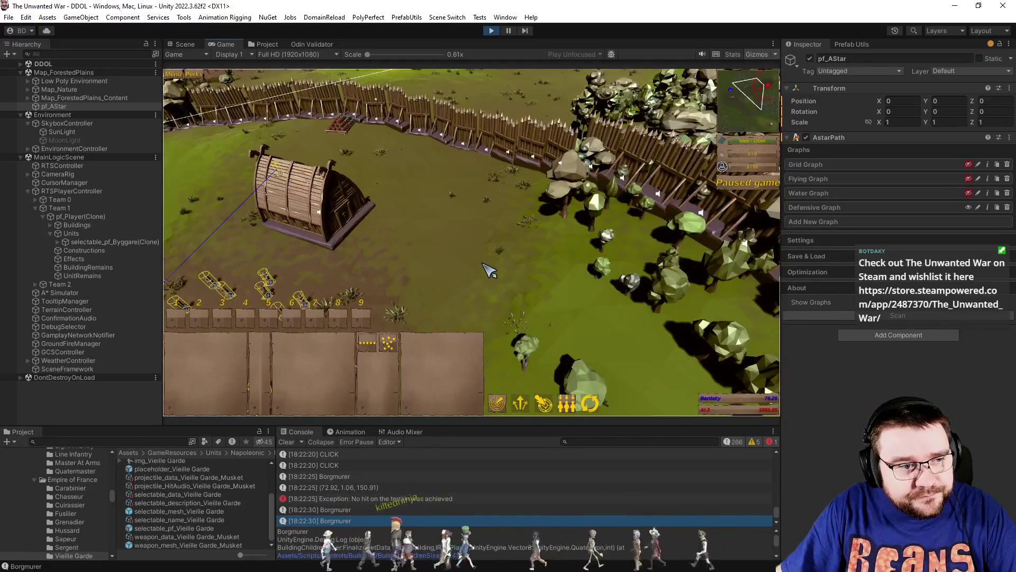
pyautogui.press('e')
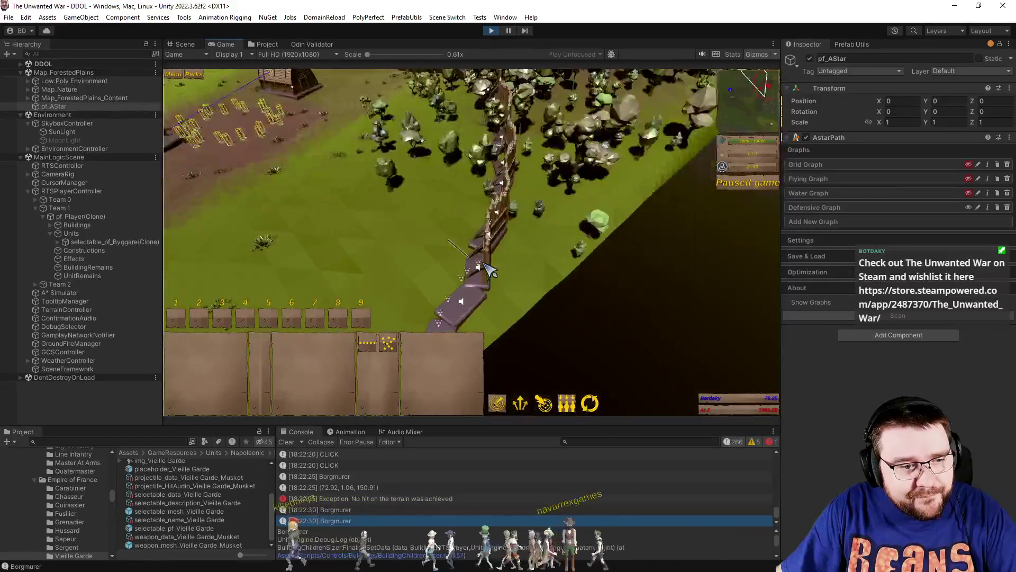
pyautogui.press('e')
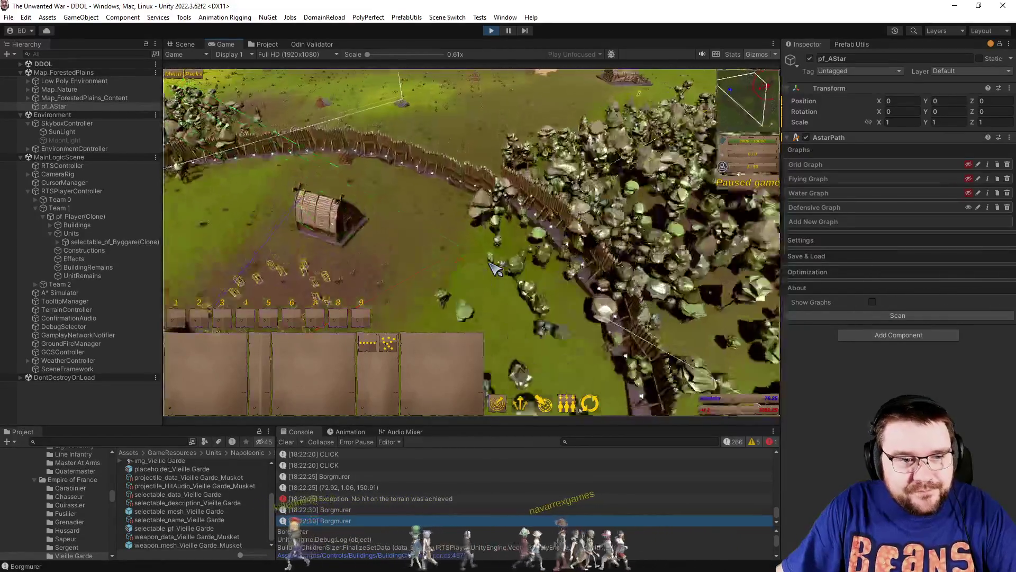
pyautogui.click(449, 262)
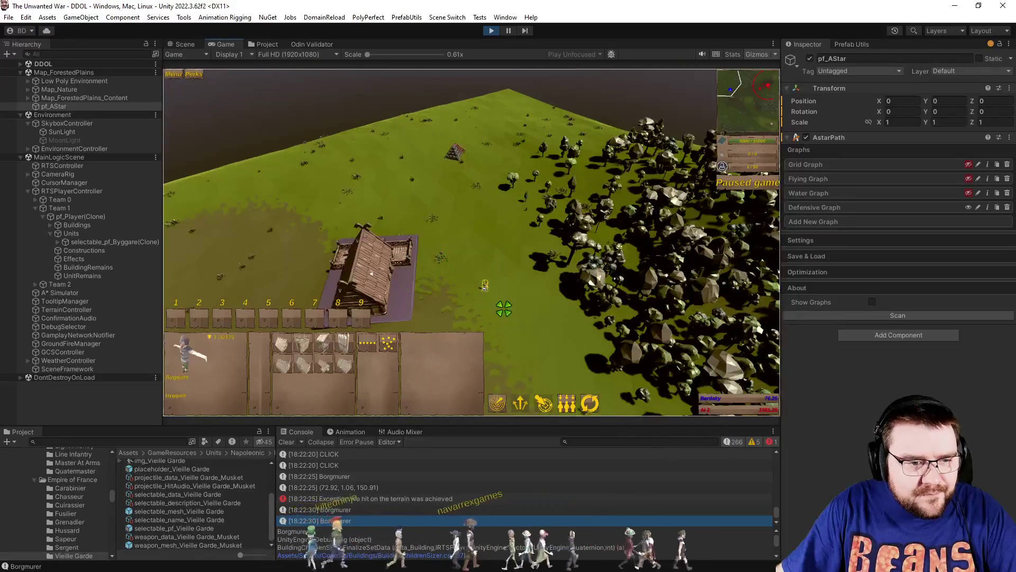
# Lay out two palisade wall segments with the builder, leaving a gap between them.
pyautogui.click(331, 349)
pyautogui.press('e')
pyautogui.moveTo(553, 136)
pyautogui.mouseDown()
pyautogui.moveTo(673, 310)
pyautogui.moveTo(683, 249)
pyautogui.moveTo(636, 204)
pyautogui.mouseUp()
pyautogui.press('e')
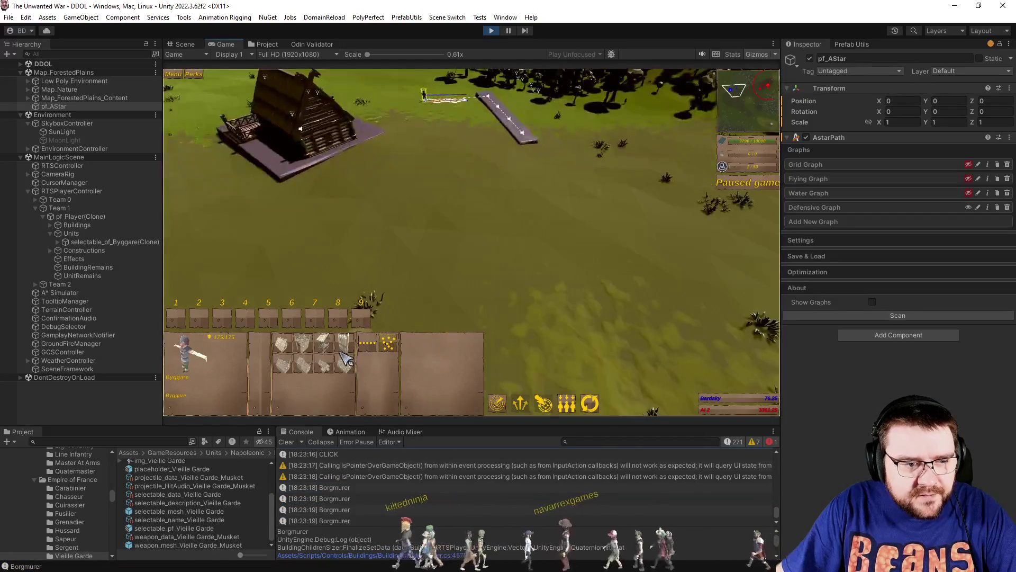
pyautogui.click(548, 217)
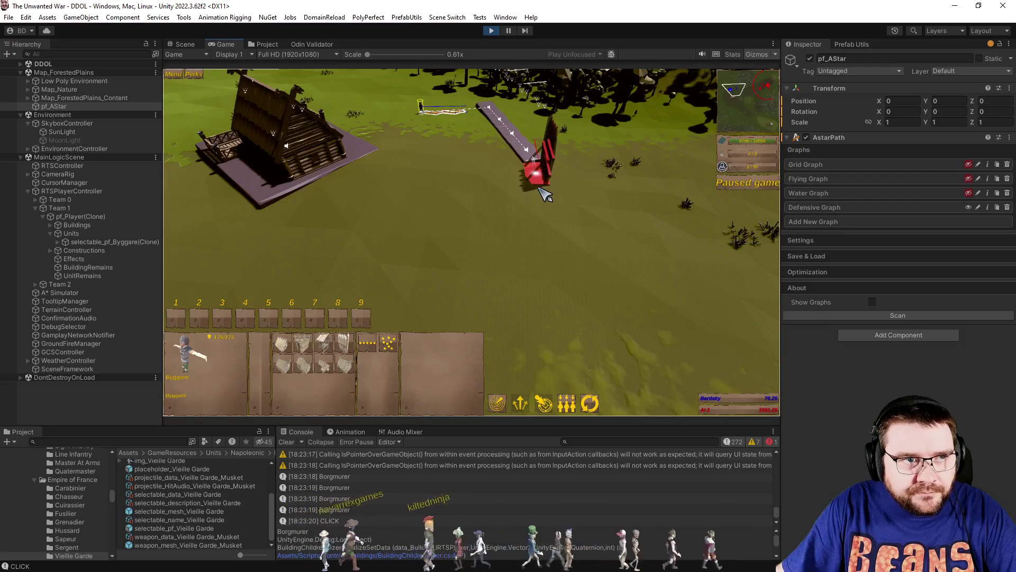
pyautogui.moveTo(541, 200); pyautogui.dragTo(537, 277)
pyautogui.scroll(5, 538, 277)
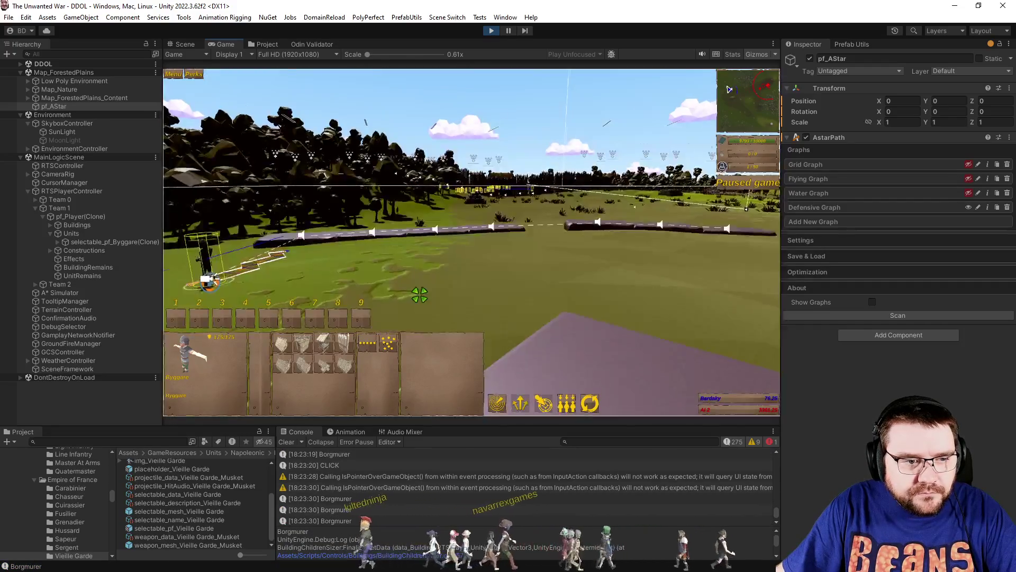
pyautogui.scroll(-5, 419, 294)
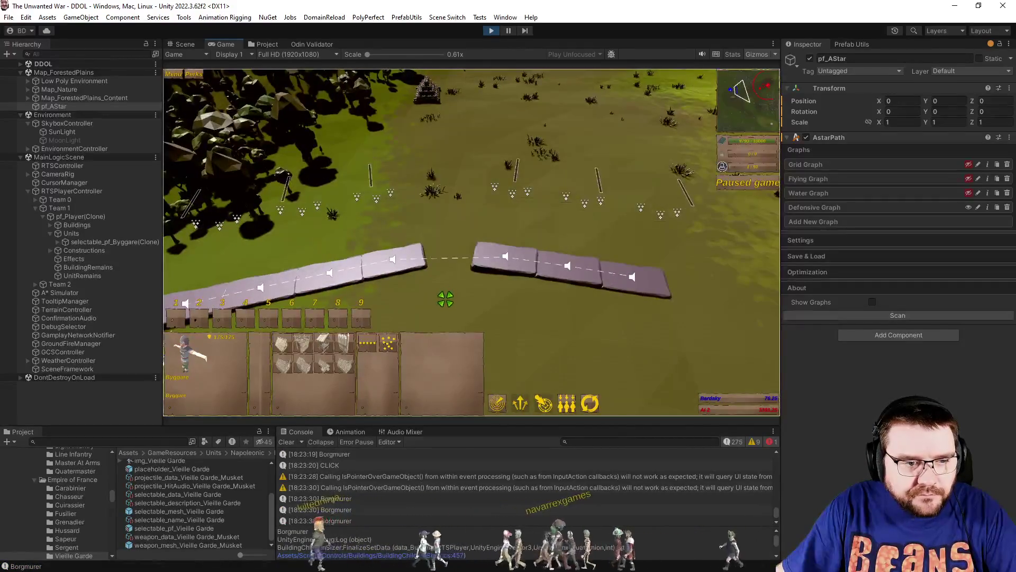
# Unpause so the walls get built, move the builder to open ground, then pause again.
pyautogui.press('p')
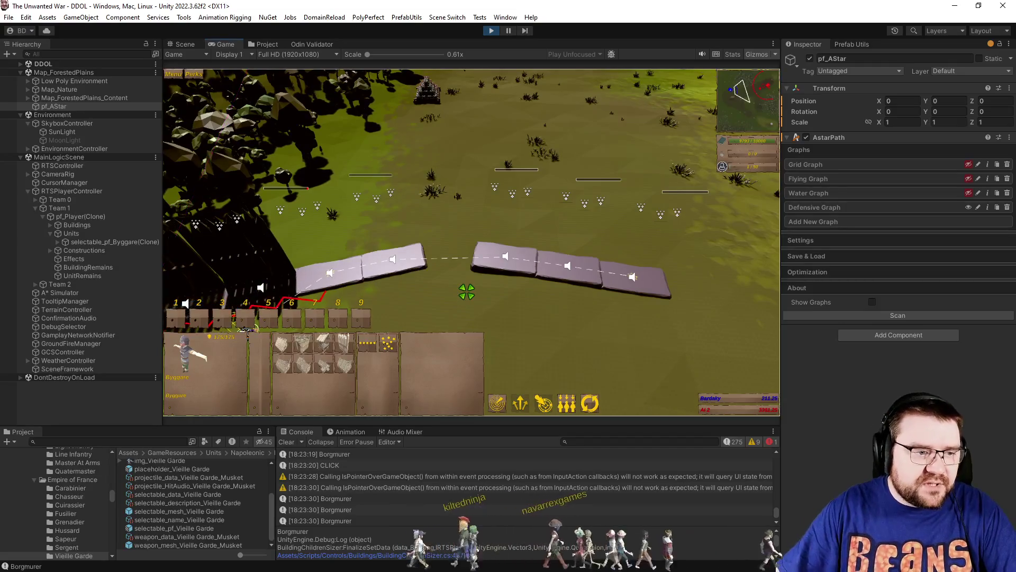
pyautogui.press('space')
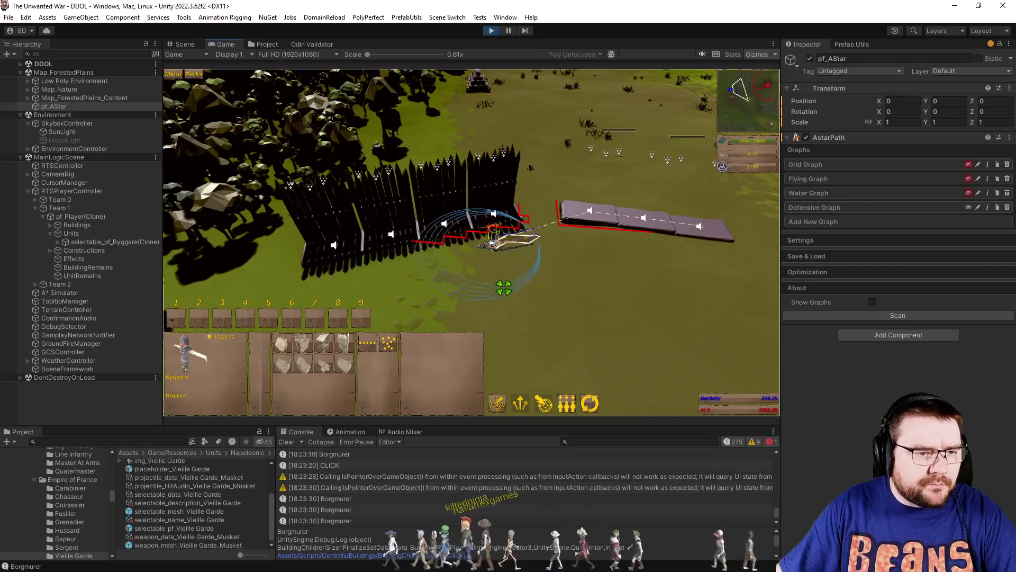
pyautogui.press('space')
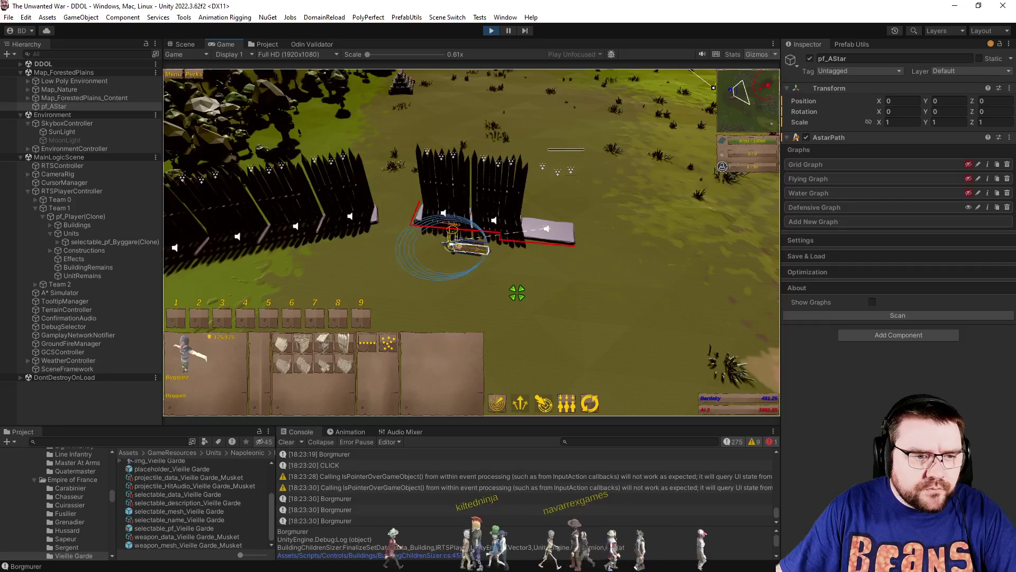
pyautogui.rightClick(601, 356)
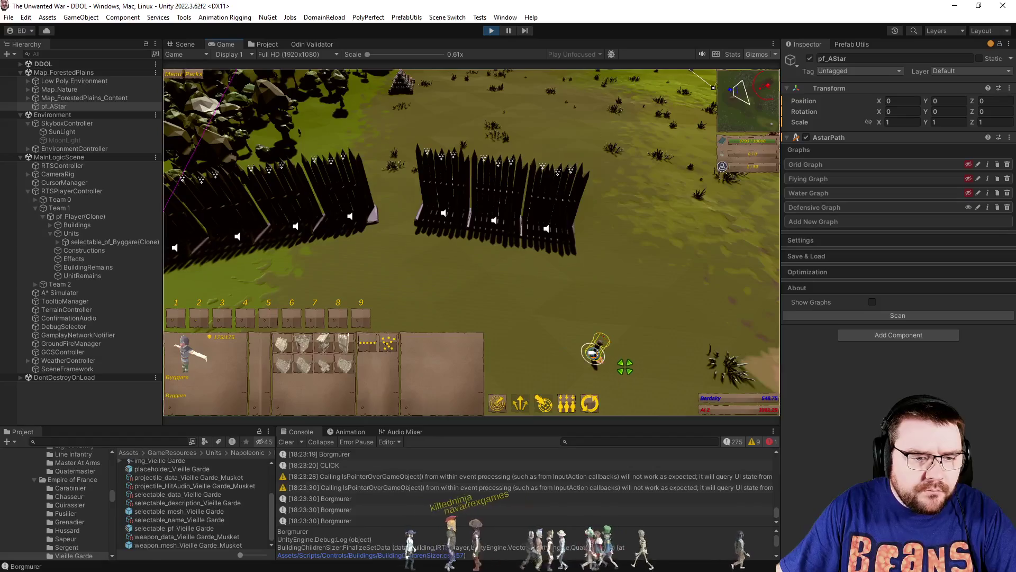
pyautogui.press('p')
pyautogui.click(345, 343)
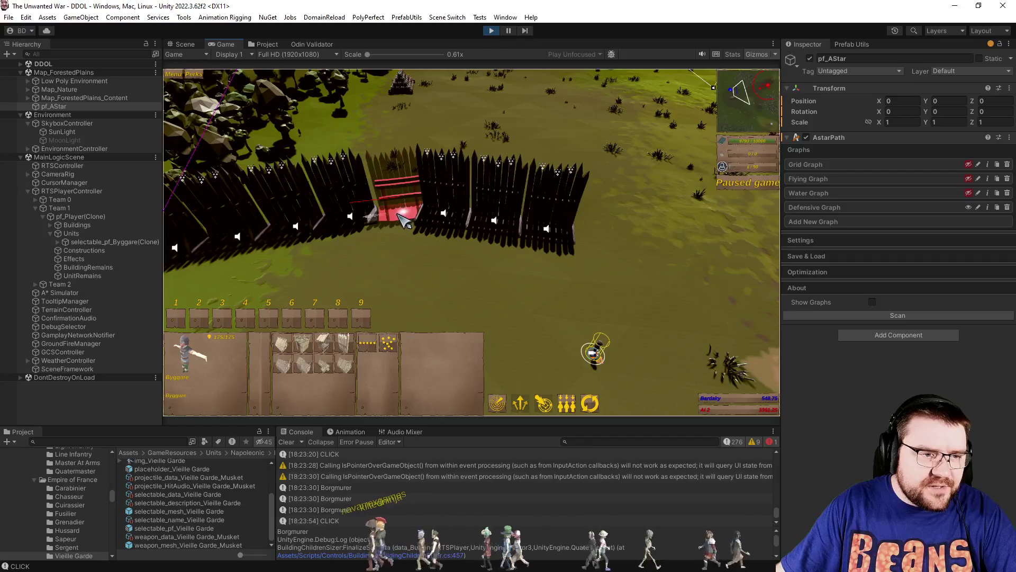
pyautogui.scroll(6, 405, 219)
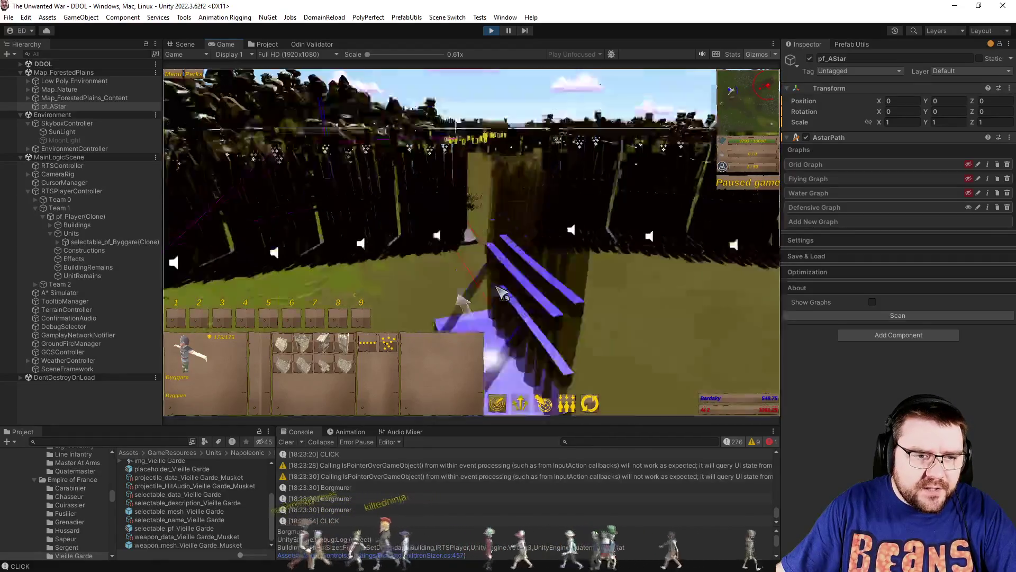
pyautogui.scroll(-5, 502, 294)
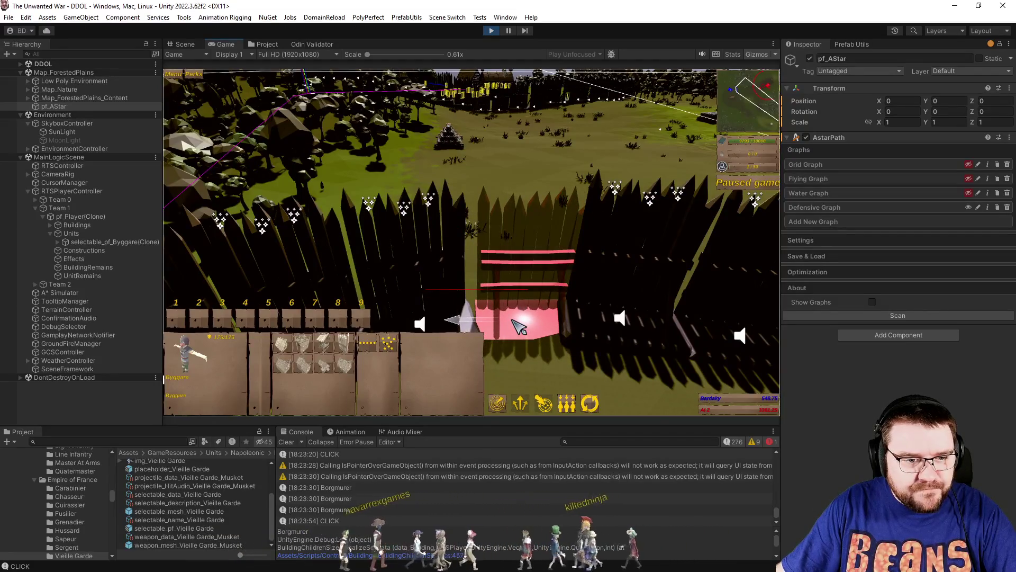
pyautogui.click(512, 321)
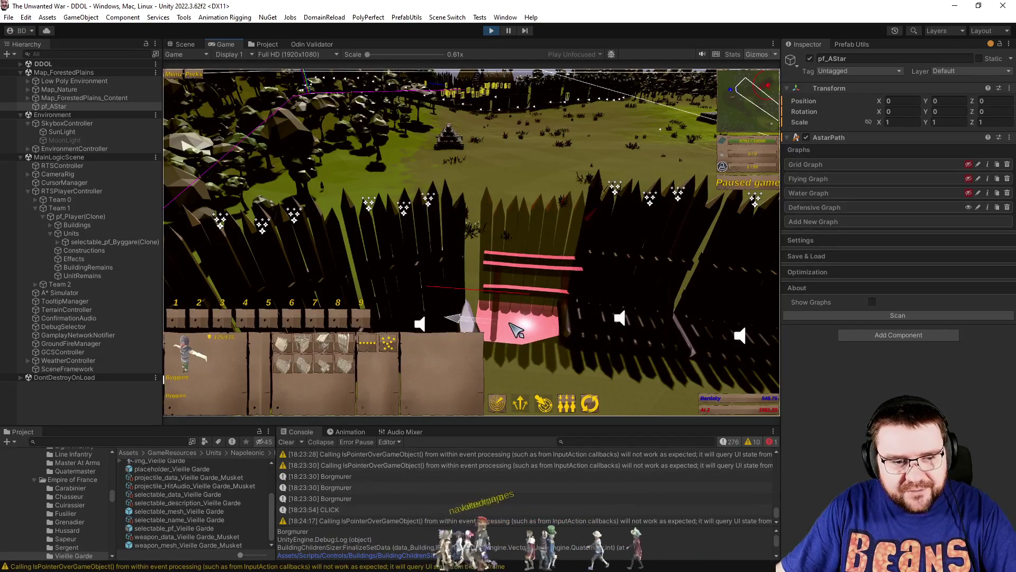
pyautogui.click(516, 330)
pyautogui.click(516, 330)
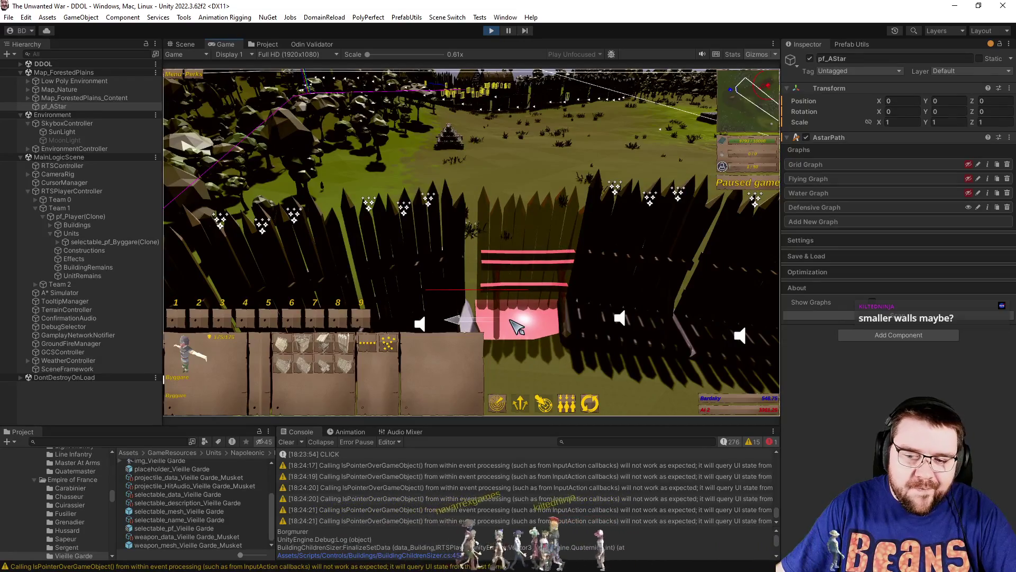
pyautogui.rightClick(516, 327)
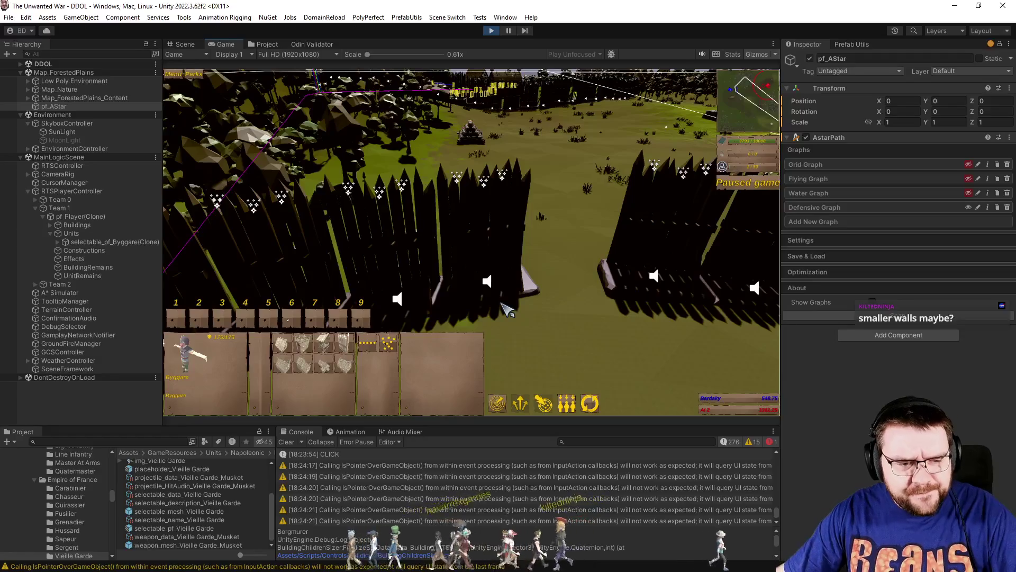
pyautogui.scroll(-5, 548, 290)
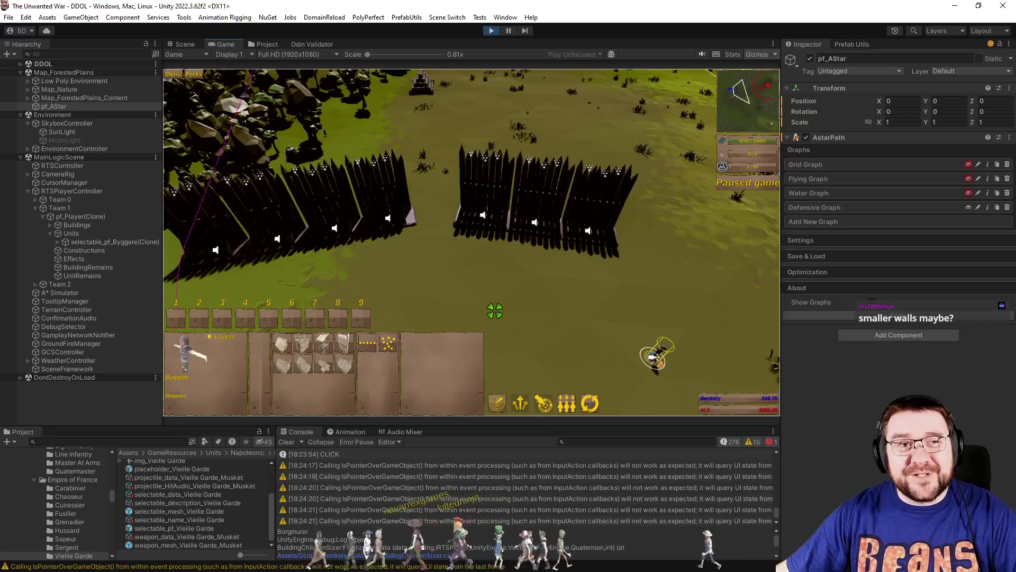
pyautogui.scroll(3, 495, 311)
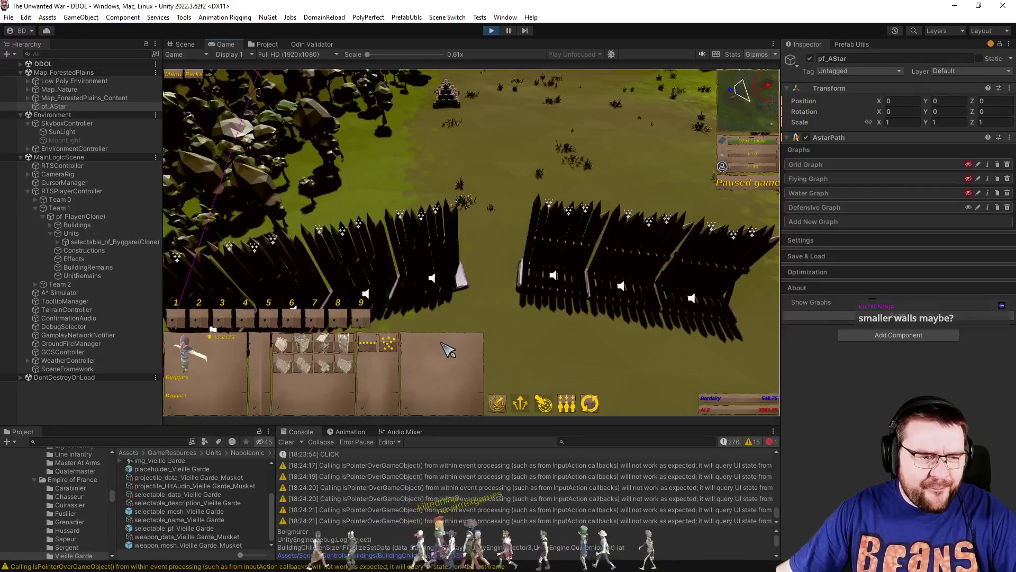
pyautogui.click(344, 343)
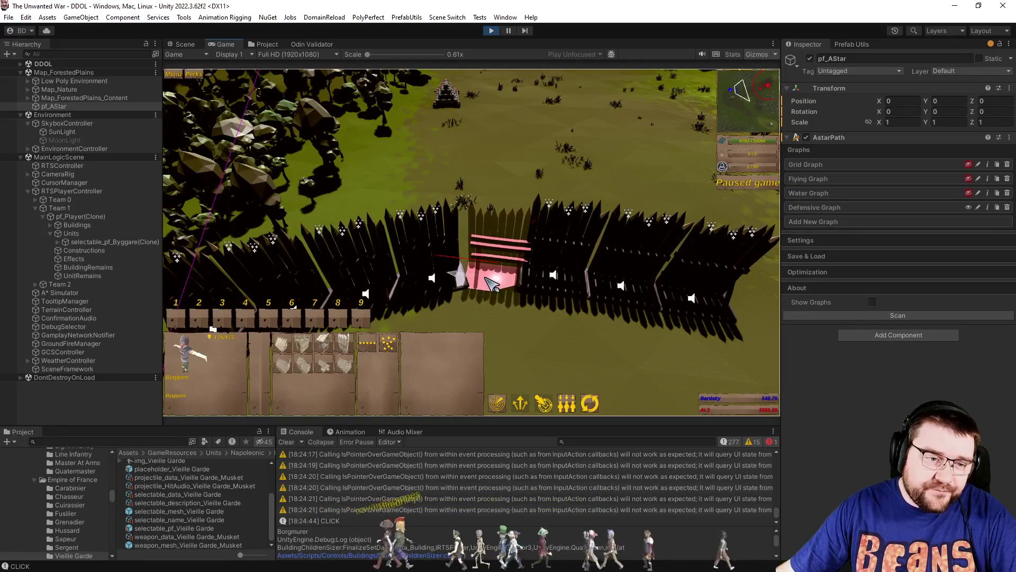
pyautogui.click(492, 283)
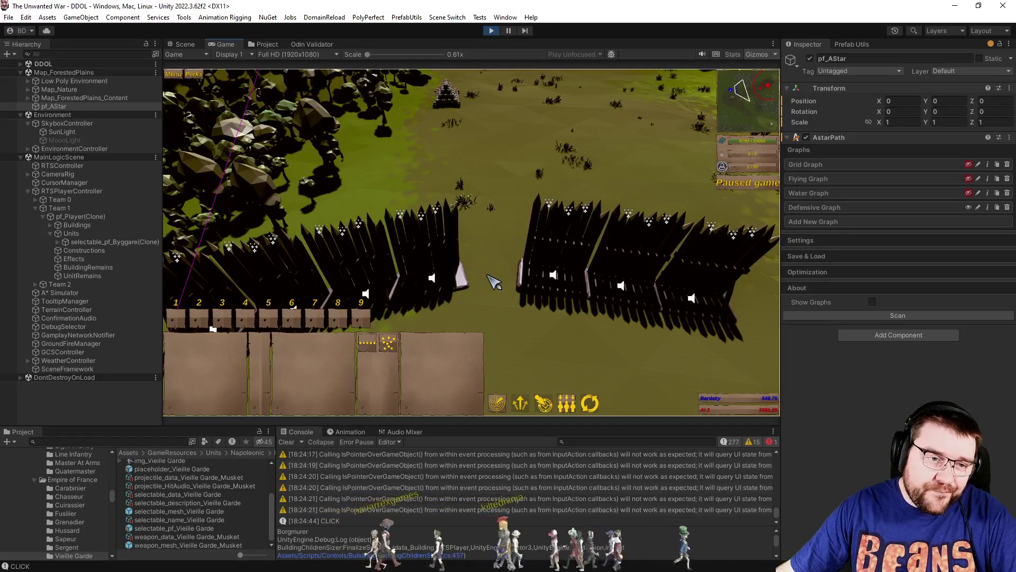
pyautogui.press('s')
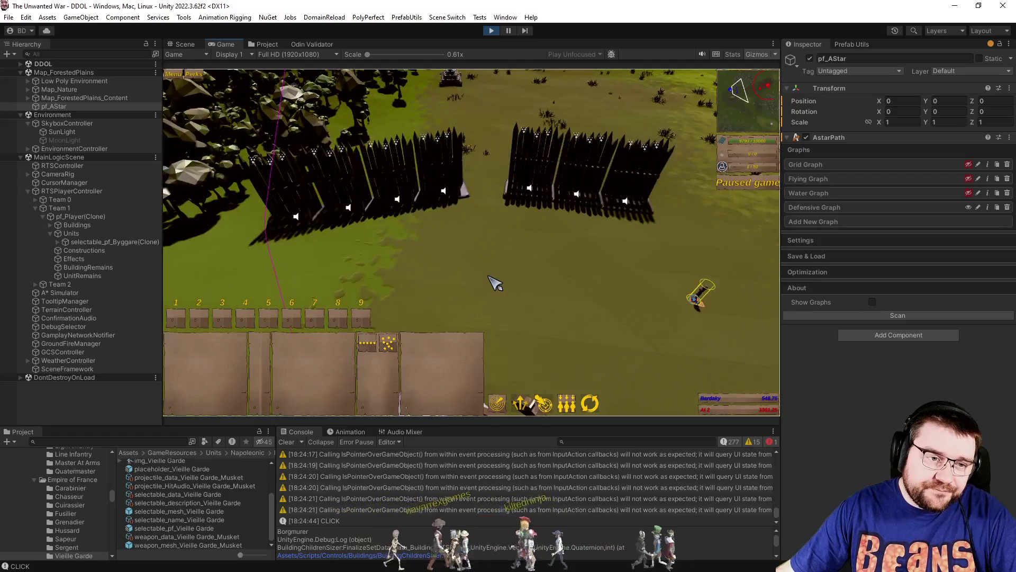
pyautogui.press('w')
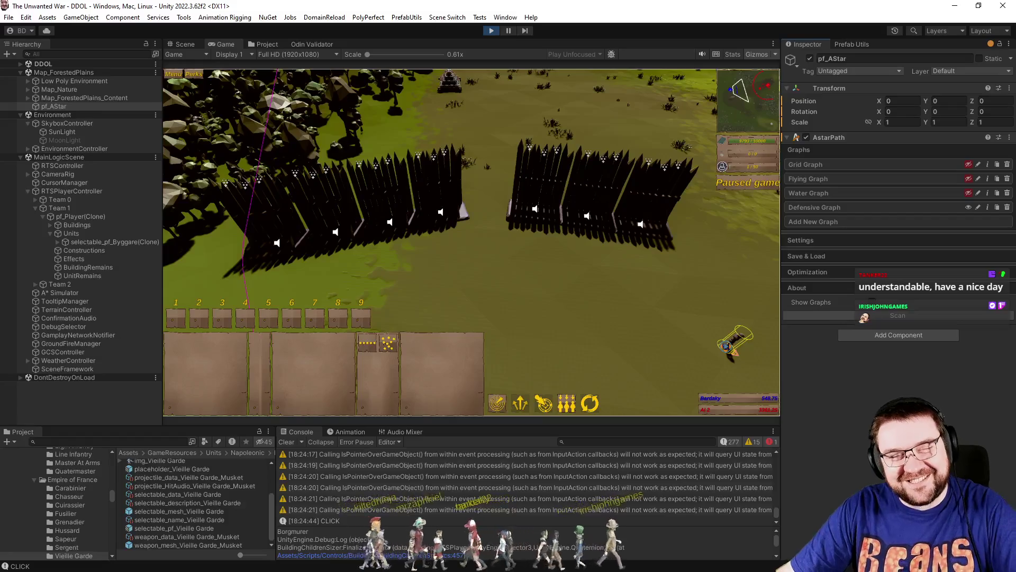
# Select the builder, start then cancel a palisade placement, and view both palisade walls.
pyautogui.moveTo(547, 300); pyautogui.dragTo(794, 404)
pyautogui.click(350, 342)
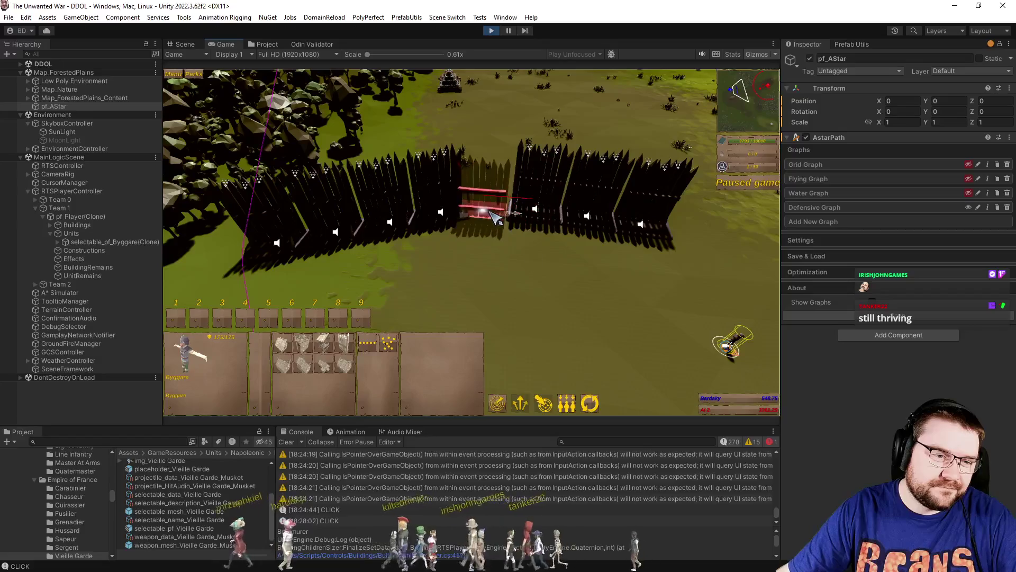
pyautogui.rightClick(516, 246)
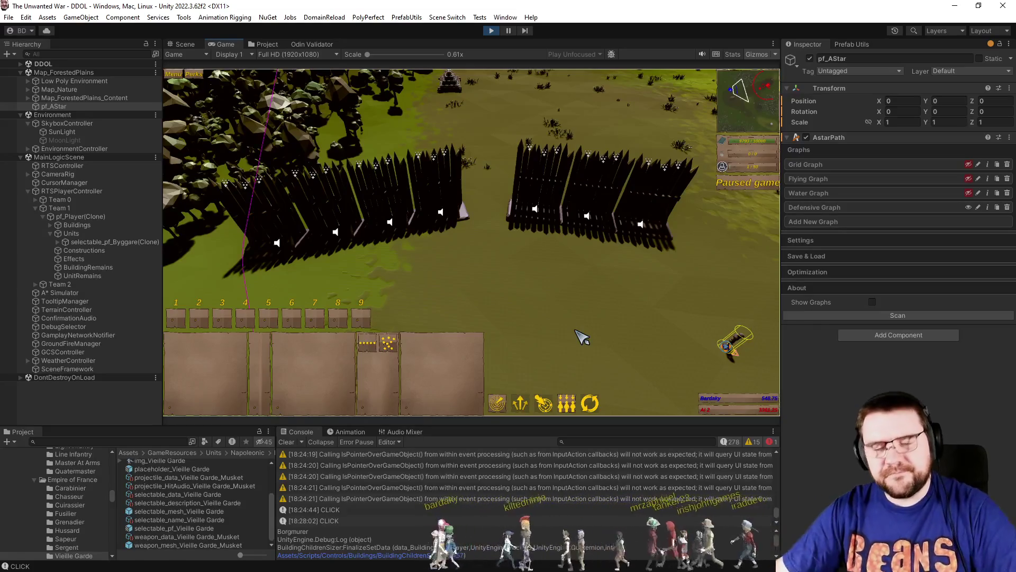
pyautogui.press('s')
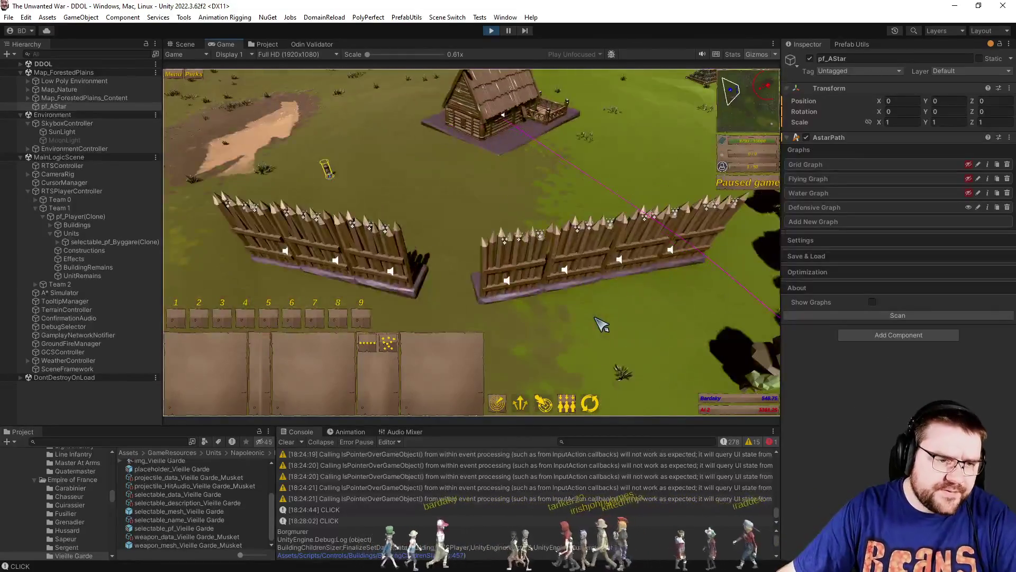
# Select the Byggare, cancel a gate placement, and enable Show Graphs on AstarPath.
pyautogui.click(403, 159)
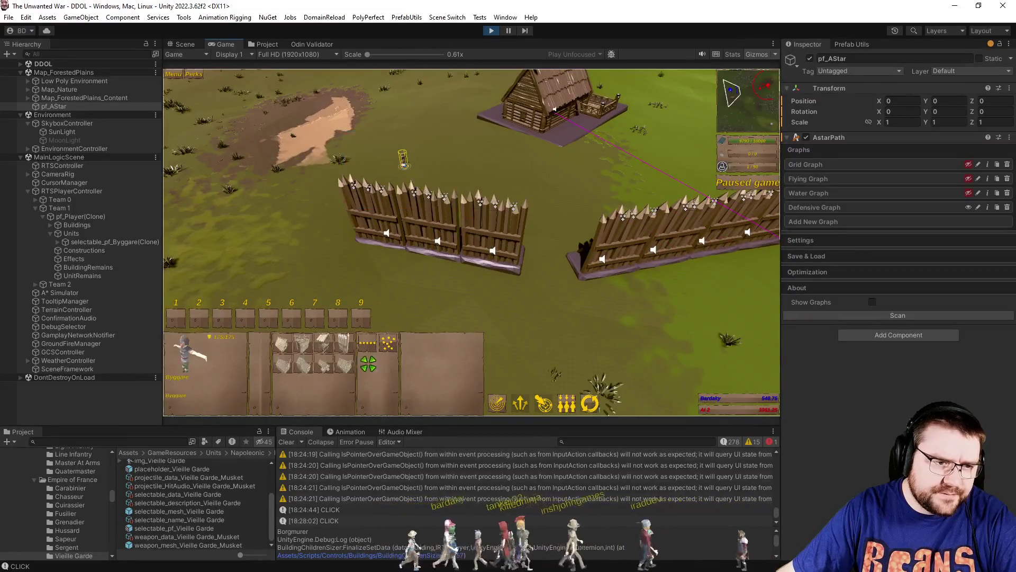
pyautogui.click(351, 344)
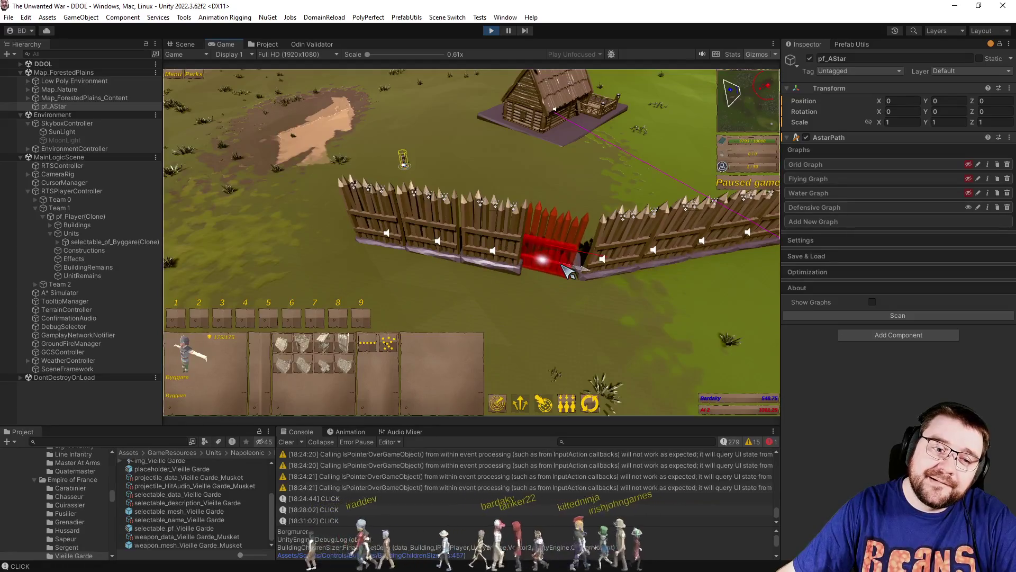
pyautogui.rightClick(562, 278)
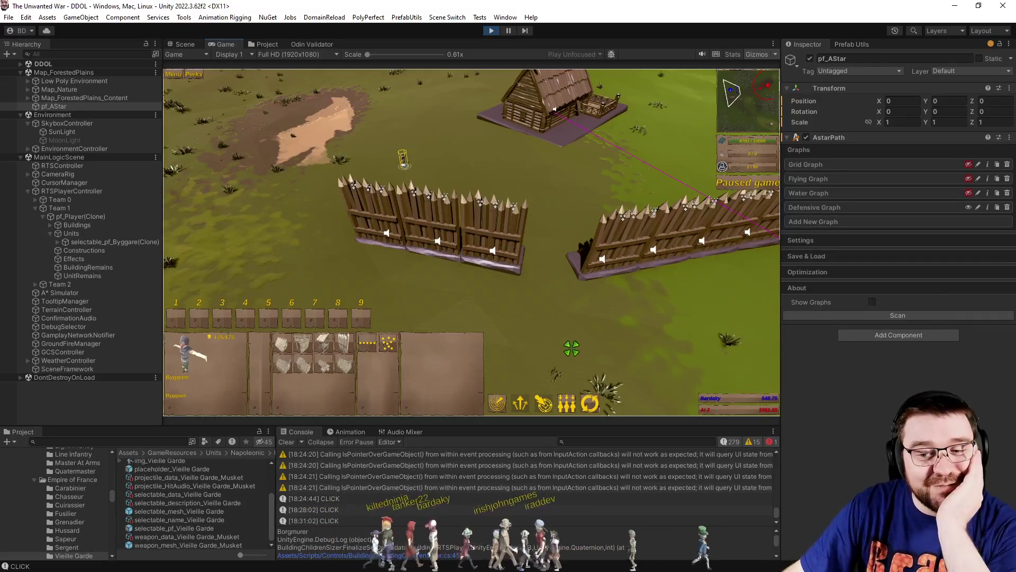
pyautogui.click(874, 302)
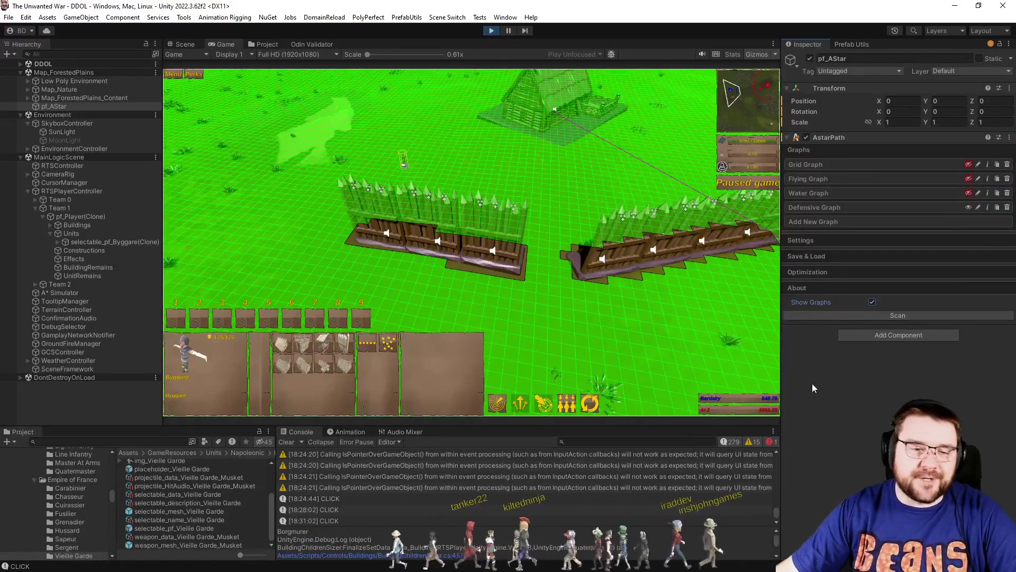
# Untick Show Graphs, deselect the builder, zoom in and turn off Gizmos in the Game view.
pyautogui.click(873, 302)
pyautogui.click(625, 318)
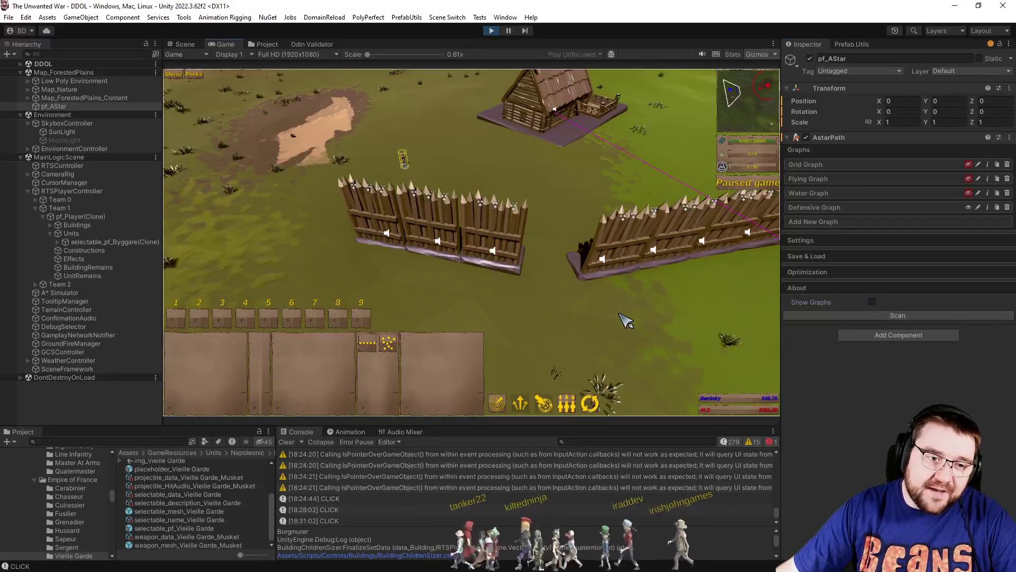
pyautogui.scroll(5, 625, 319)
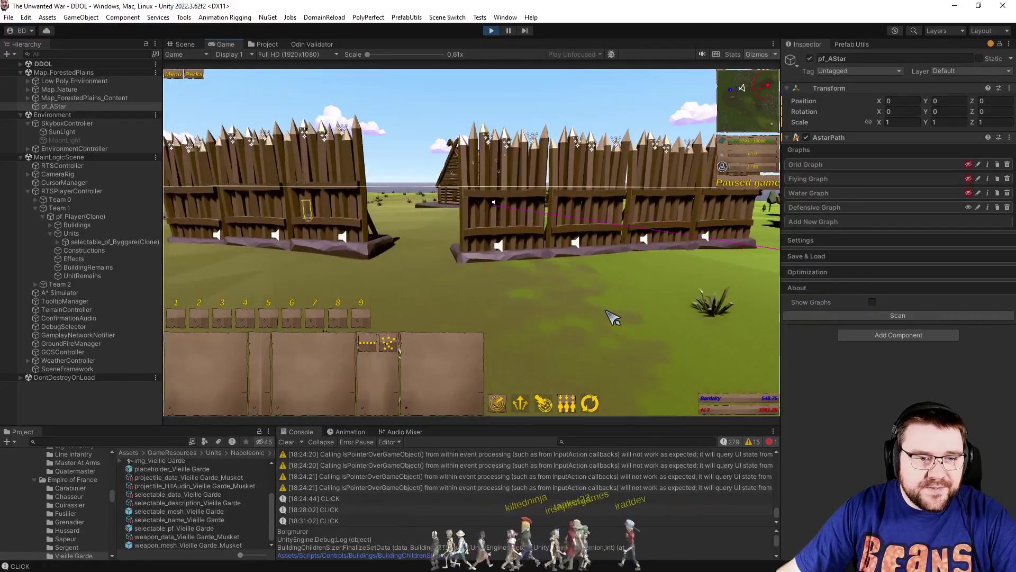
pyautogui.click(756, 56)
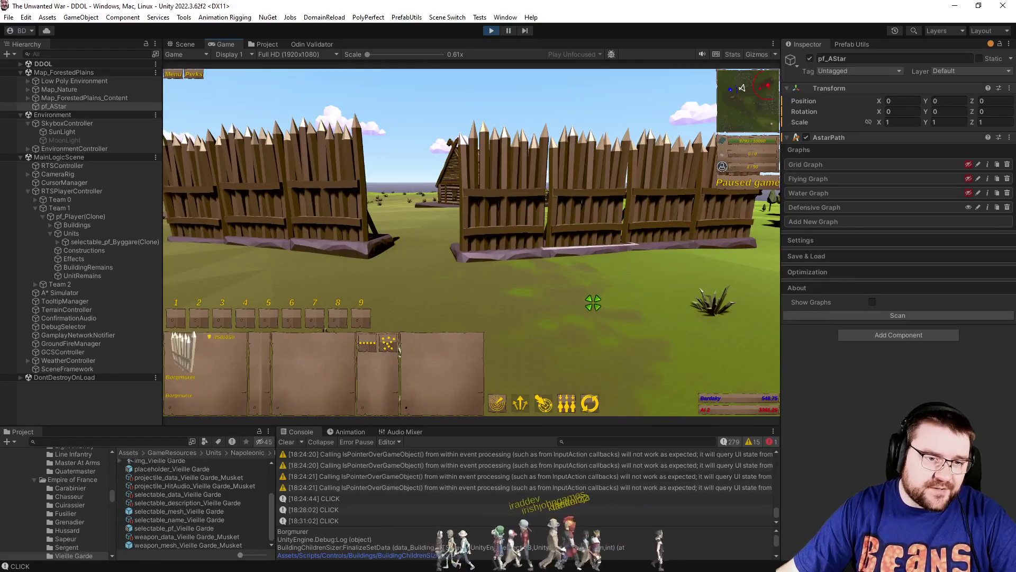
pyautogui.scroll(2, 603, 312)
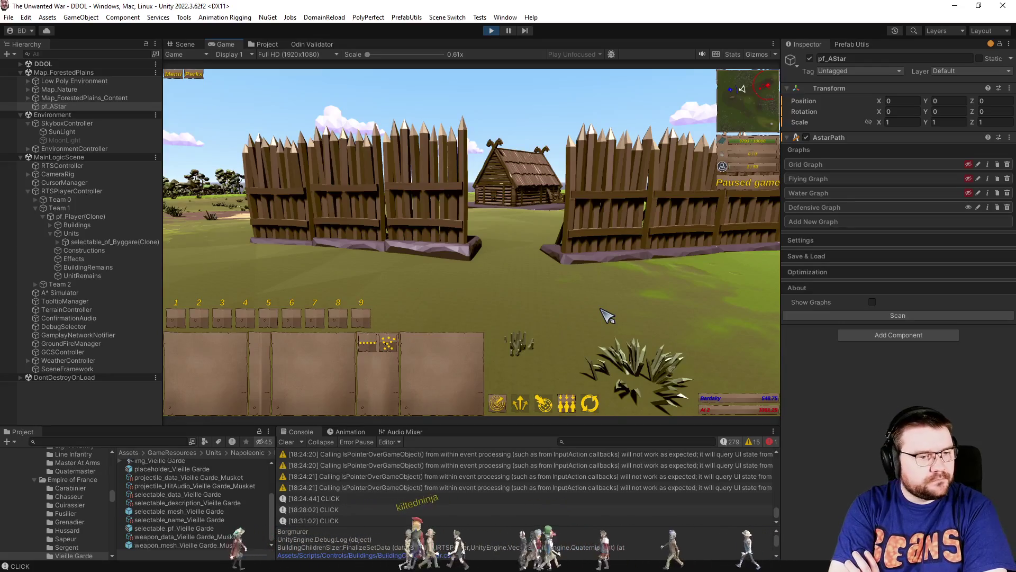
# Exit Play mode and scroll the Project tree to GameResources' Factions folders.
pyautogui.click(491, 31)
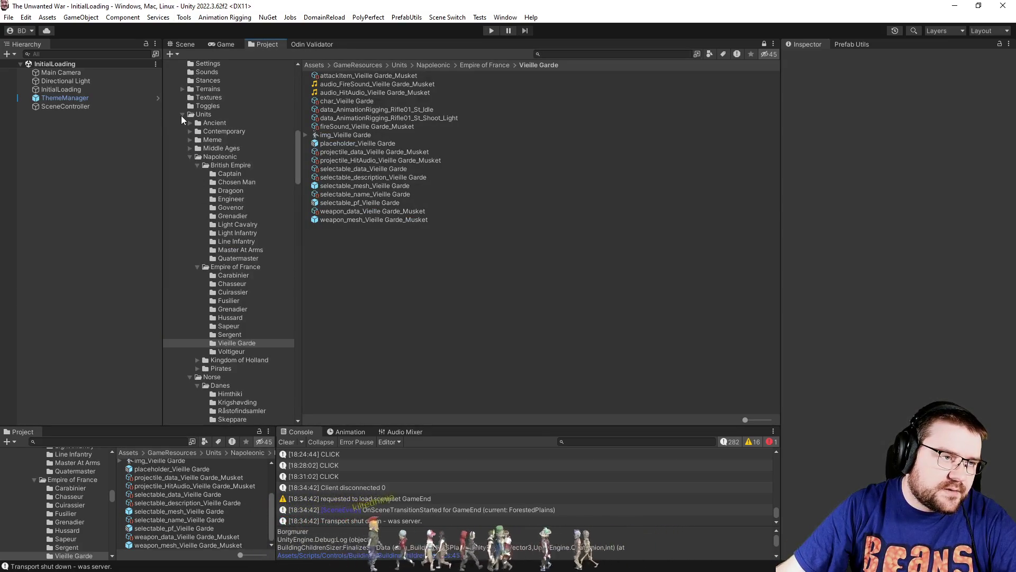
pyautogui.scroll(6, 235, 202)
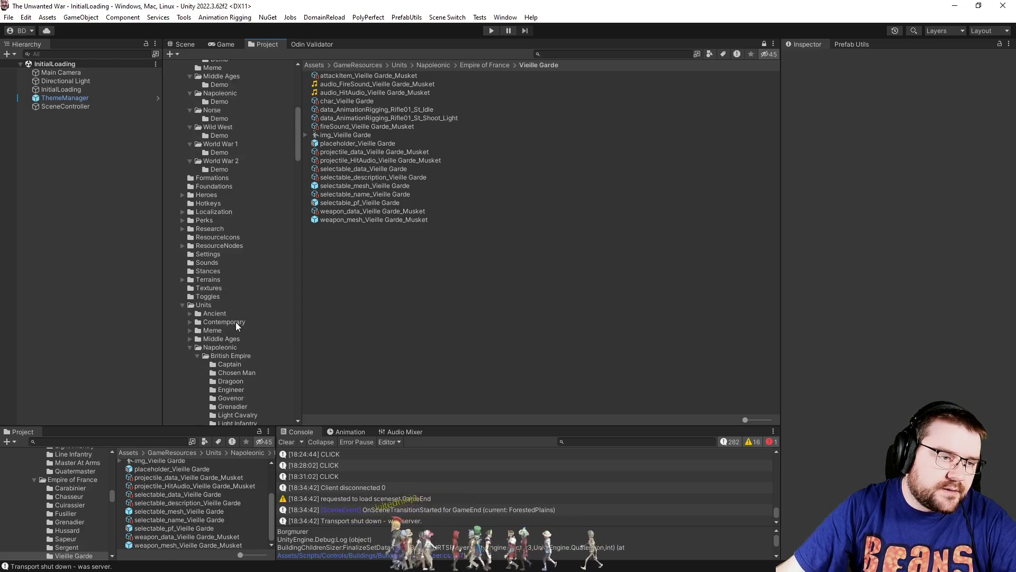
pyautogui.scroll(-5, 215, 332)
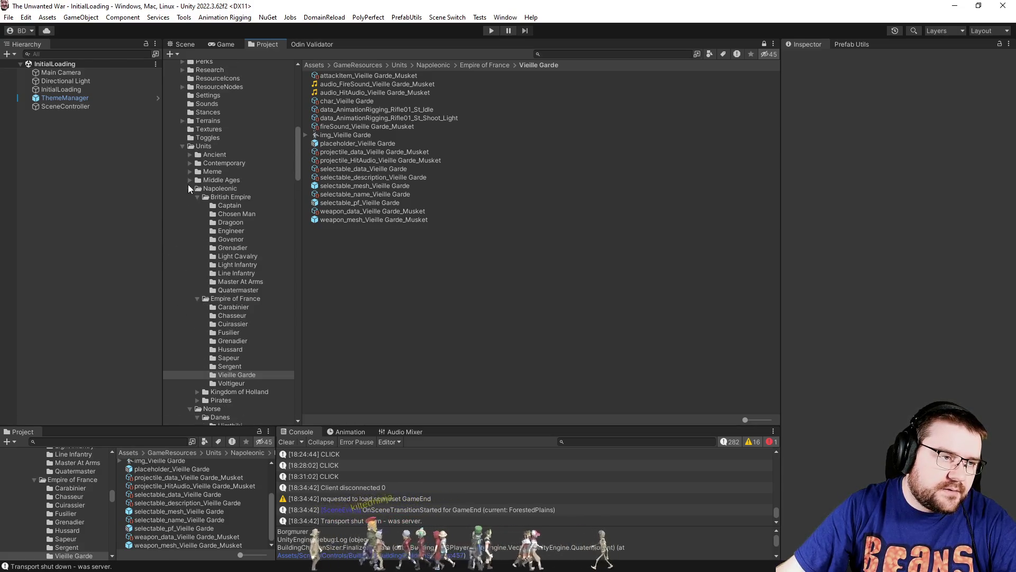
pyautogui.scroll(11, 212, 294)
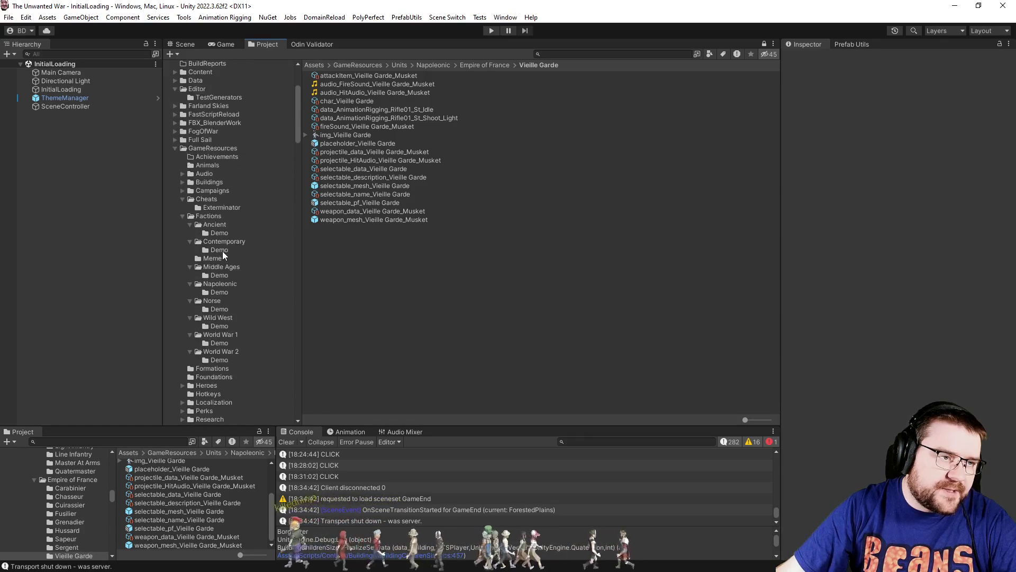
pyautogui.scroll(2, 223, 255)
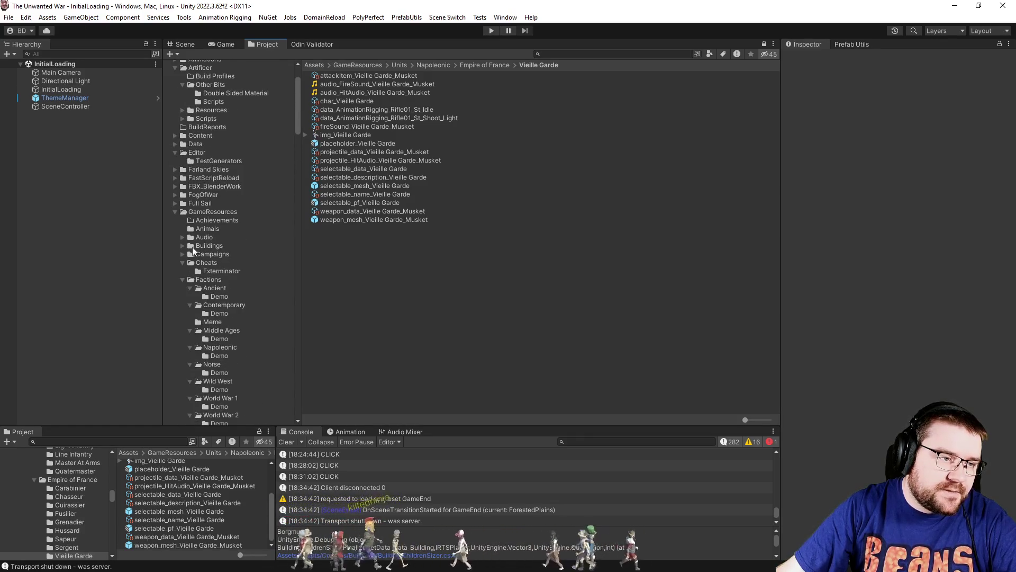
# Browse to Buildings > Norse > Norwegians and select the Rundehus folder.
pyautogui.doubleClick(178, 245)
pyautogui.click(189, 249)
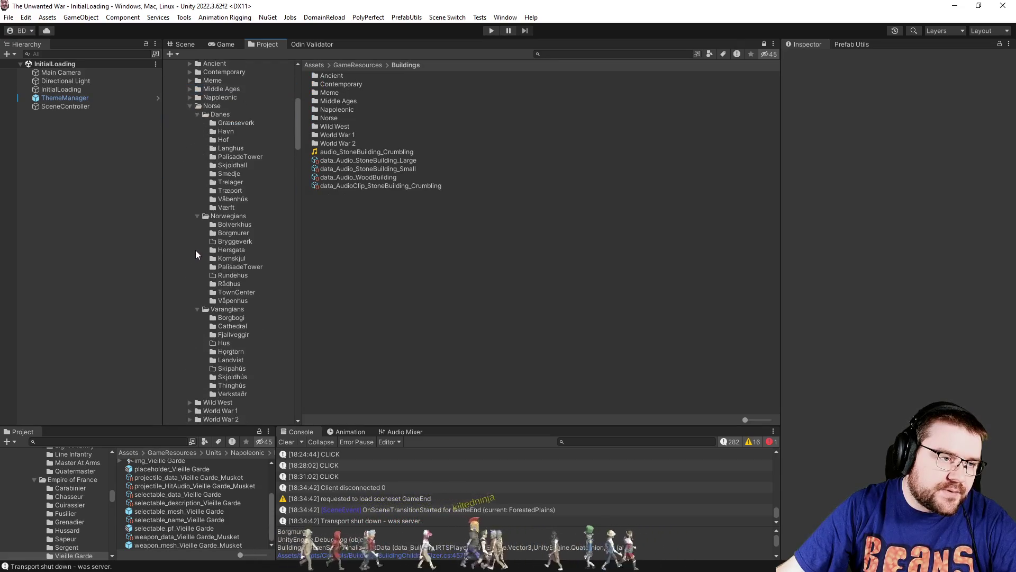
pyautogui.click(237, 241)
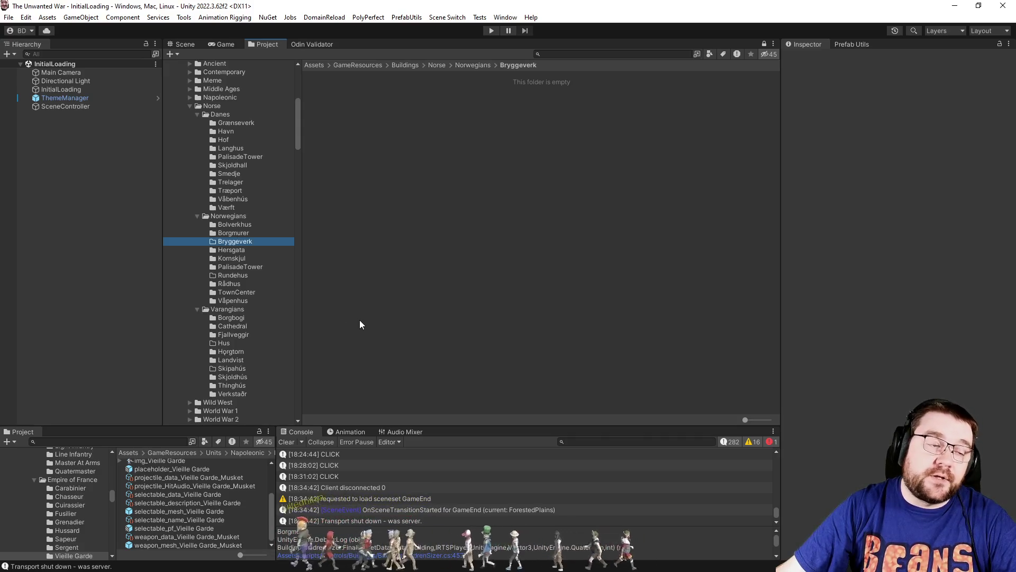
pyautogui.click(233, 216)
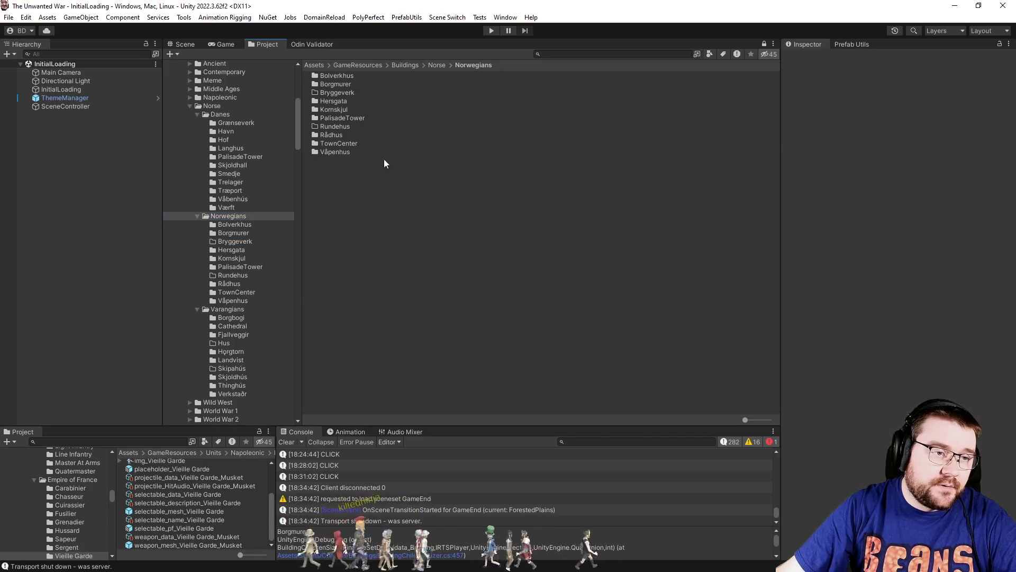
pyautogui.click(387, 126)
# Duplicate Rundehus, name the copy SpikeTrap, and start renaming it again.
pyautogui.hotkey('ctrl', 'd')
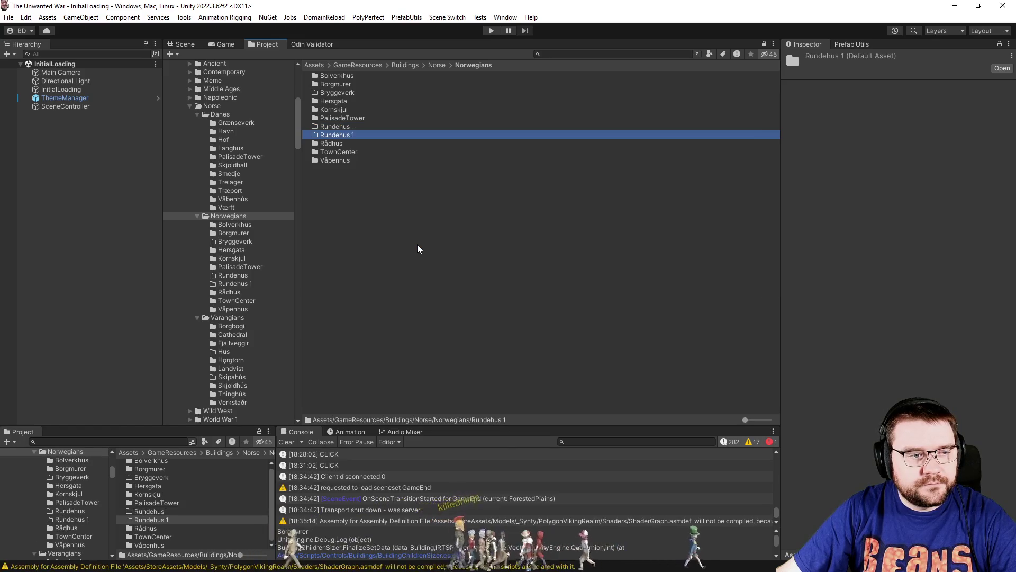
pyautogui.press('F2')
pyautogui.write('SpikeTrap')
pyautogui.press('Return')
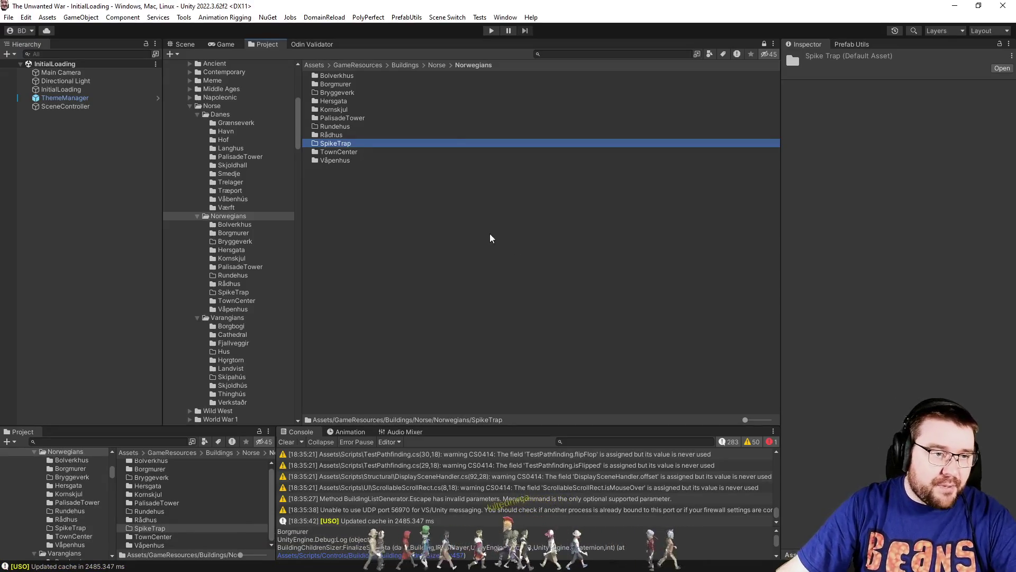
pyautogui.press('F2')
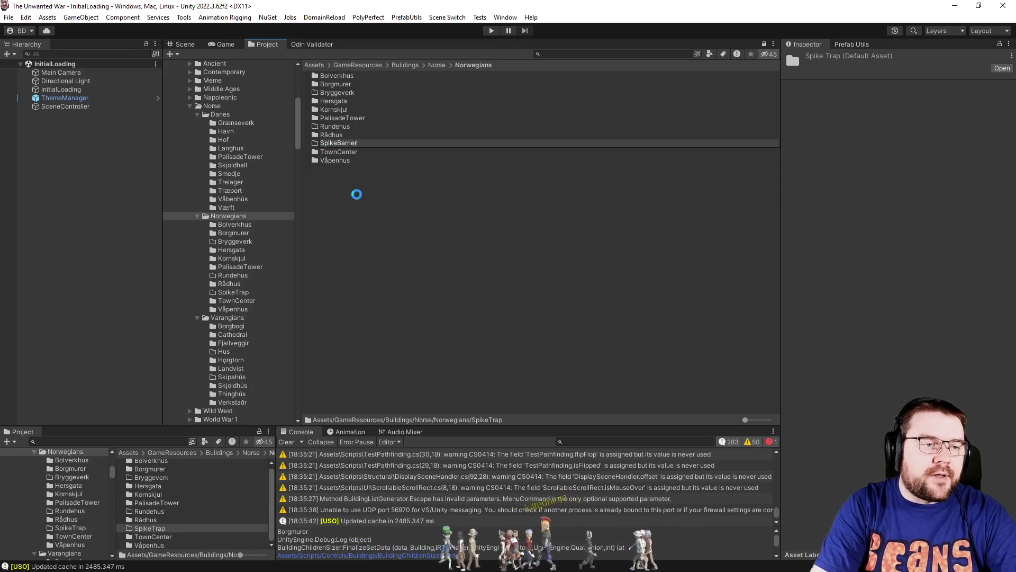
# Confirm the folder name SpikeBarrier and open the Rådhus folder in the lower list.
pyautogui.press('Return')
pyautogui.press('Up')
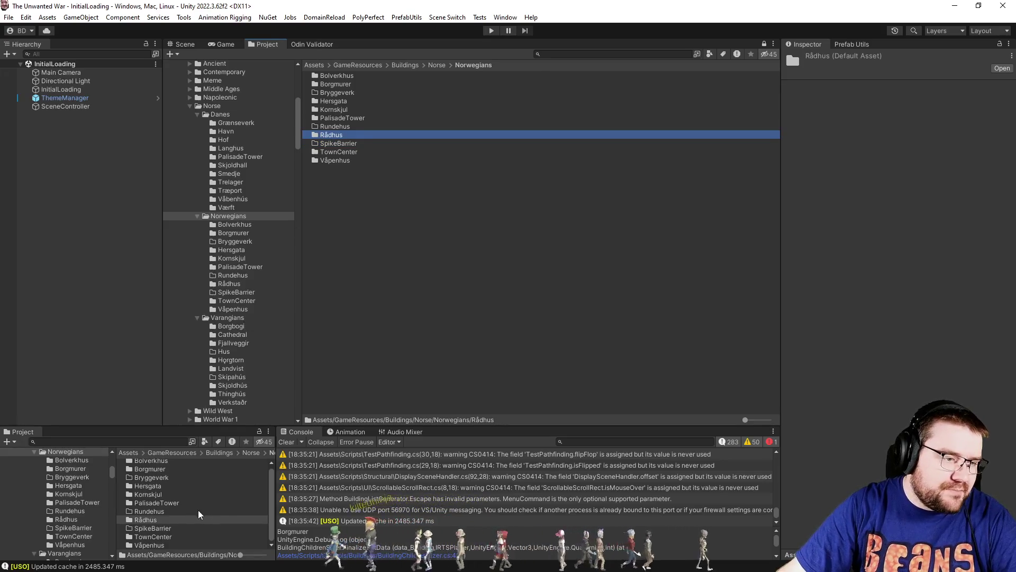
pyautogui.click(157, 520)
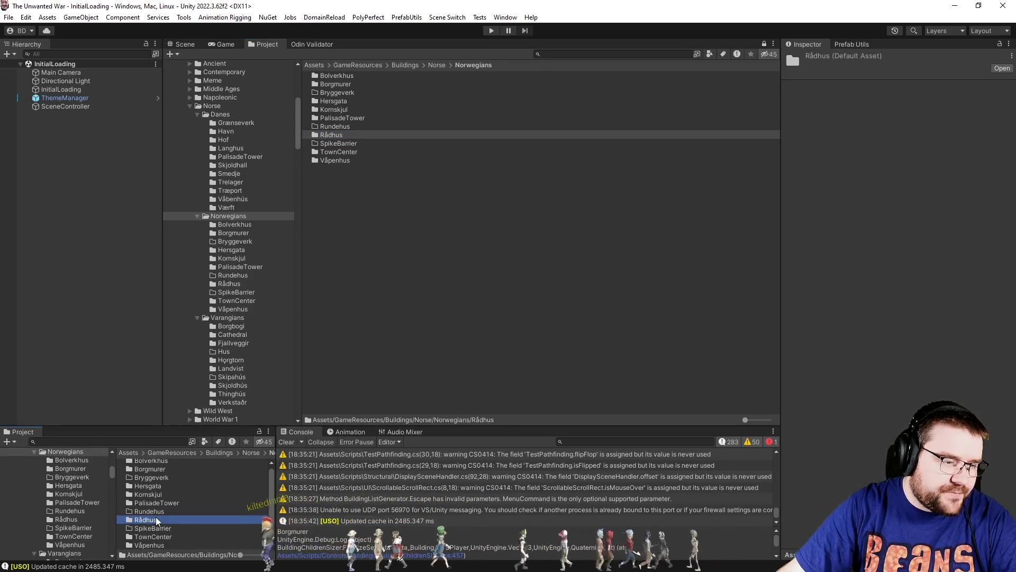
pyautogui.doubleClick(156, 521)
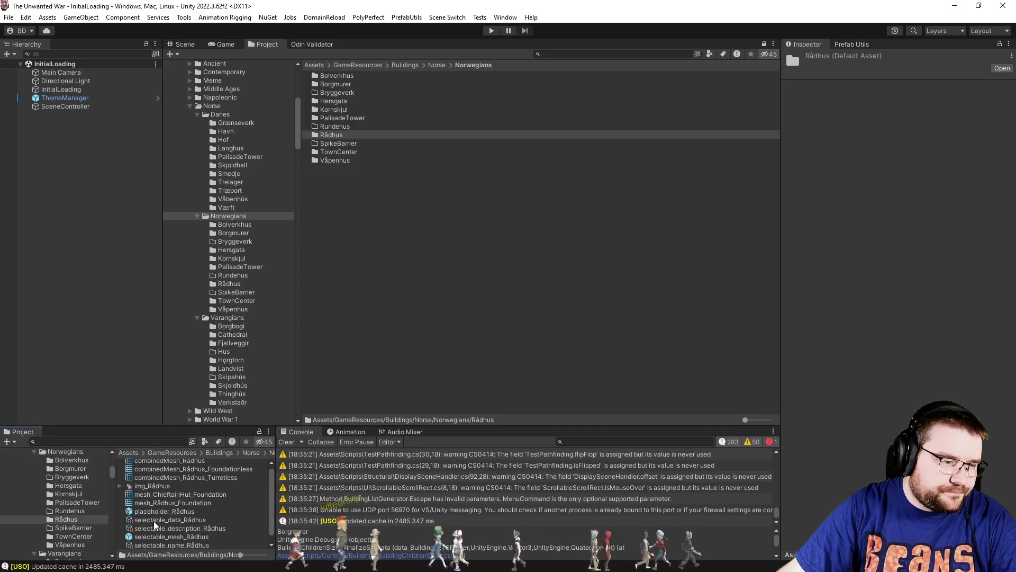
# Copy the six PalisadeTower assets into SpikeBarrier and rename them for SpikeBarrier with Prefab Utils.
pyautogui.click(243, 267)
pyautogui.hotkey('ctrl', 'a')
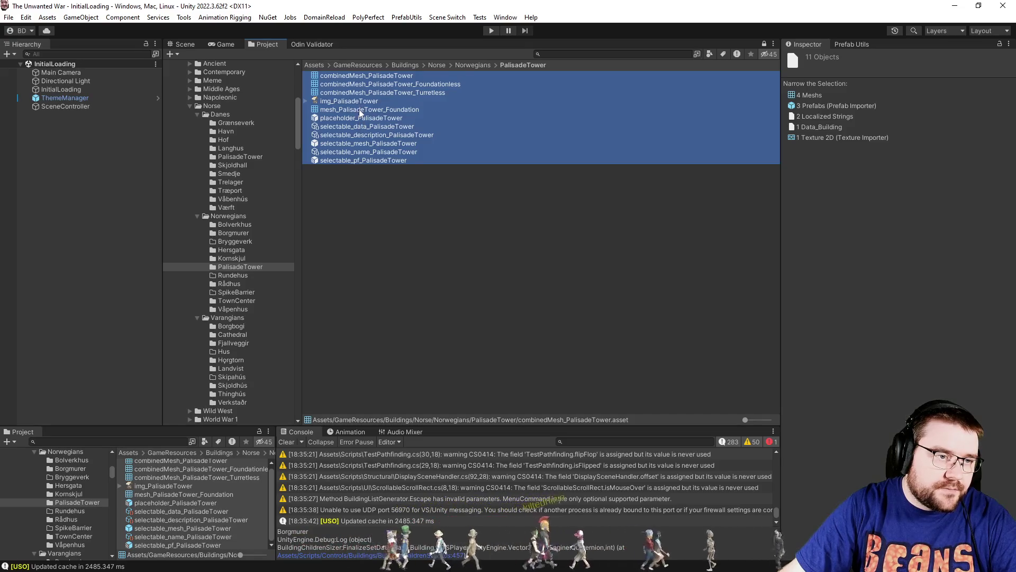
pyautogui.click(379, 118)
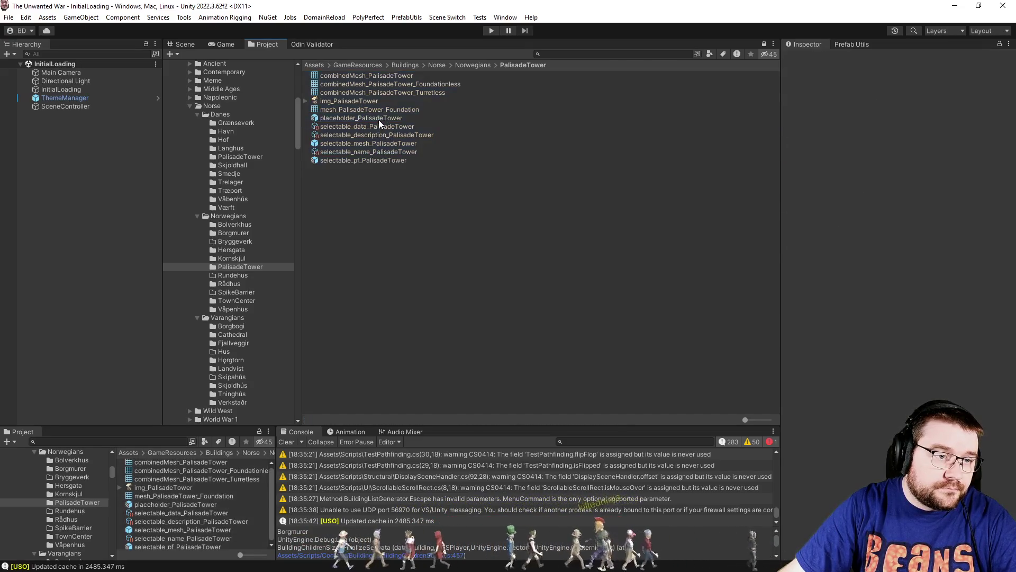
pyautogui.keyDown('shift'); pyautogui.click(383, 160); pyautogui.keyUp('shift')
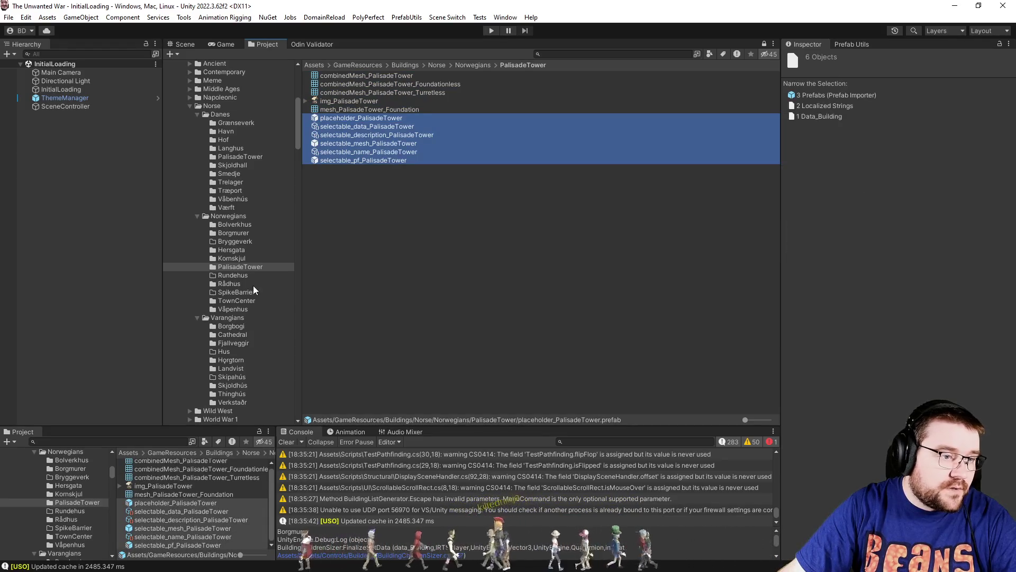
pyautogui.click(240, 290)
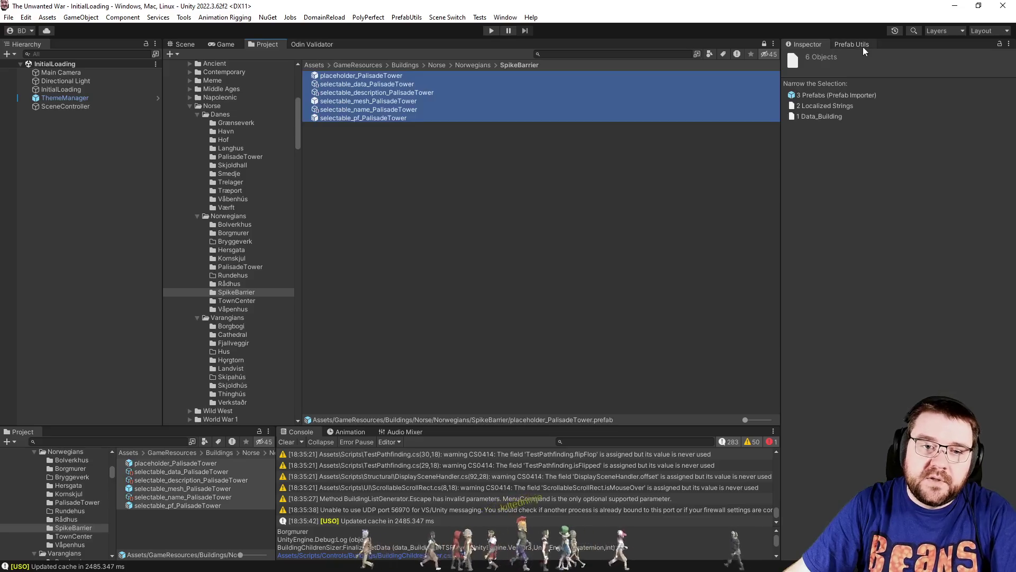
pyautogui.click(862, 46)
pyautogui.click(866, 101)
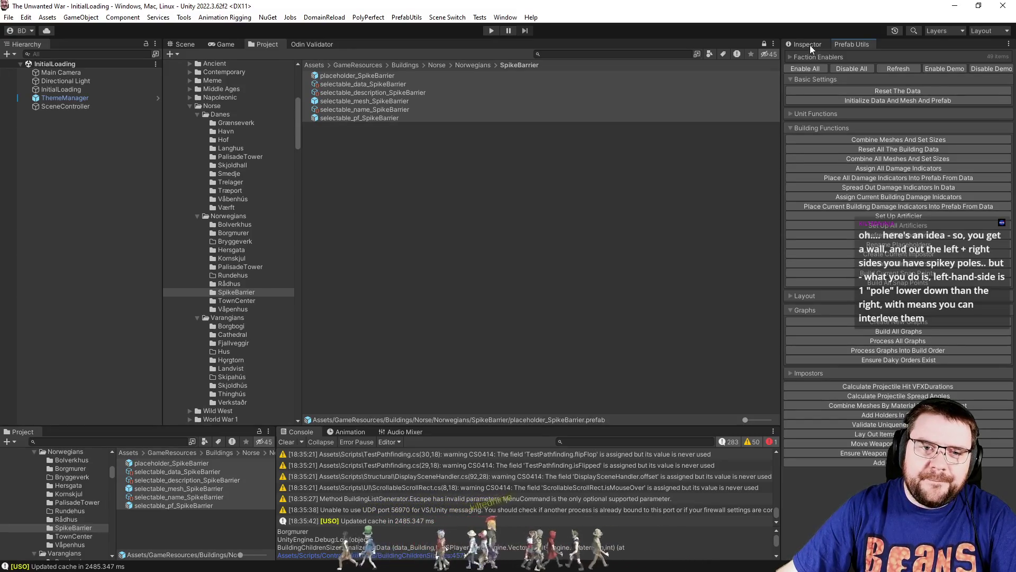
# Switch back to the Inspector and clear the selection to view the six SpikeBarrier assets.
pyautogui.click(809, 46)
pyautogui.click(625, 220)
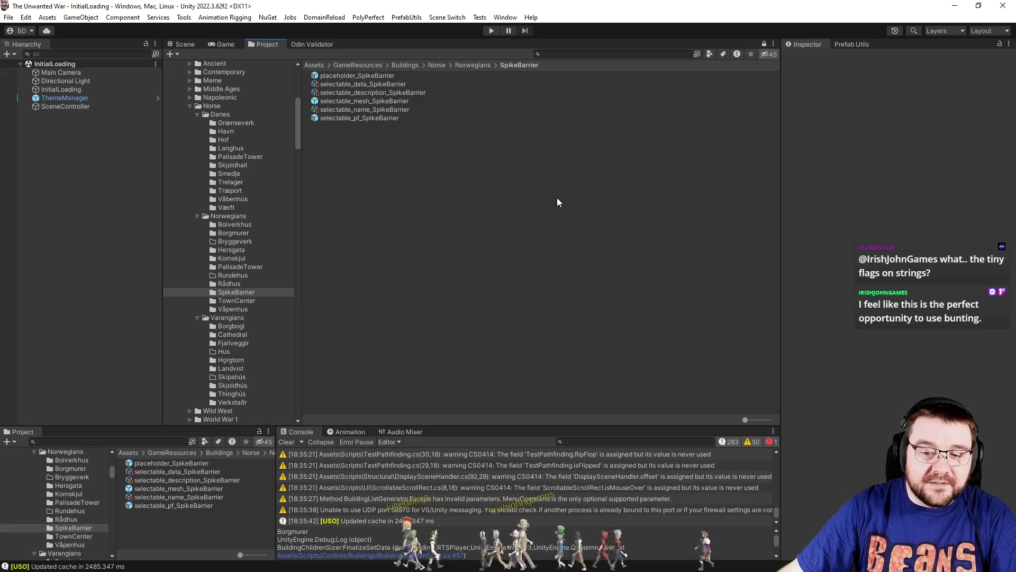
# Open the SpikeBarrier mesh prefab, then clear the asset selection.
pyautogui.click(370, 103)
pyautogui.doubleClick(371, 103)
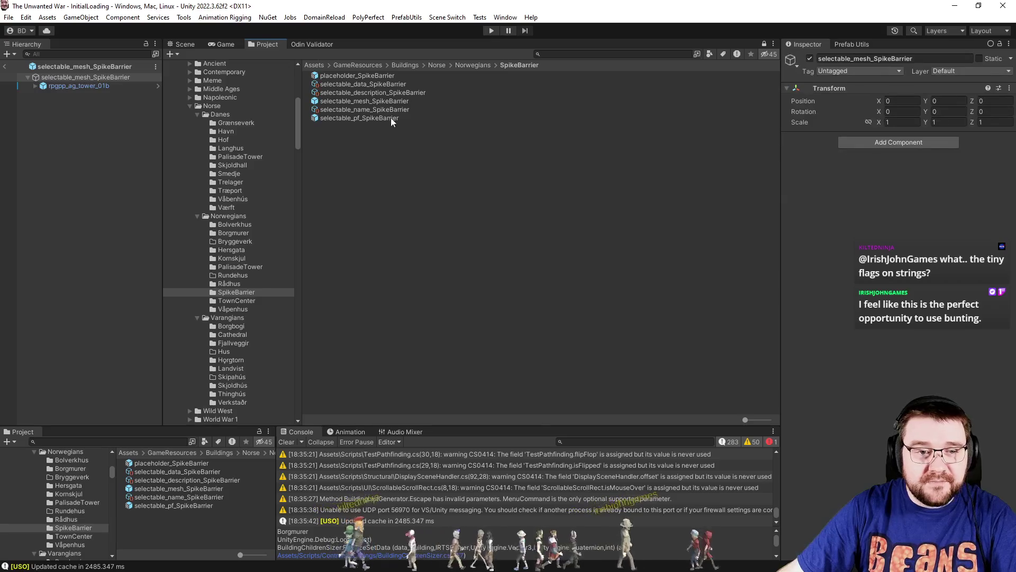
pyautogui.click(440, 237)
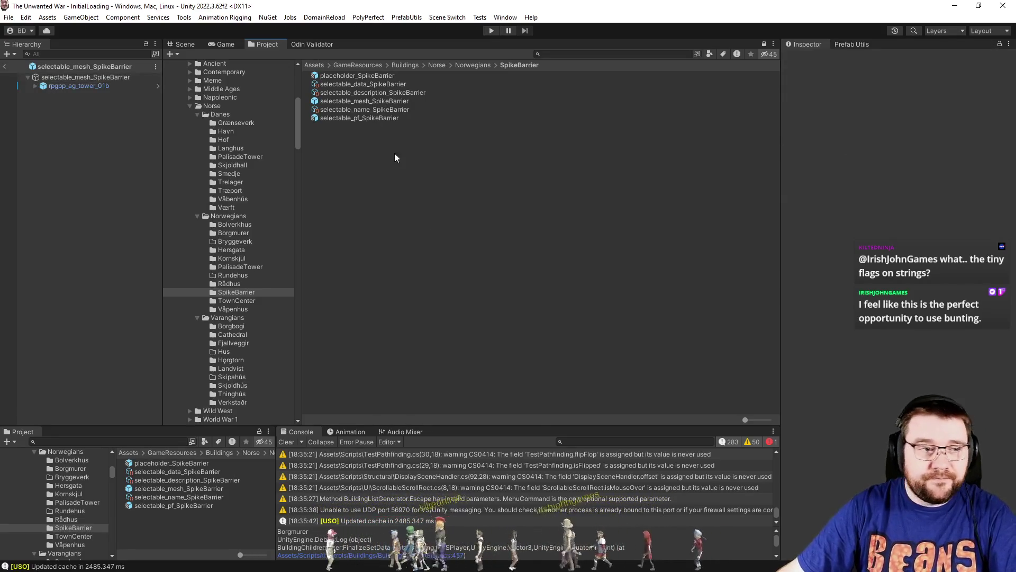
# Set selectable_name_SpikeBarrier's En and De values to SpikeBarrier, then check the description string.
pyautogui.click(382, 109)
pyautogui.click(848, 207)
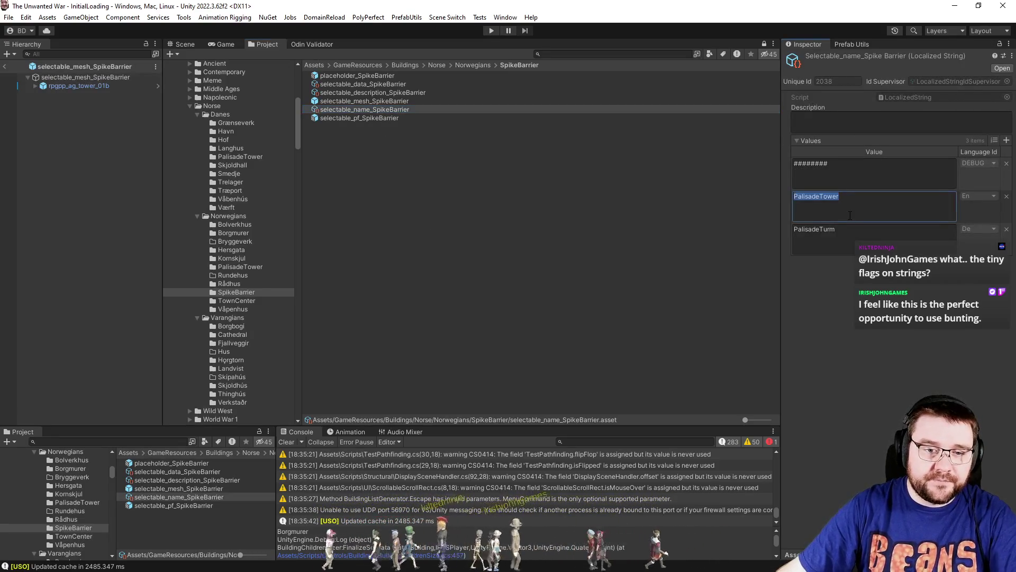
pyautogui.write('S')
pyautogui.write('ke')
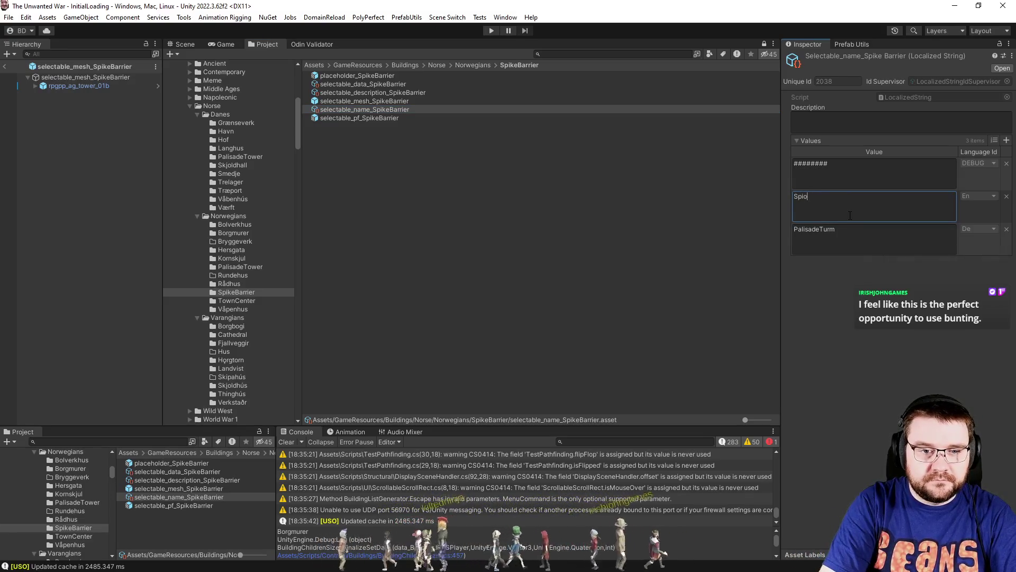
pyautogui.write('er')
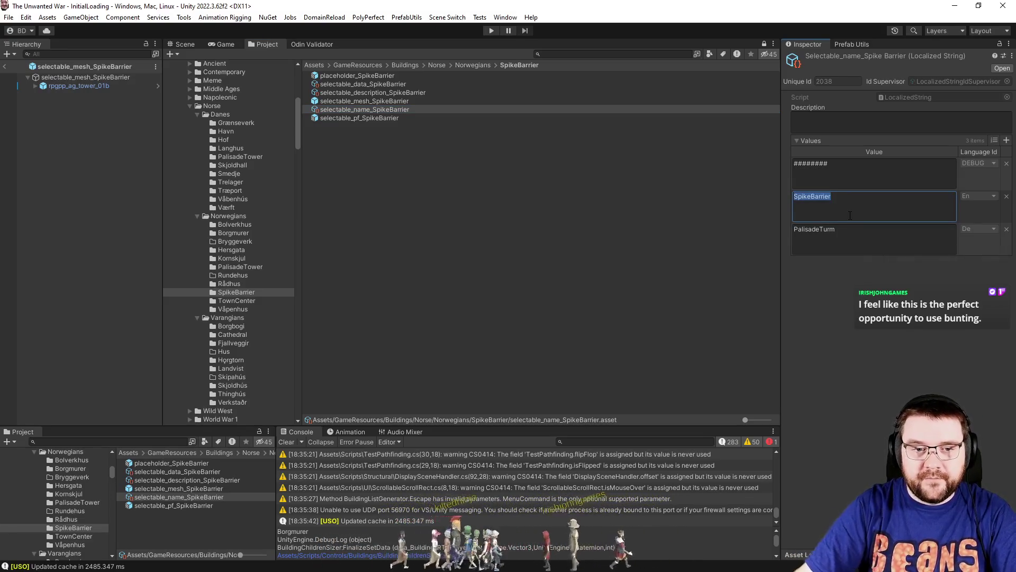
pyautogui.click(866, 236)
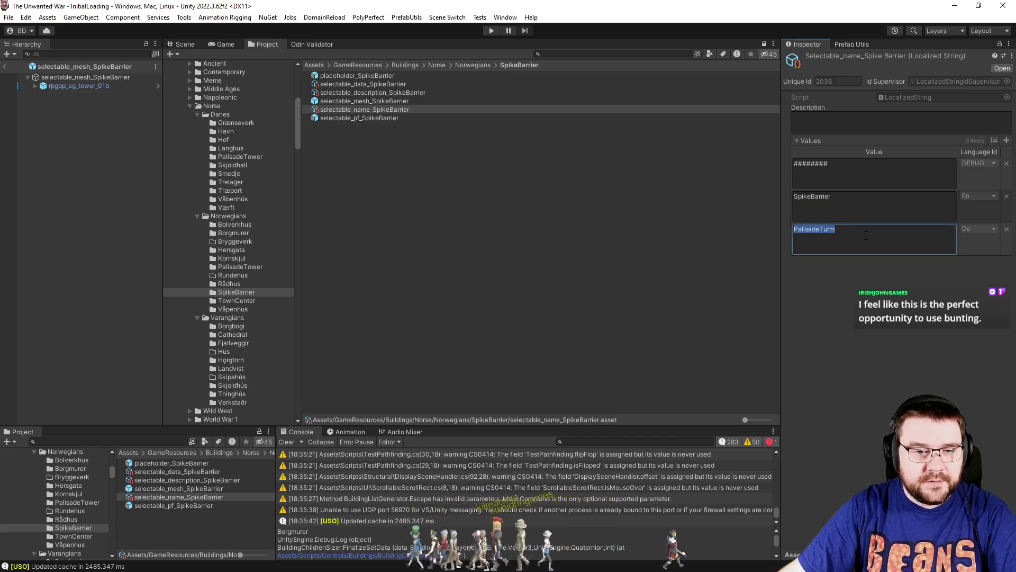
pyautogui.click(373, 93)
pyautogui.click(874, 173)
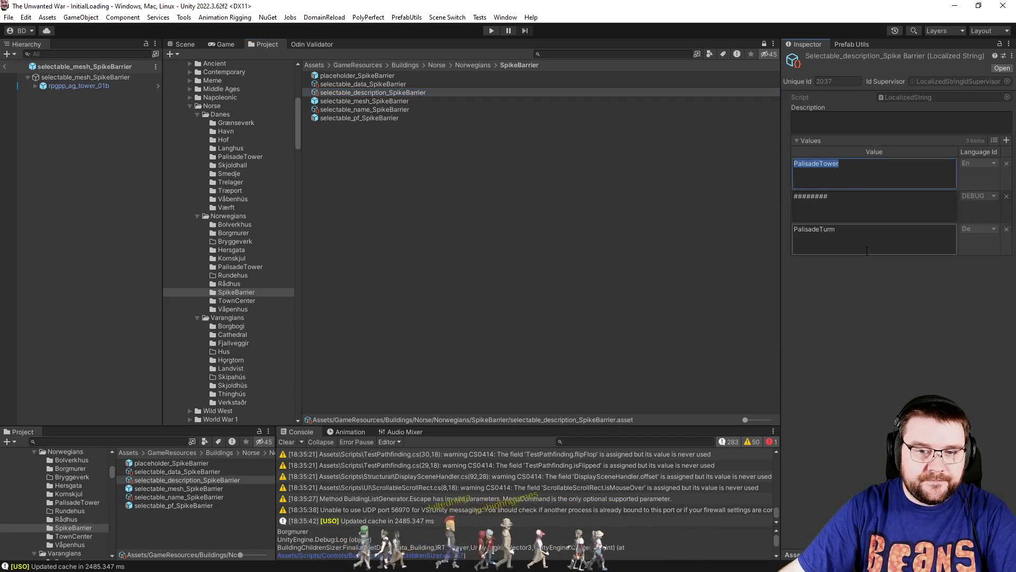
pyautogui.click(380, 129)
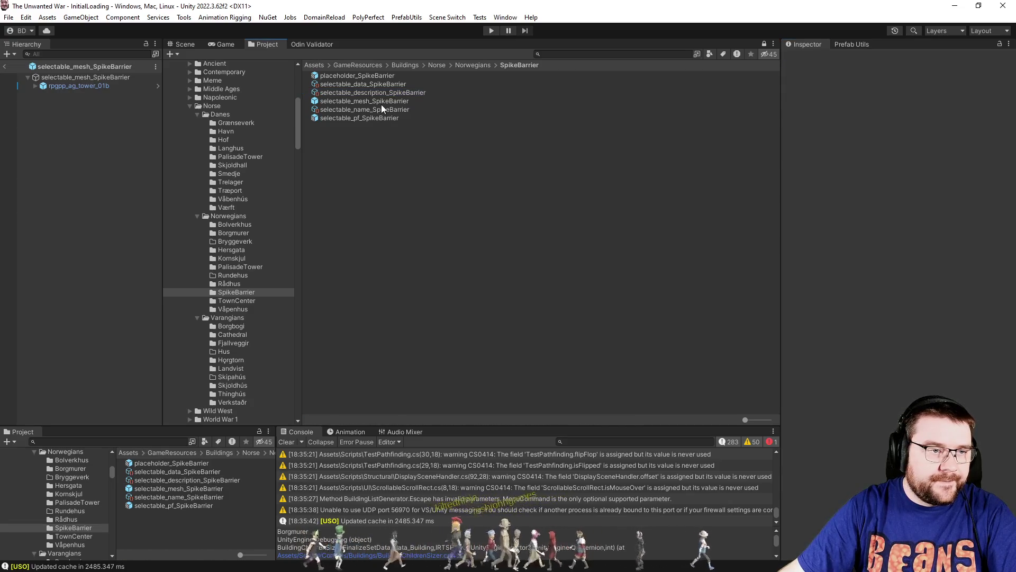
# Delete the rpgpp_ag_tower_01b child from selectable_mesh_SpikeBarrier, then return to the Project tab.
pyautogui.click(365, 101)
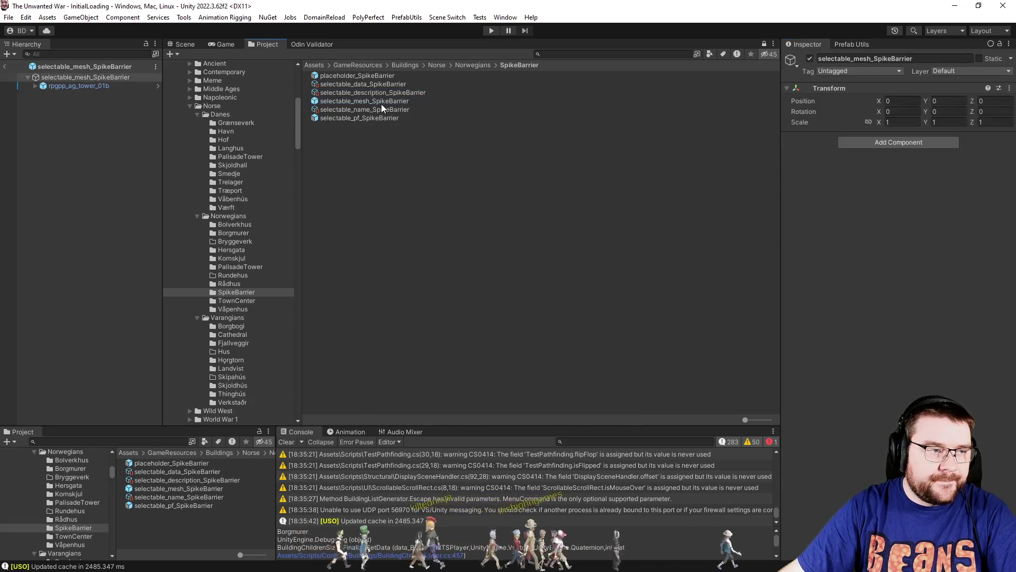
pyautogui.click(185, 45)
pyautogui.press('f')
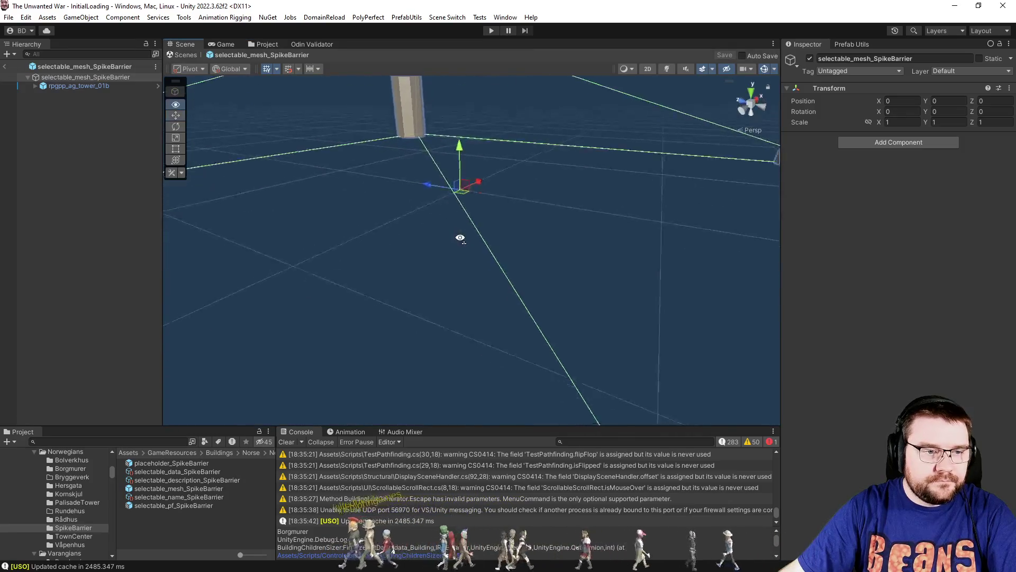
pyautogui.click(80, 86)
pyautogui.press('Delete')
pyautogui.click(225, 44)
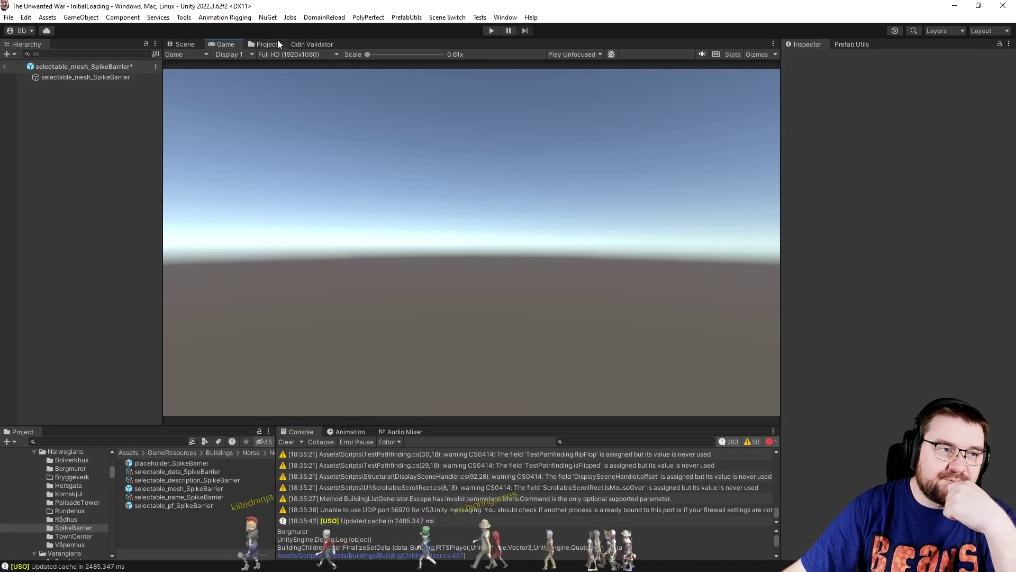
pyautogui.click(263, 44)
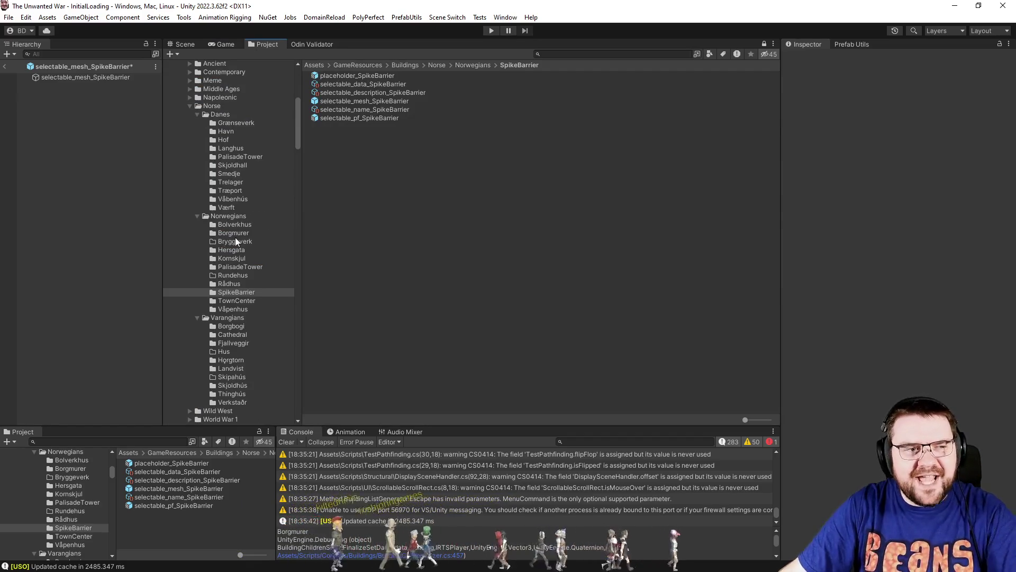
# Browse to Content/Models/Norse/Buildings and enlarge the assets into a thumbnail grid.
pyautogui.scroll(10, 221, 239)
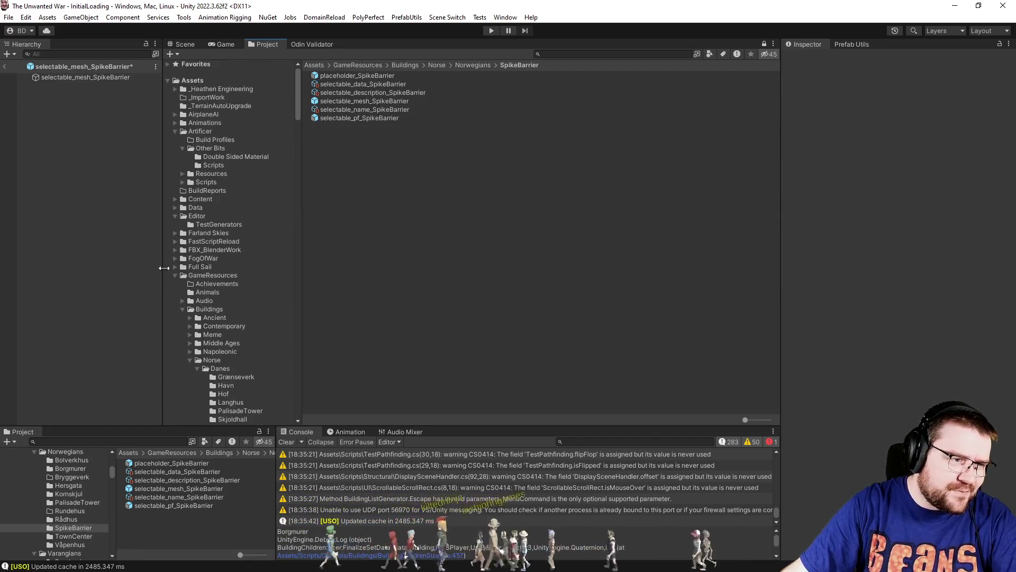
pyautogui.click(174, 199)
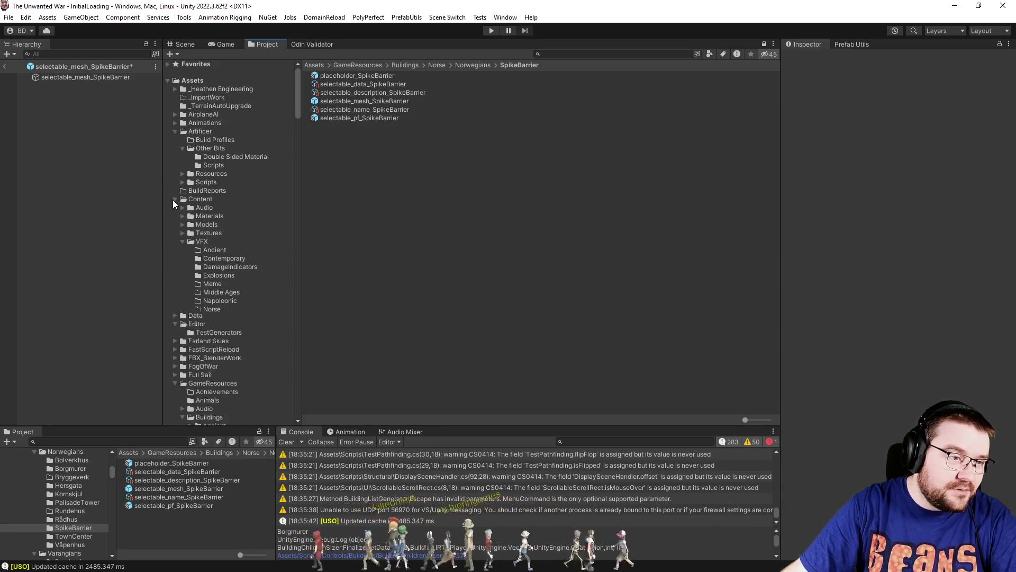
pyautogui.click(182, 225)
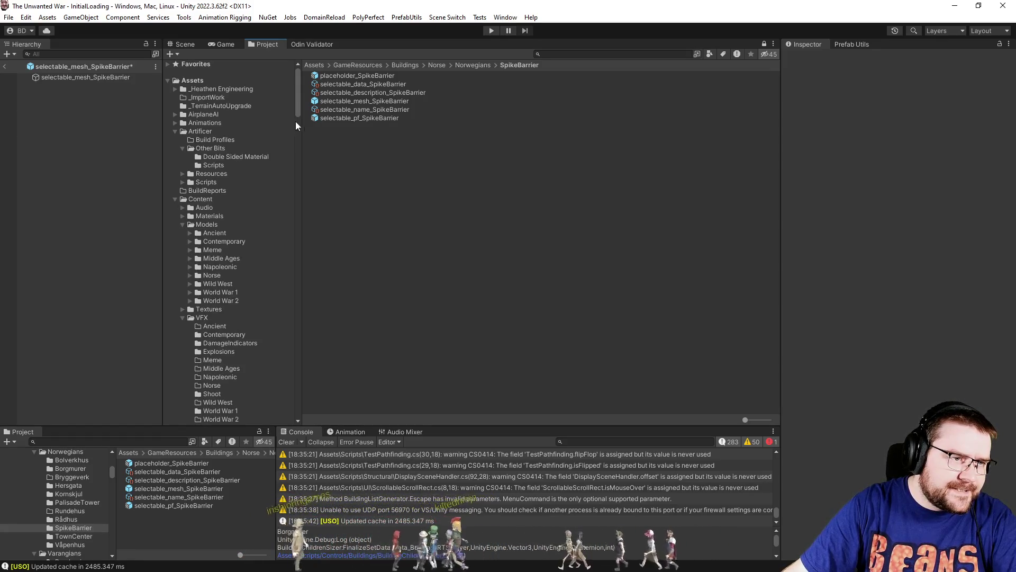
pyautogui.click(190, 276)
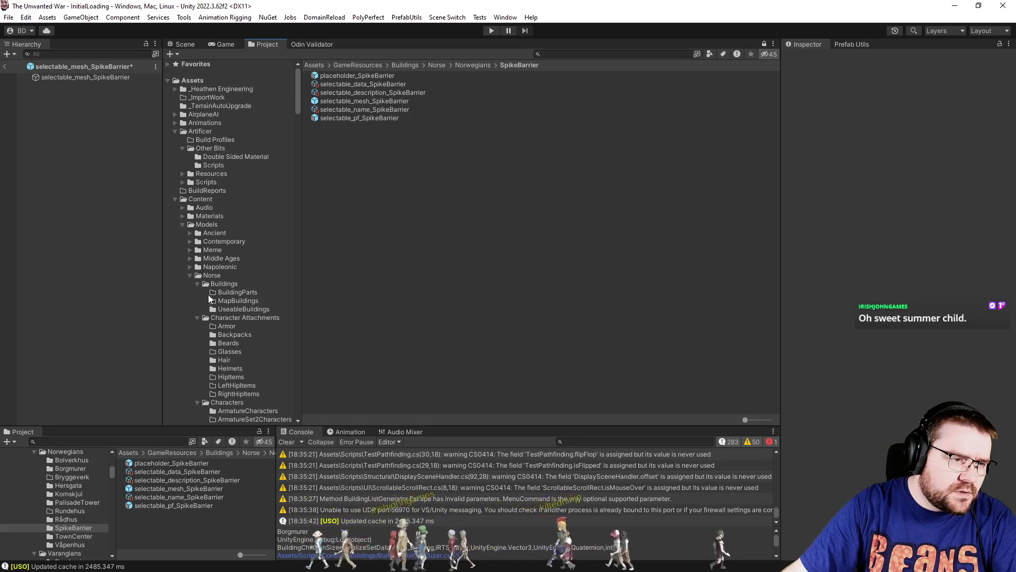
pyautogui.click(220, 284)
pyautogui.moveTo(757, 421); pyautogui.dragTo(769, 419)
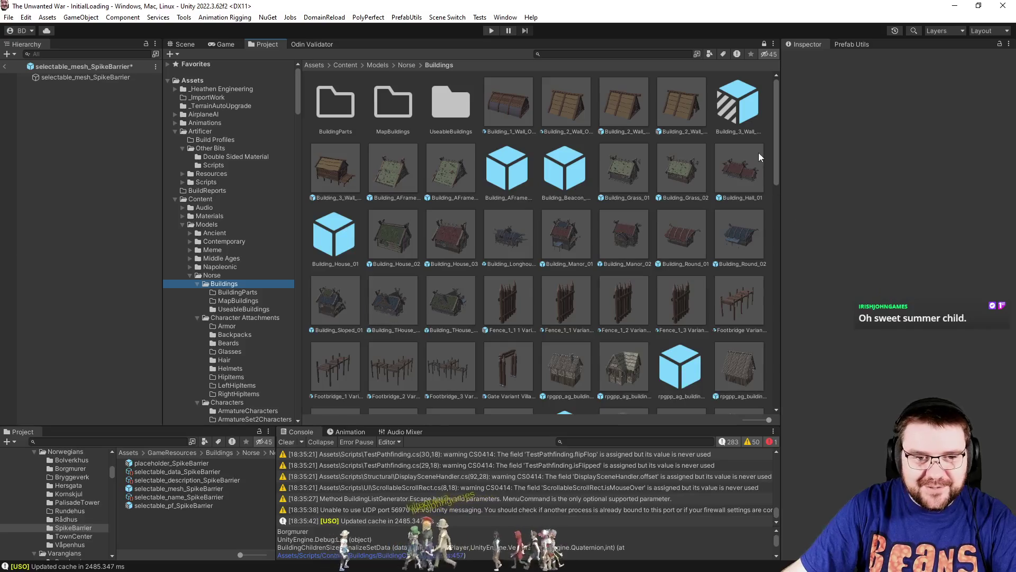
# Inspect the Spikes_1 Variant Village prefab, then collapse Napoleonic and select the Middle Ages folder.
pyautogui.moveTo(774, 131); pyautogui.dragTo(785, 351)
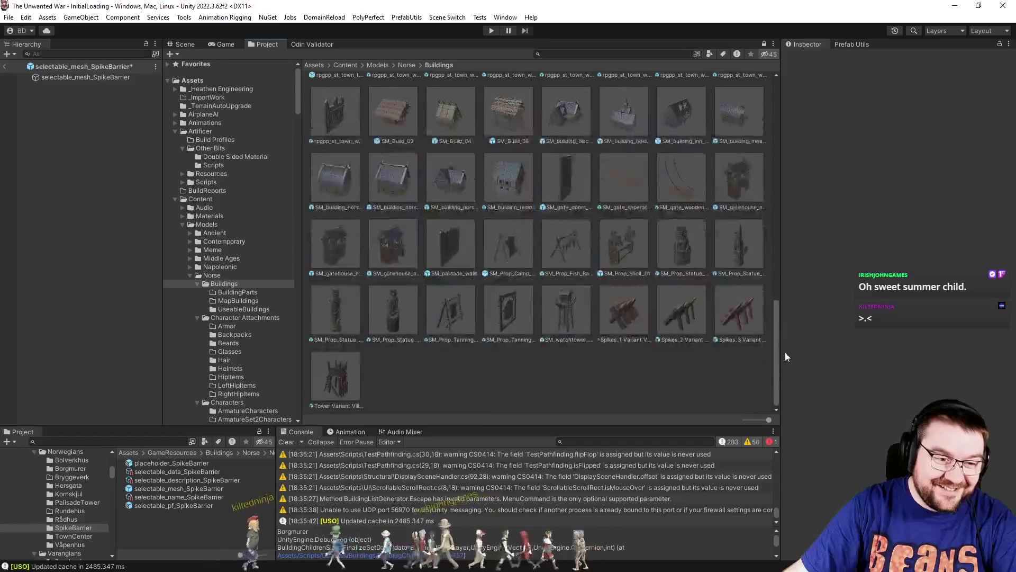
pyautogui.click(628, 317)
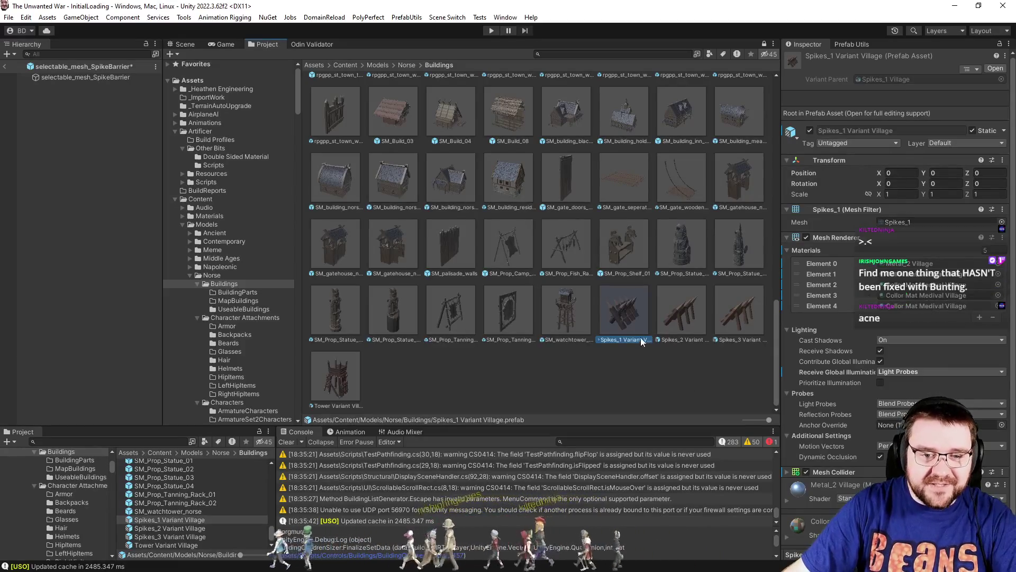
pyautogui.click(215, 278)
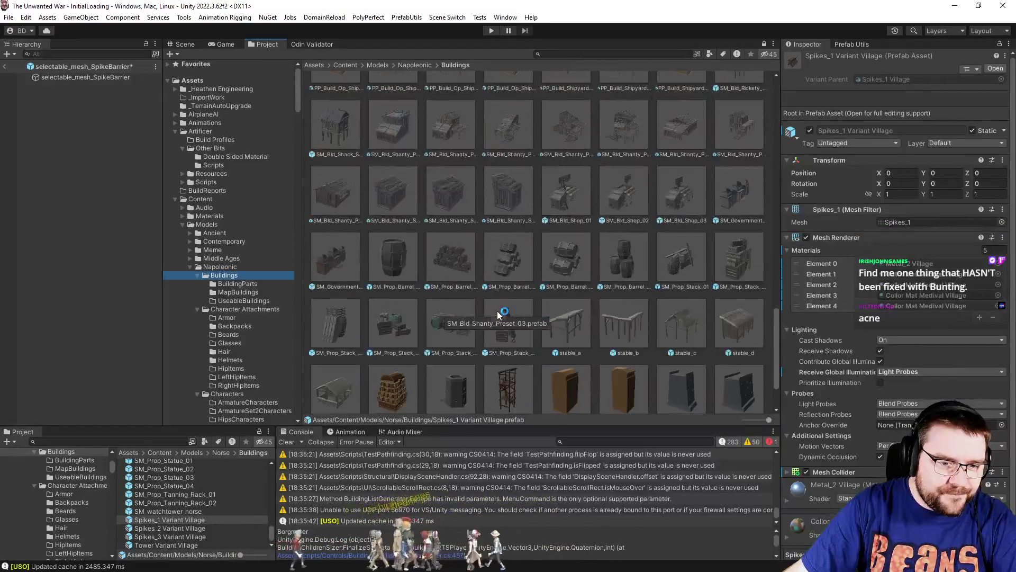
pyautogui.scroll(-3, 498, 315)
pyautogui.click(191, 267)
pyautogui.click(190, 258)
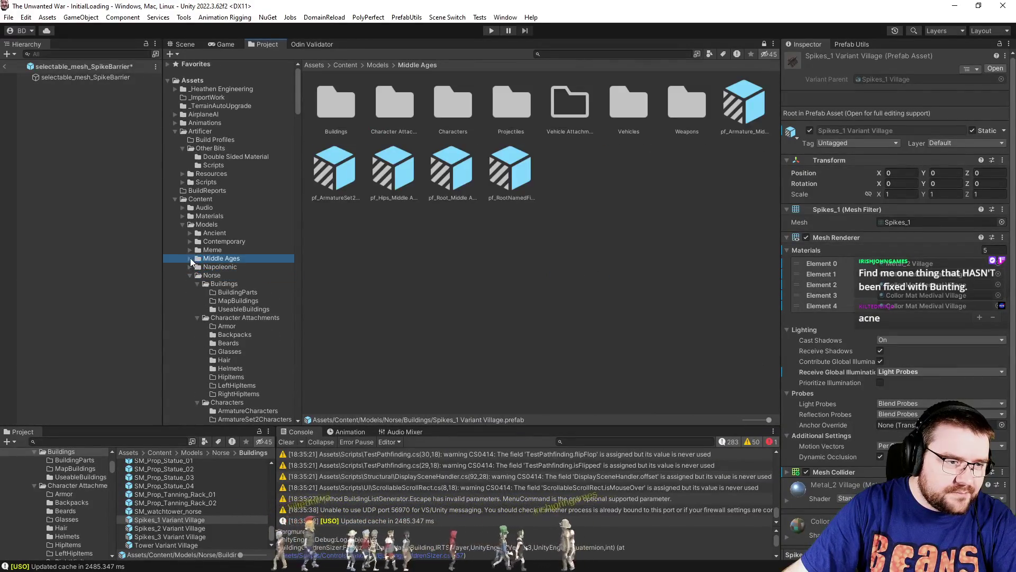
# Open Middle Ages/Buildings and inspect the wooden town wall model.
pyautogui.click(190, 259)
pyautogui.click(224, 267)
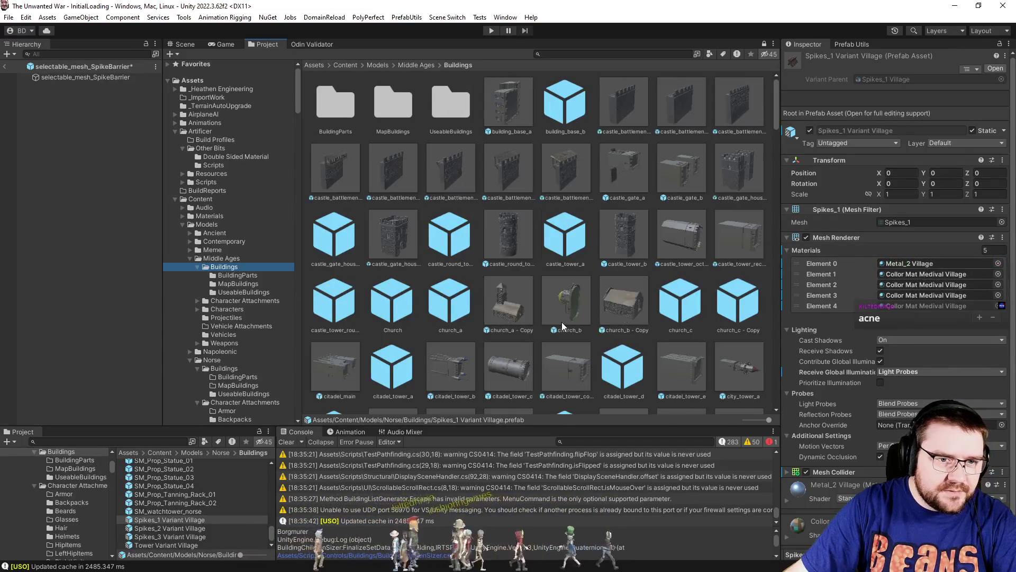
pyautogui.scroll(-10, 562, 321)
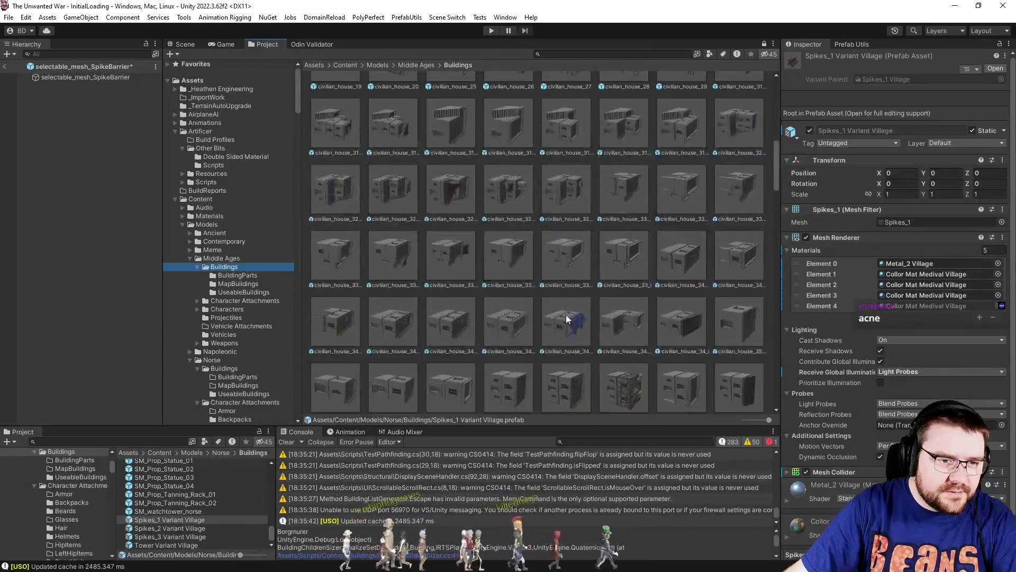
pyautogui.scroll(-10, 566, 315)
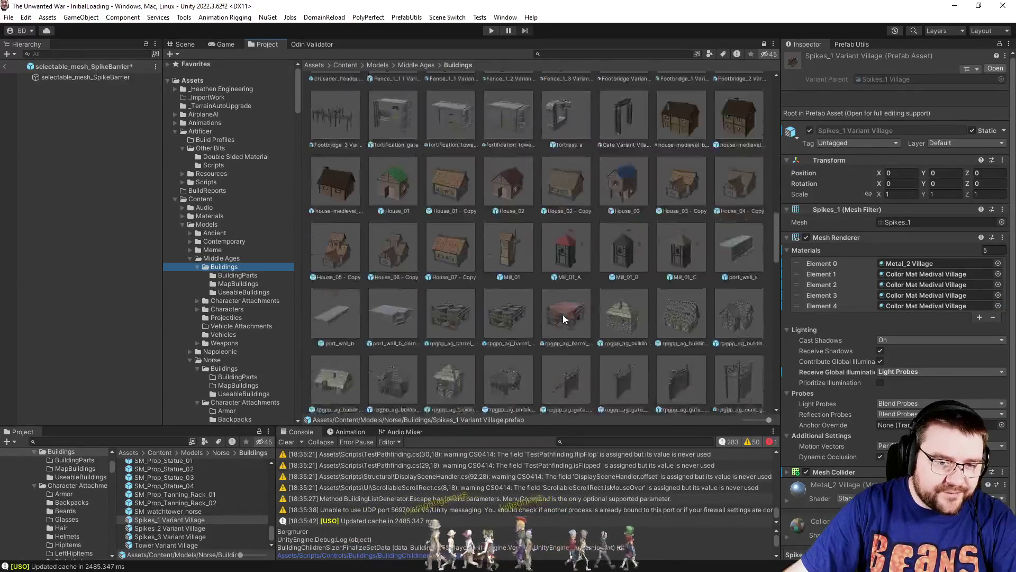
pyautogui.scroll(-10, 563, 314)
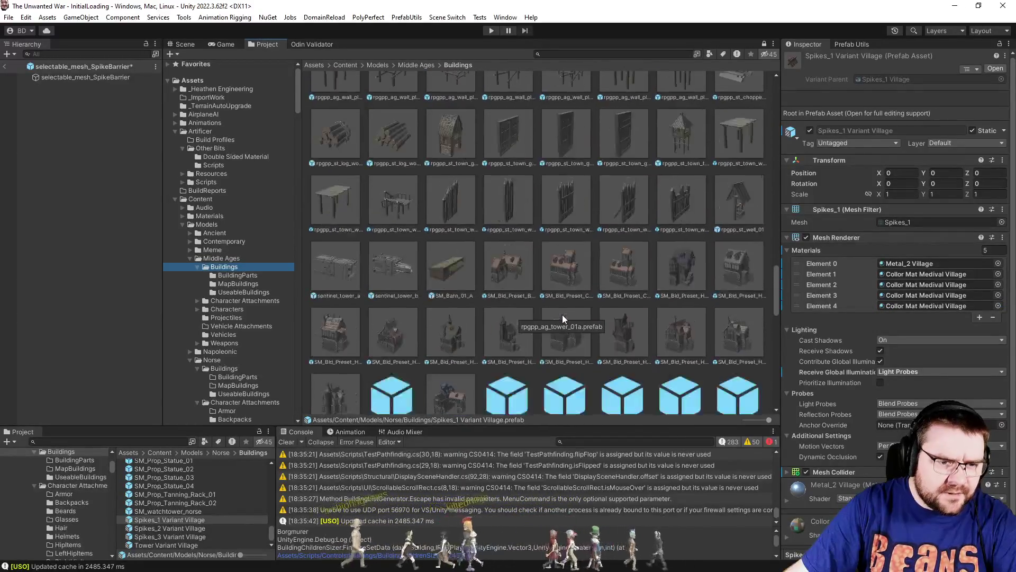
pyautogui.click(510, 211)
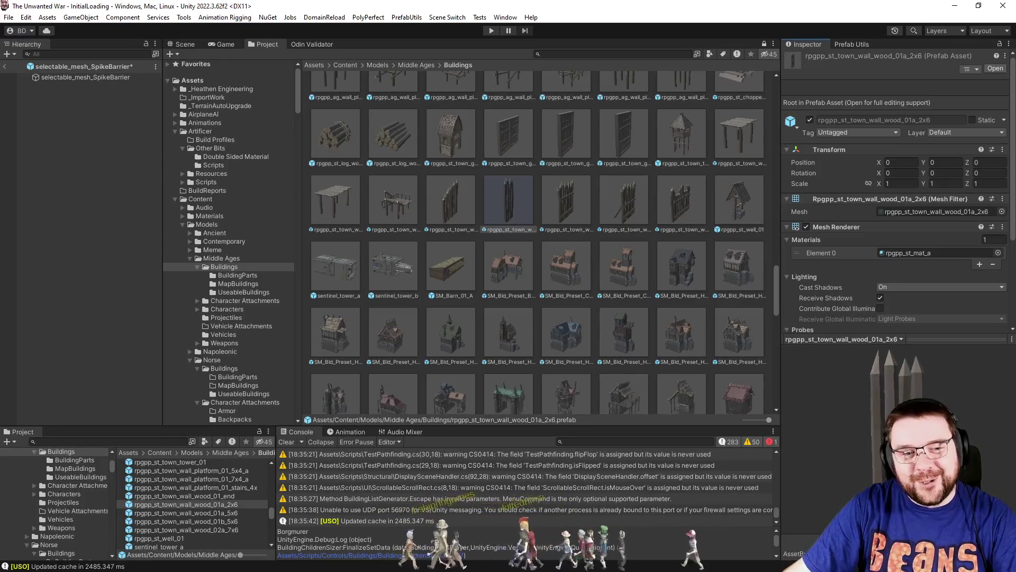
# Preview the SM_Prop_Spike_Fortification_03 and Spikes_3 Variant Village prefabs in the Inspector.
pyautogui.scroll(-10, 644, 336)
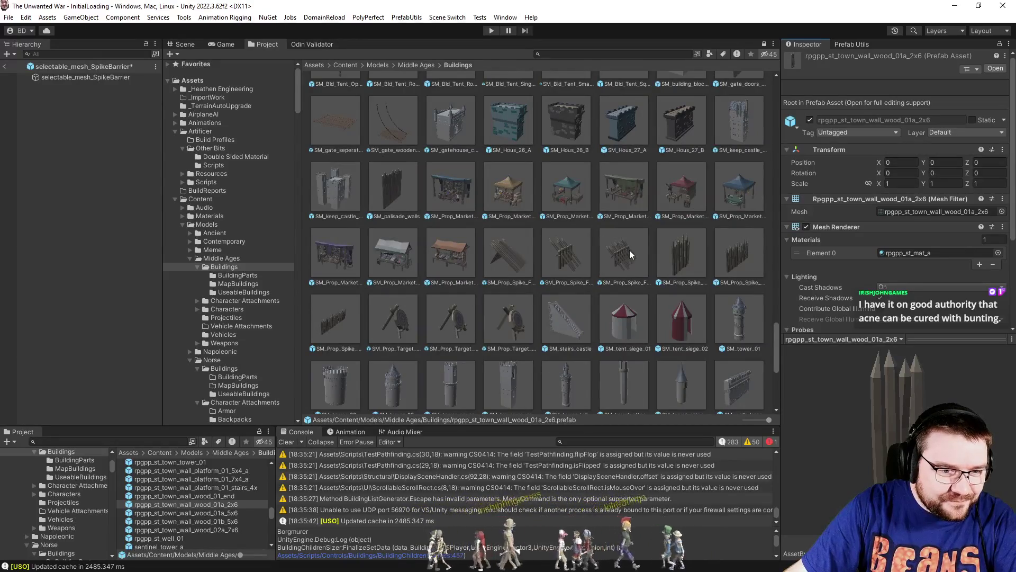
pyautogui.click(630, 250)
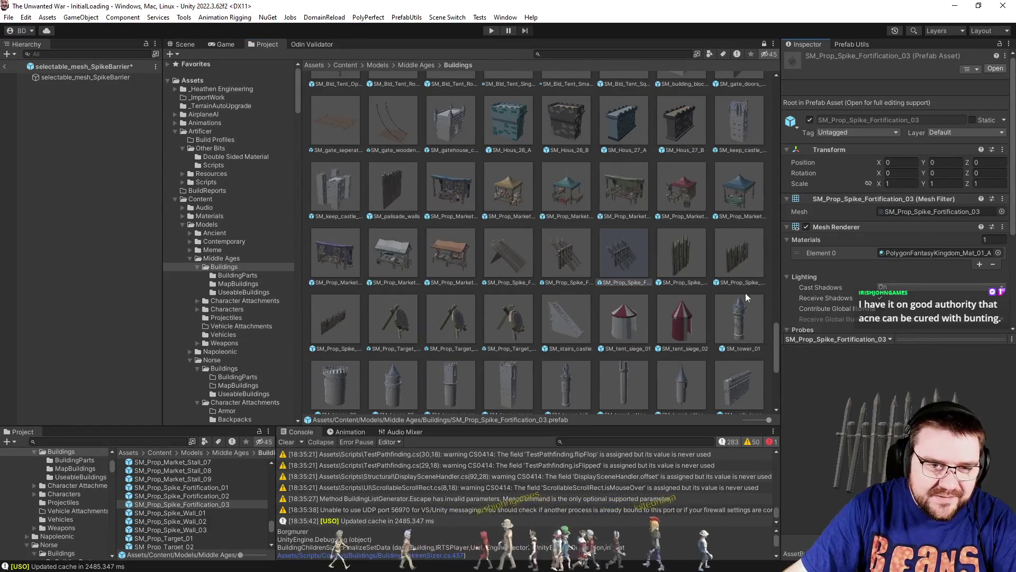
pyautogui.scroll(-3, 572, 268)
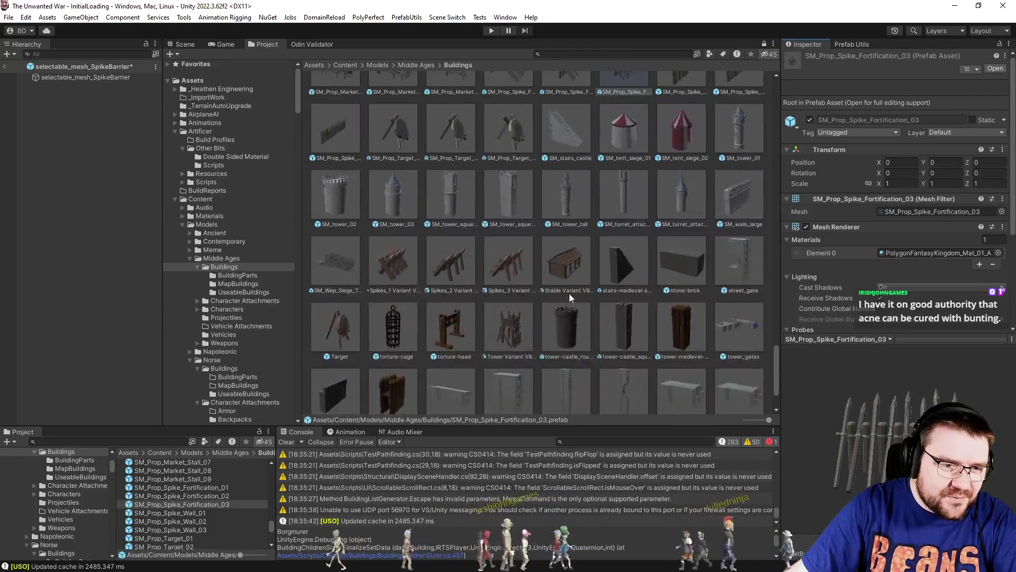
pyautogui.click(514, 275)
pyautogui.click(866, 462)
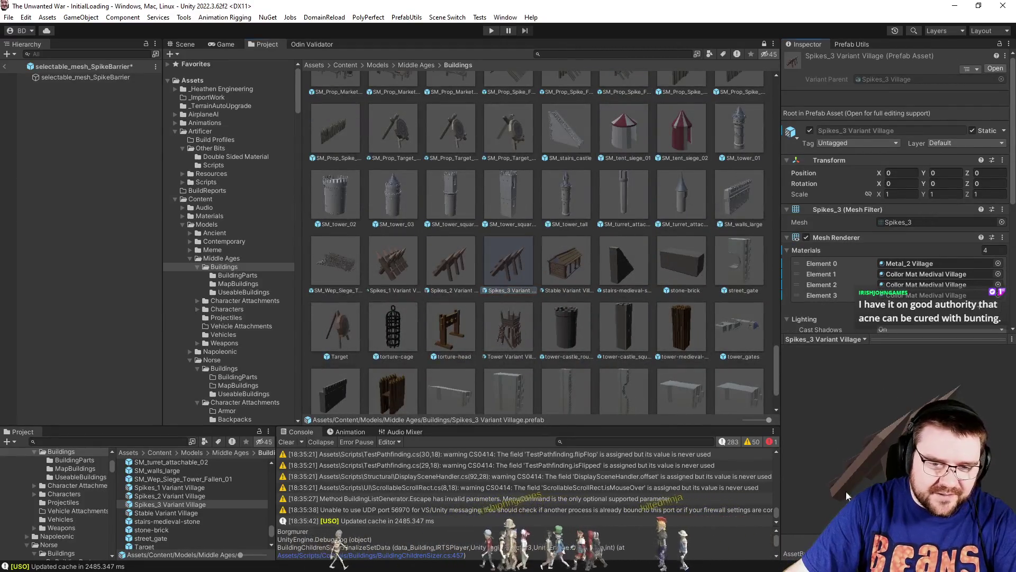
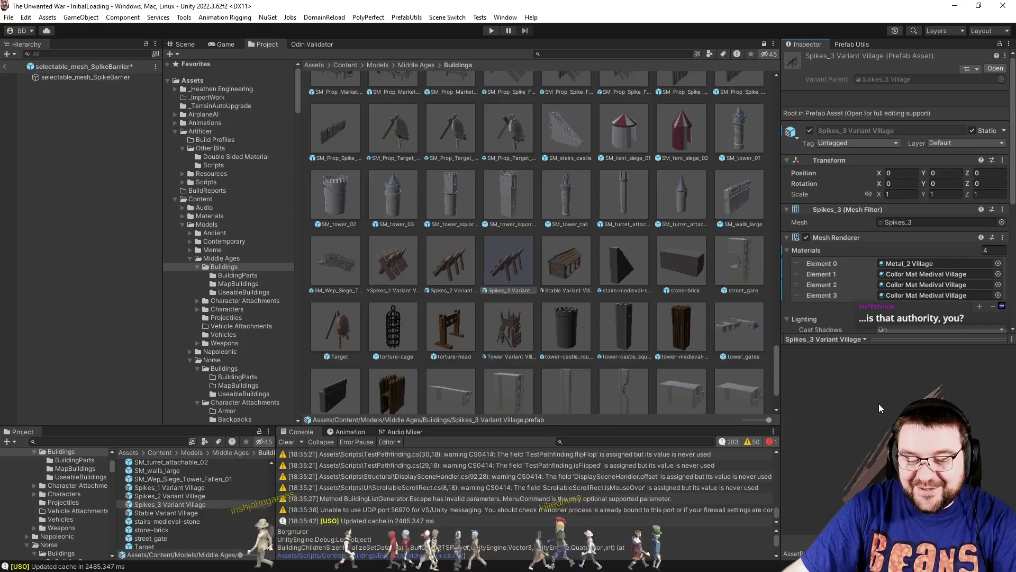
# Collapse the Middle Ages model folder and show its contents in the Project browser.
pyautogui.scroll(-3, 675, 300)
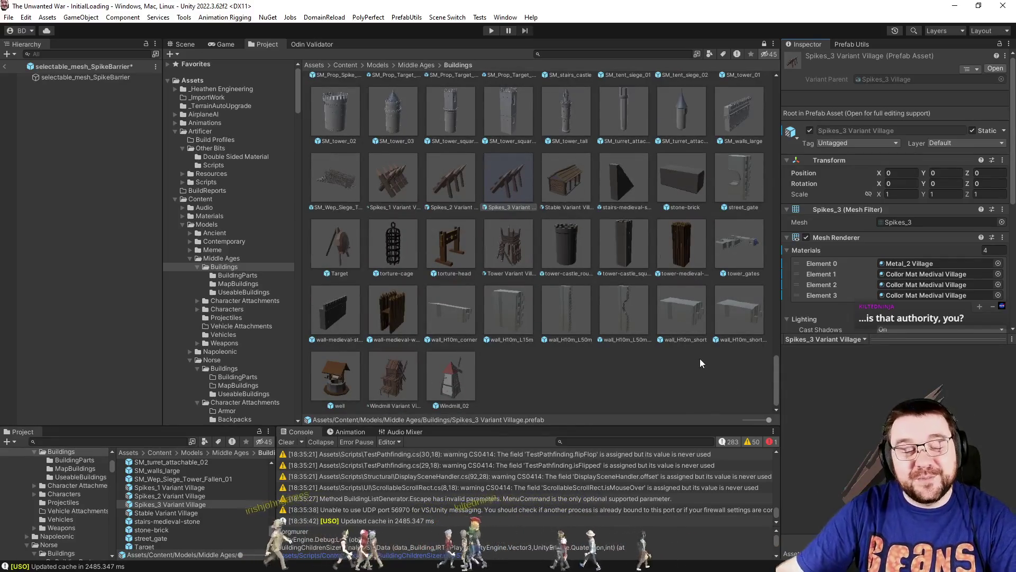
pyautogui.click(199, 259)
pyautogui.click(189, 258)
pyautogui.click(190, 232)
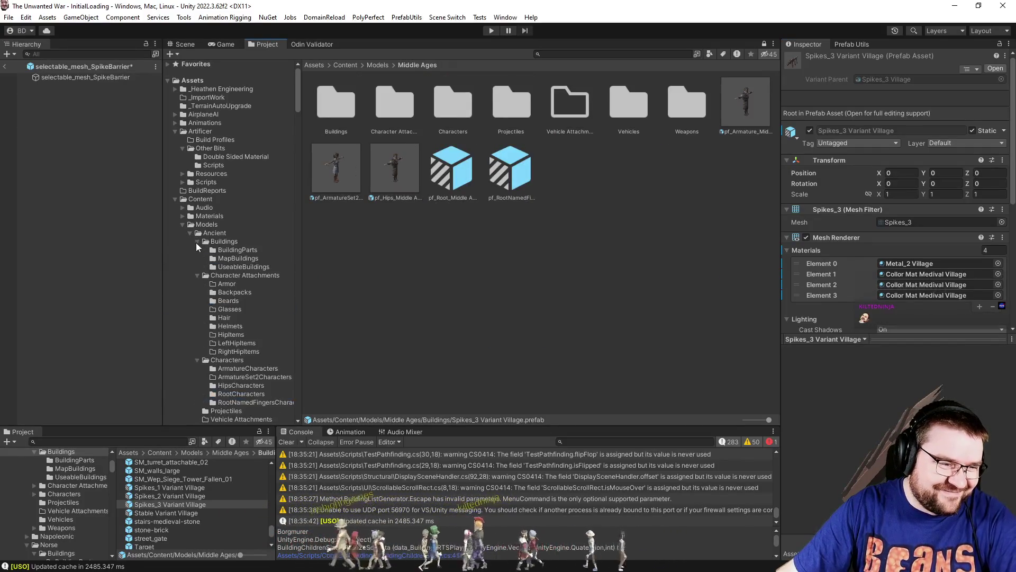
# Browse the Ancient Buildings prefabs and inspect weaponstand_shields_01.
pyautogui.click(215, 242)
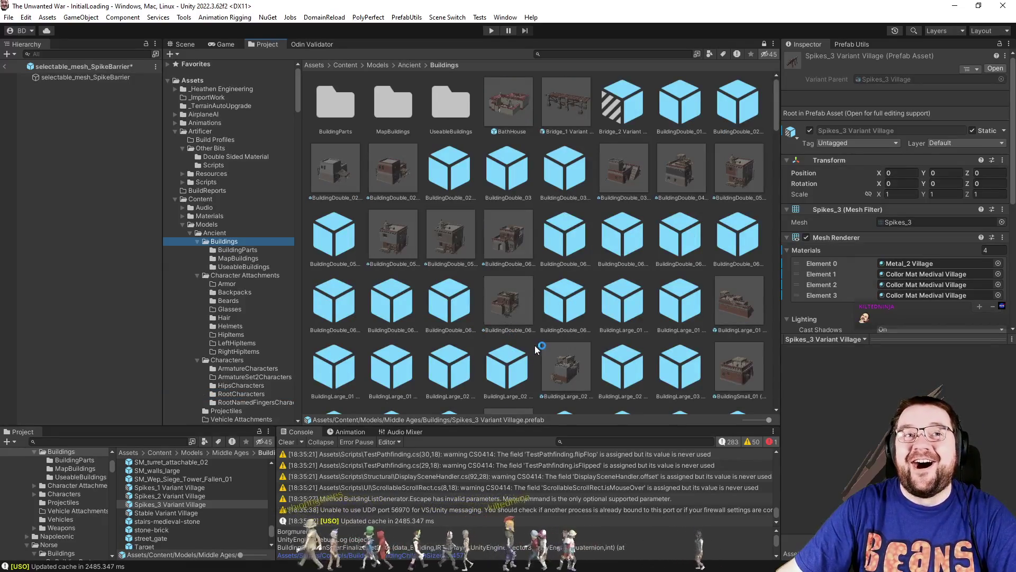
pyautogui.scroll(-3, 540, 354)
pyautogui.scroll(-5, 551, 365)
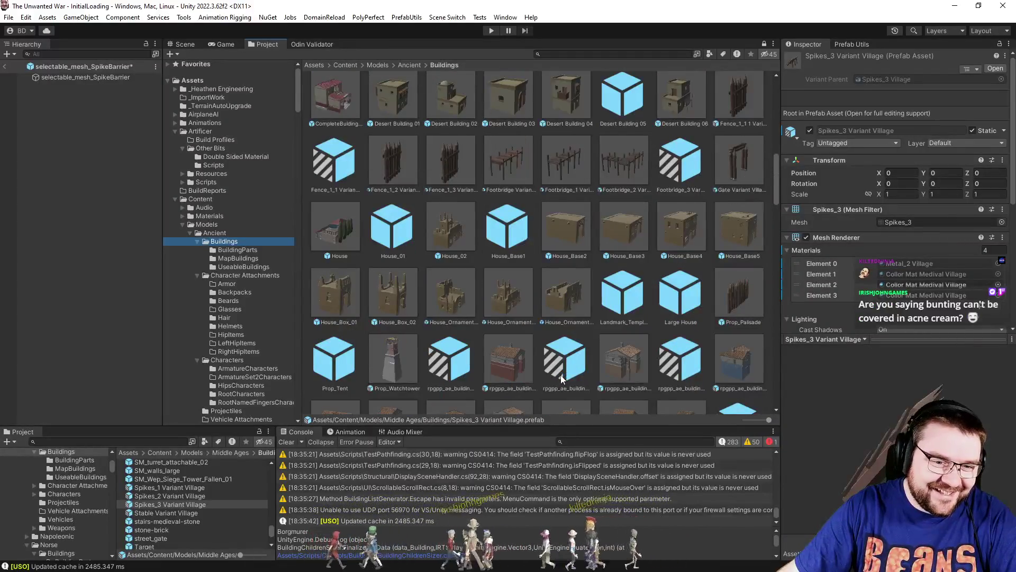
pyautogui.scroll(-3, 564, 376)
pyautogui.scroll(-5, 565, 374)
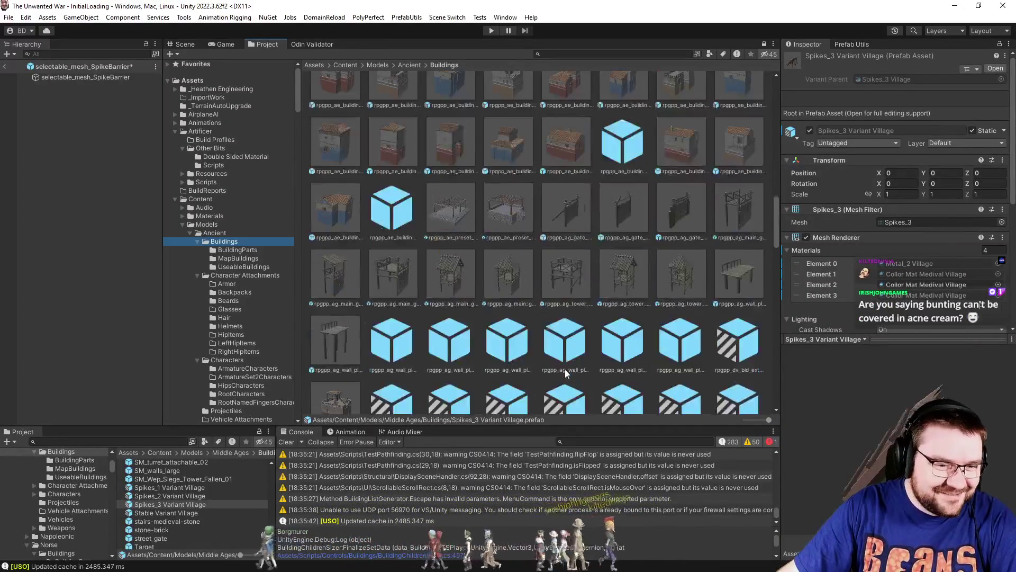
pyautogui.scroll(-8, 568, 377)
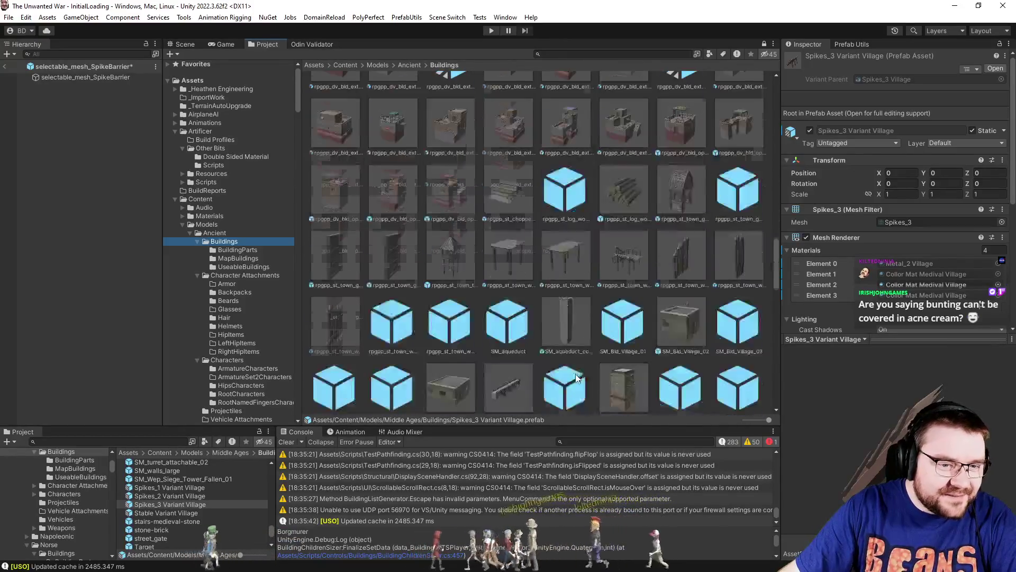
pyautogui.scroll(-10, 582, 377)
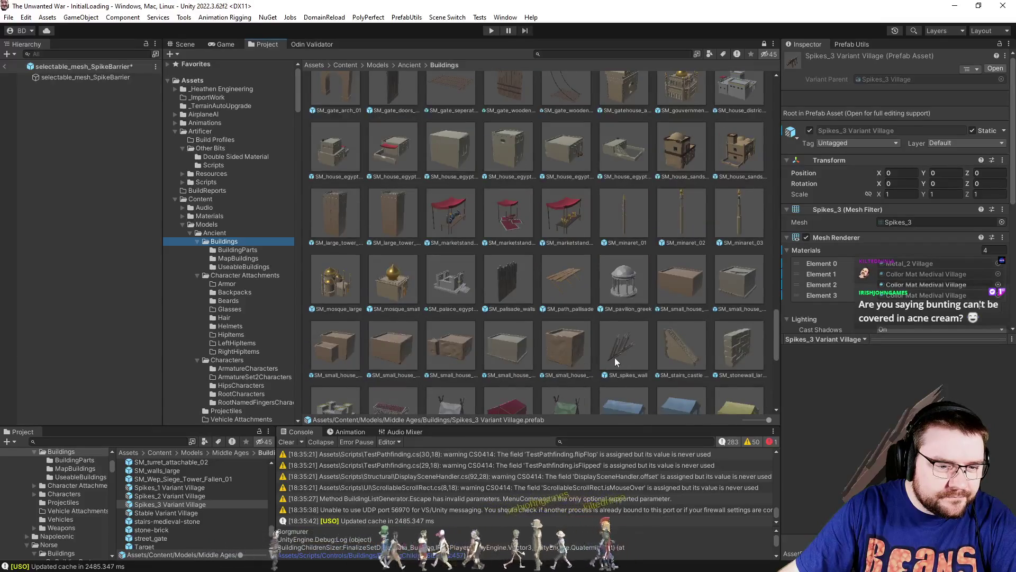
pyautogui.scroll(-10, 661, 379)
pyautogui.click(641, 373)
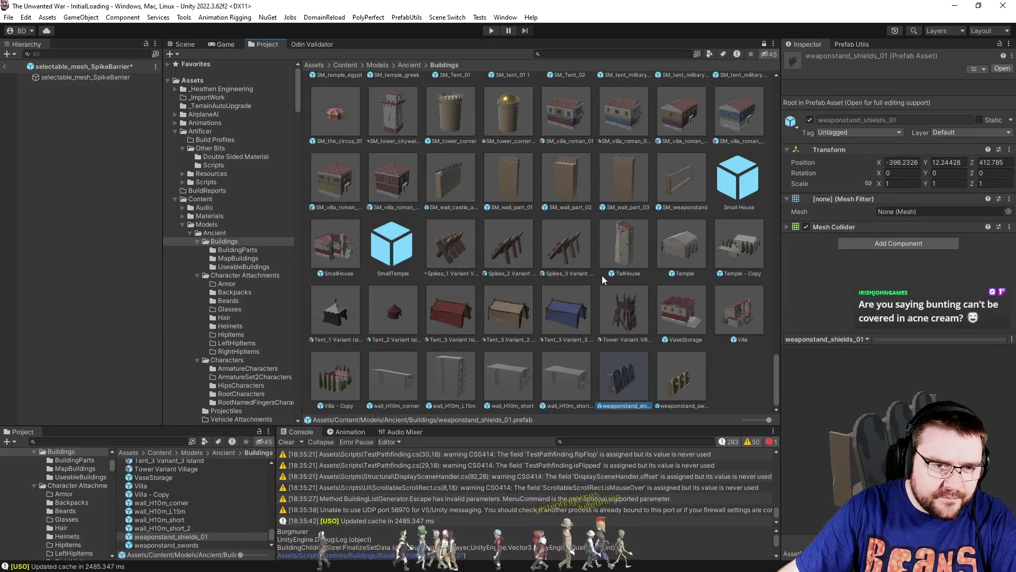
# Inspect the SM_spikes_wall prefab's details.
pyautogui.scroll(4, 599, 278)
pyautogui.click(624, 106)
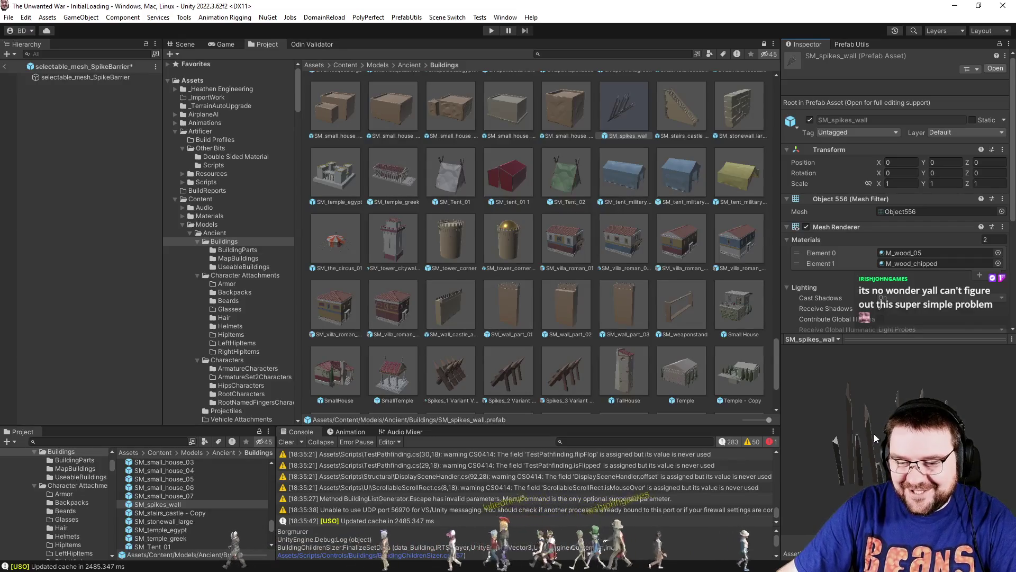
pyautogui.scroll(-3, 423, 318)
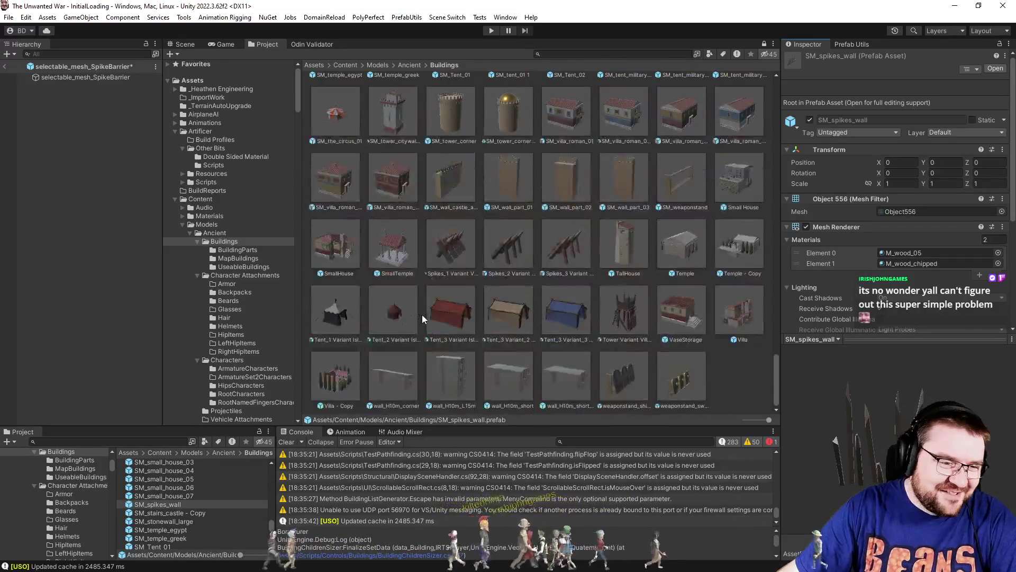
pyautogui.scroll(-5, 262, 317)
pyautogui.scroll(5, 233, 269)
# Collapse the Ancient folder and show the Wild West Buildings folder.
pyautogui.click(190, 234)
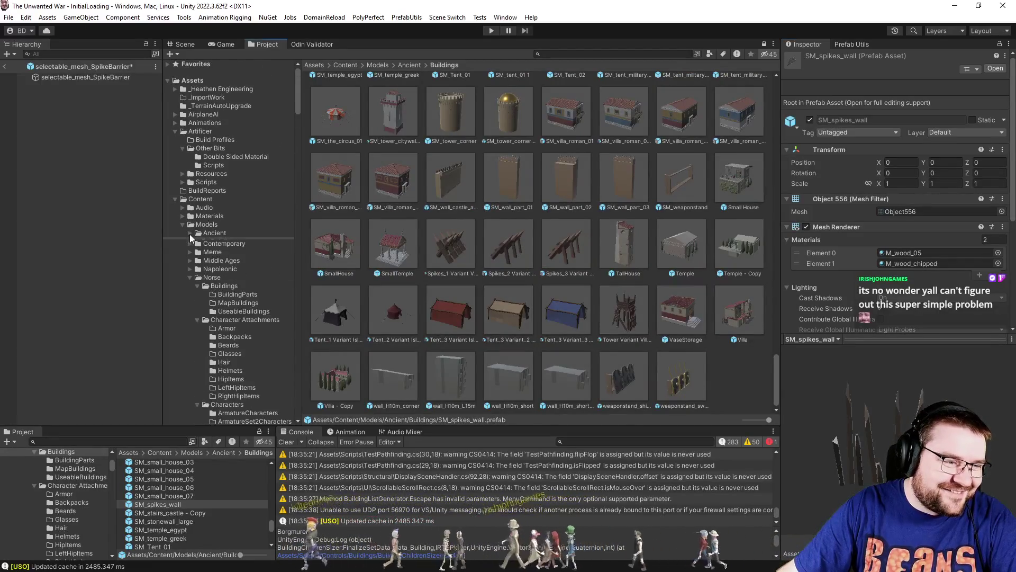
pyautogui.scroll(-10, 189, 234)
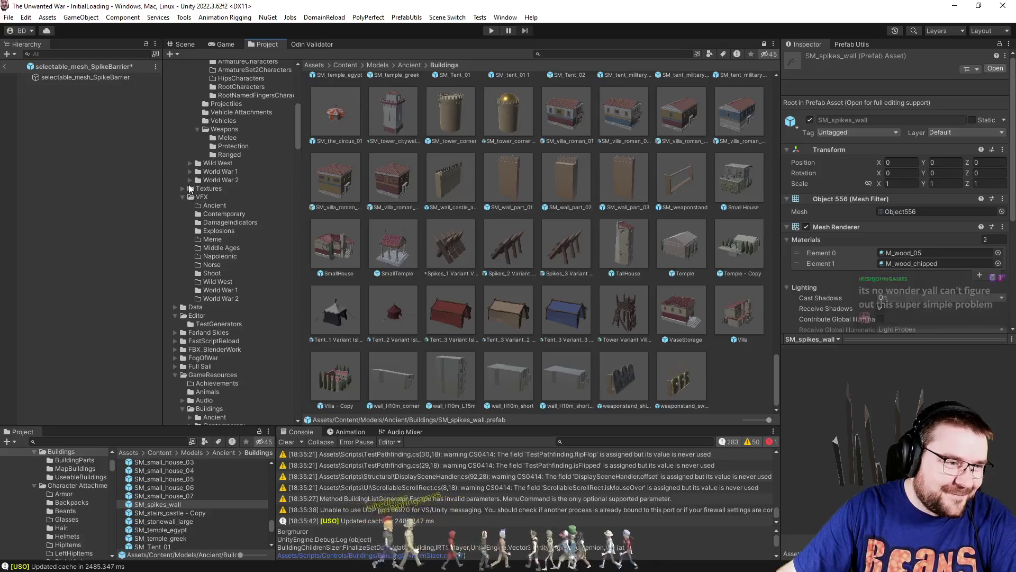
pyautogui.click(190, 163)
pyautogui.click(224, 172)
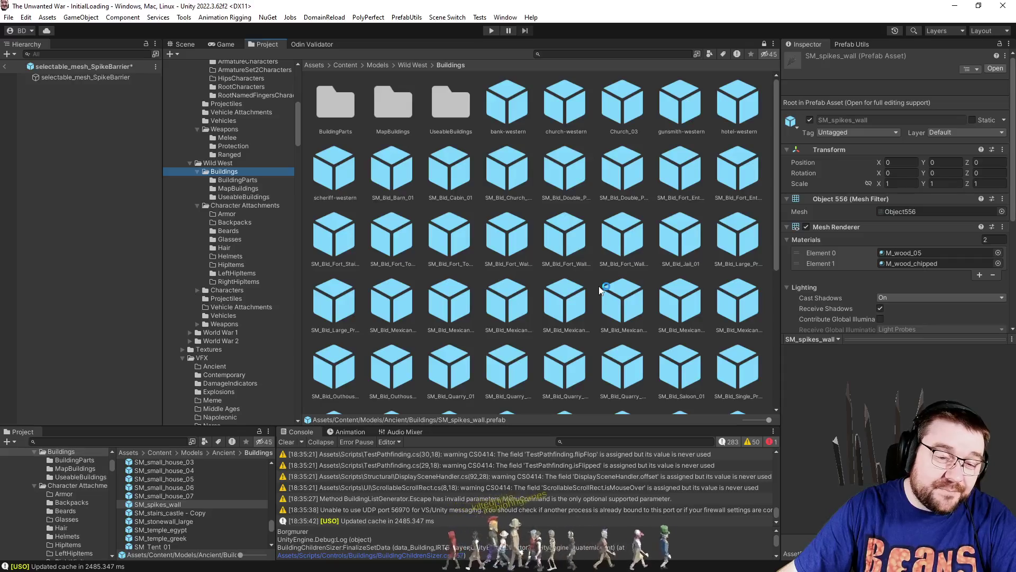
# Browse Wild West BuildingParts and MapBuildings, then inspect SM_Prop_PikeFence_02.
pyautogui.scroll(-5, 600, 290)
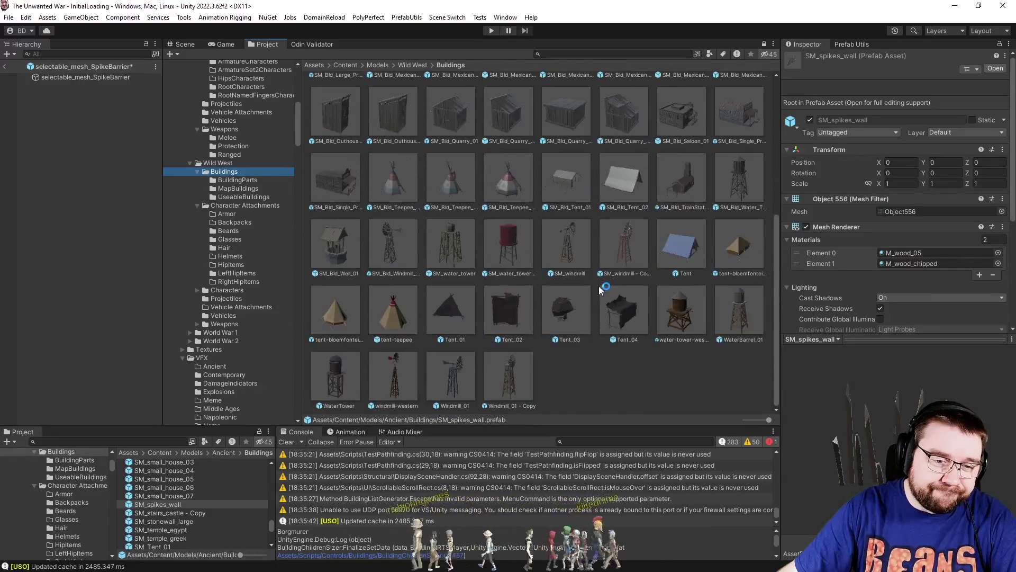
pyautogui.click(239, 181)
pyautogui.click(248, 189)
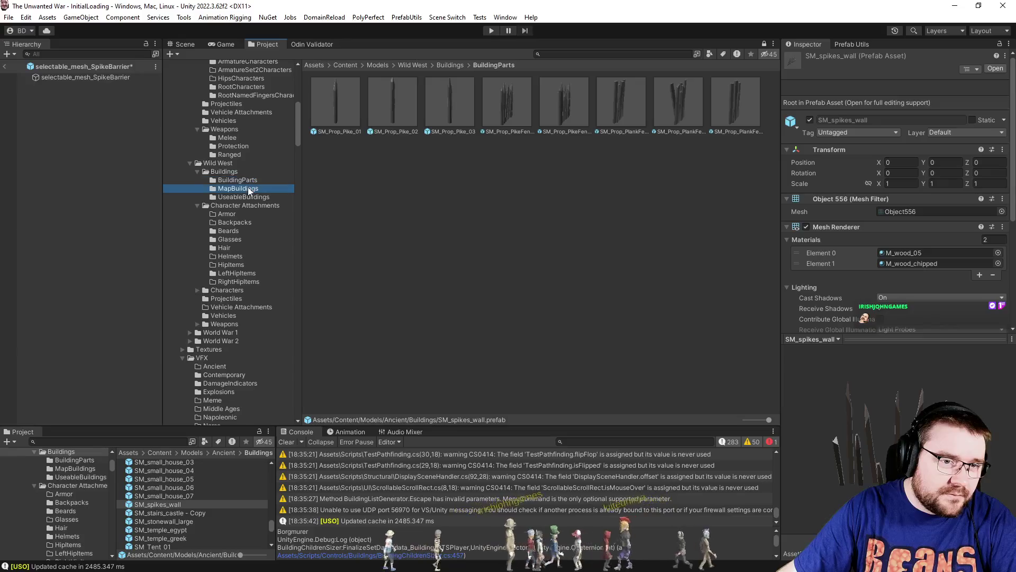
pyautogui.click(241, 180)
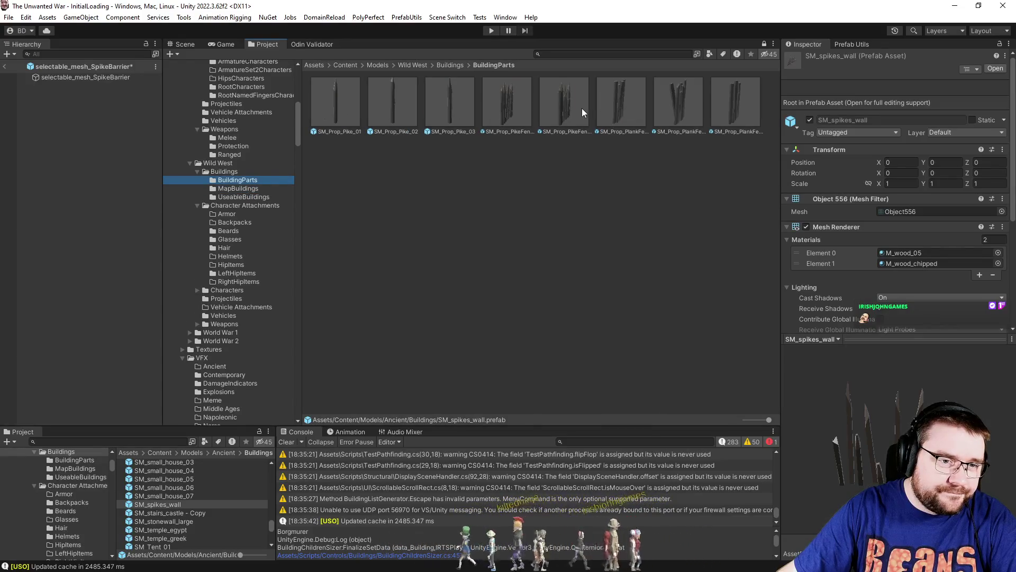
pyautogui.click(582, 113)
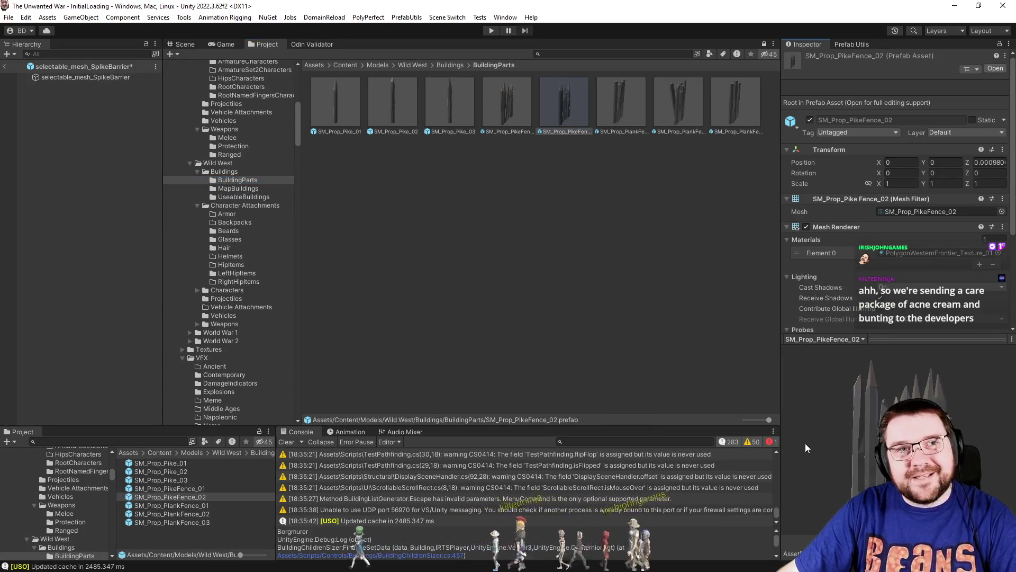
# Check UseableBuildings, collapse Wild West and show the Norse Buildings folder.
pyautogui.click(242, 197)
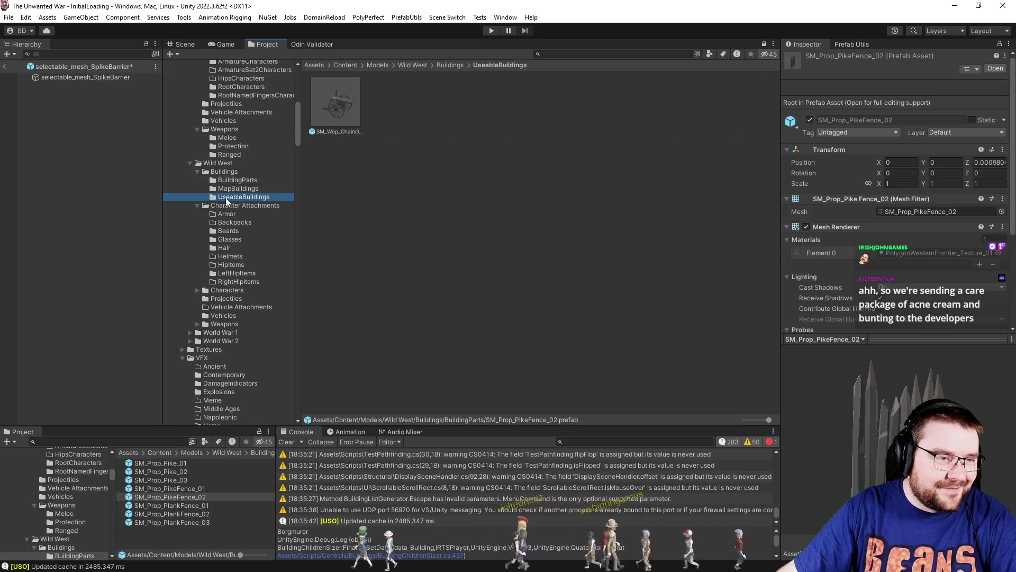
pyautogui.click(190, 164)
pyautogui.scroll(8, 183, 301)
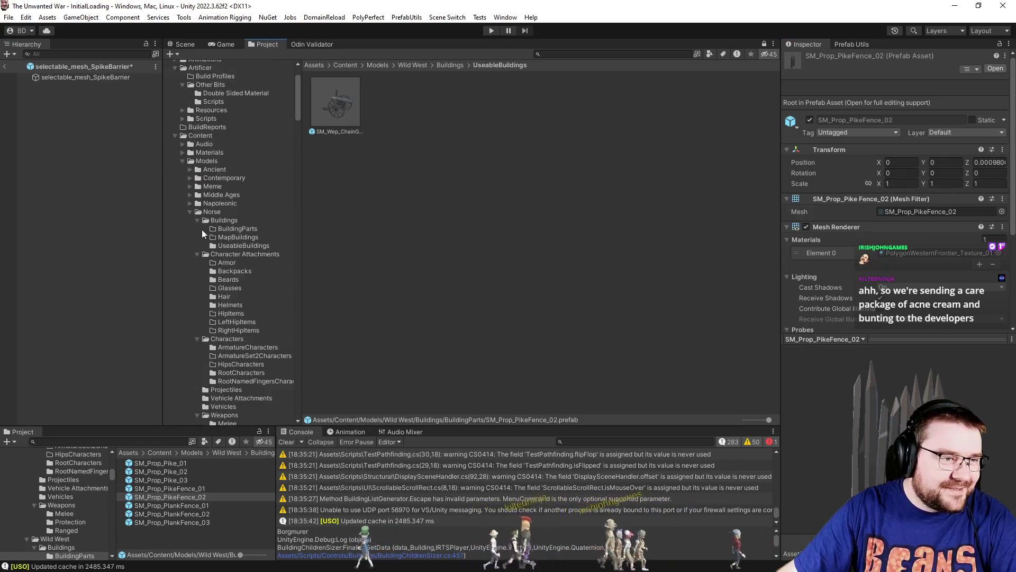
pyautogui.click(232, 222)
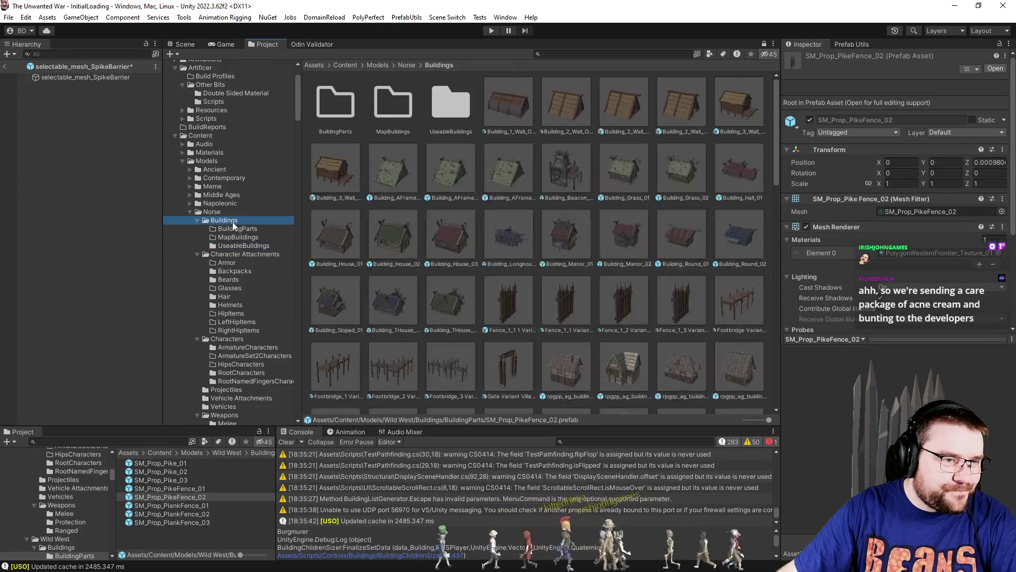
# Scroll the folder tree down to StoreAssets > Sorted and show its Building folder.
pyautogui.moveTo(298, 90); pyautogui.dragTo(303, 406)
pyautogui.scroll(5, 169, 271)
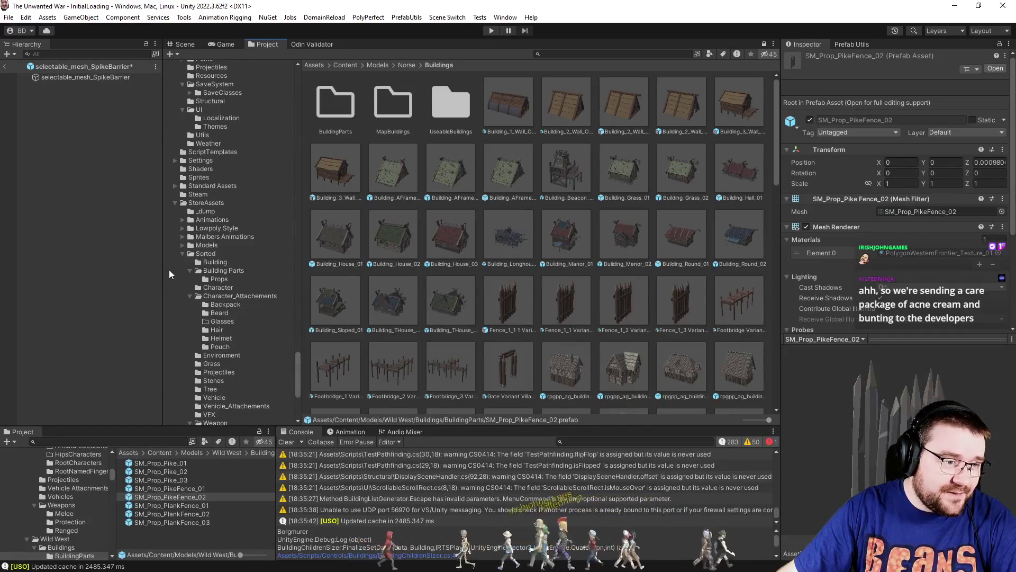
pyautogui.scroll(-1, 197, 360)
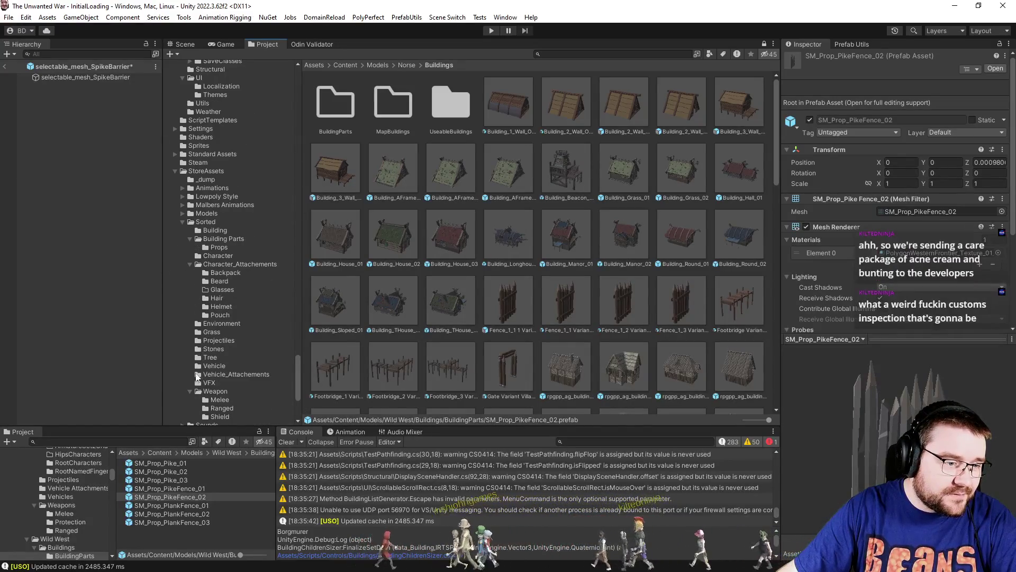
pyautogui.click(204, 229)
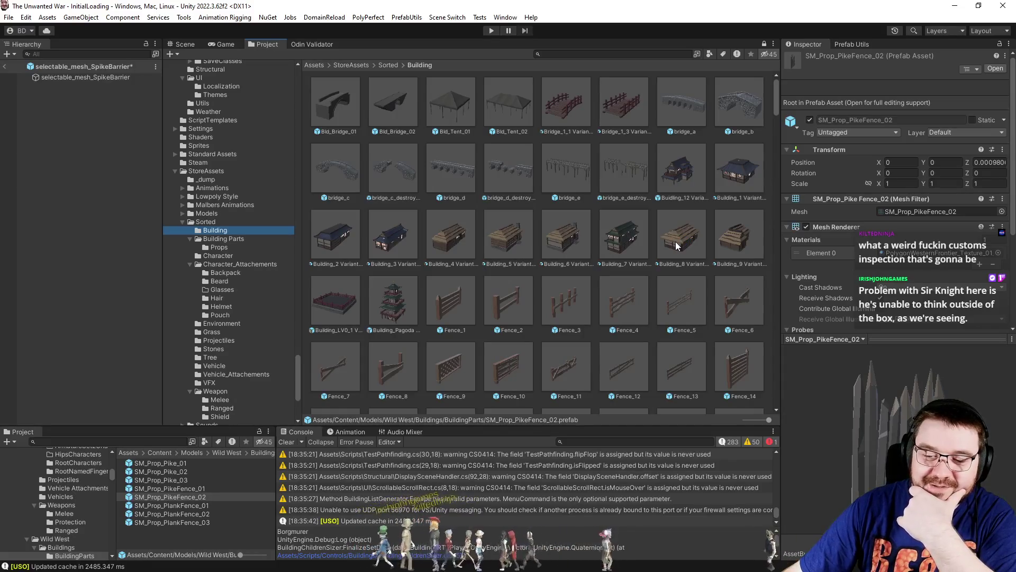
pyautogui.click(712, 274)
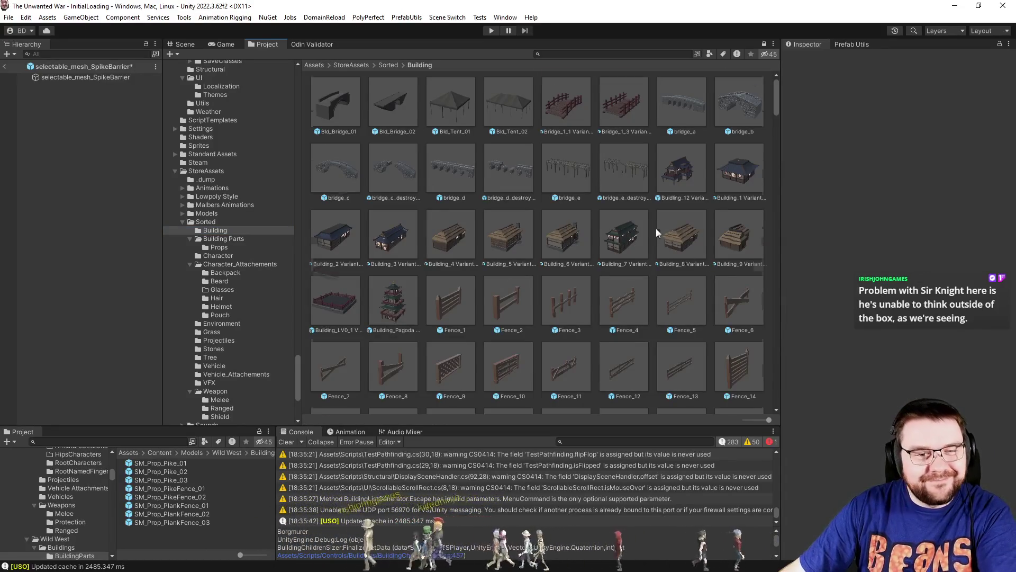
pyautogui.scroll(-5, 651, 241)
pyautogui.click(683, 153)
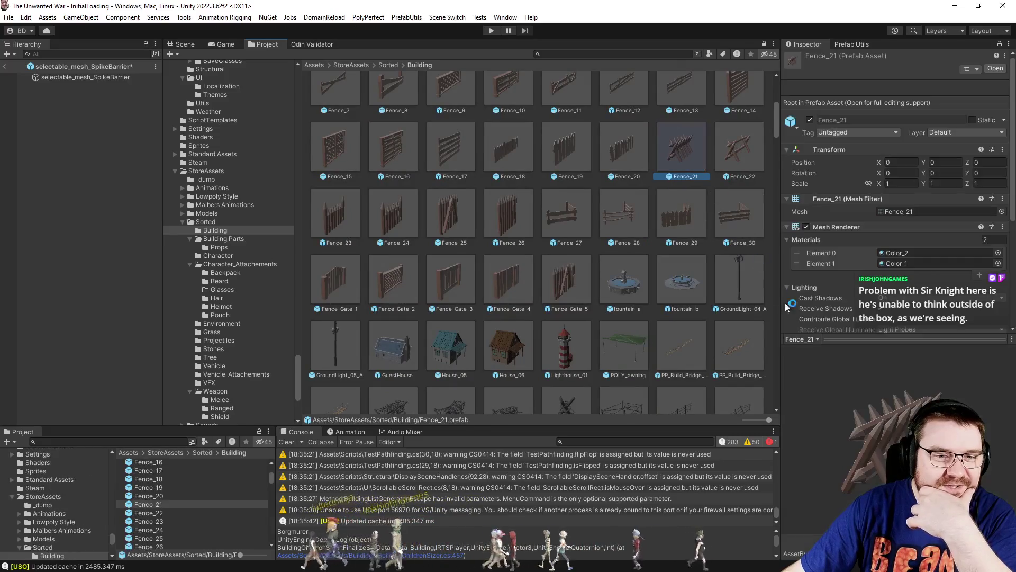
pyautogui.click(737, 159)
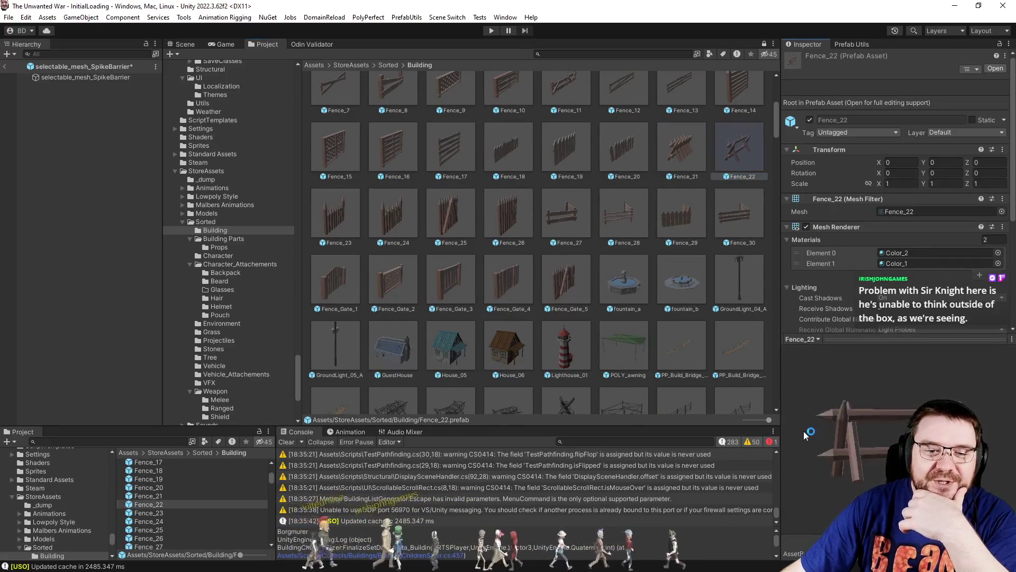
pyautogui.scroll(-3, 685, 293)
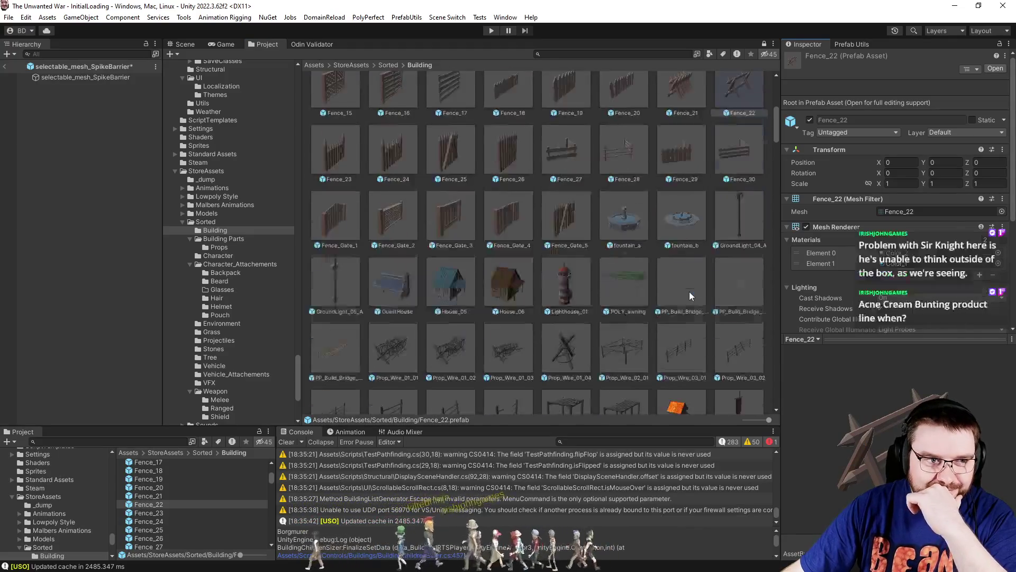
pyautogui.scroll(-10, 710, 294)
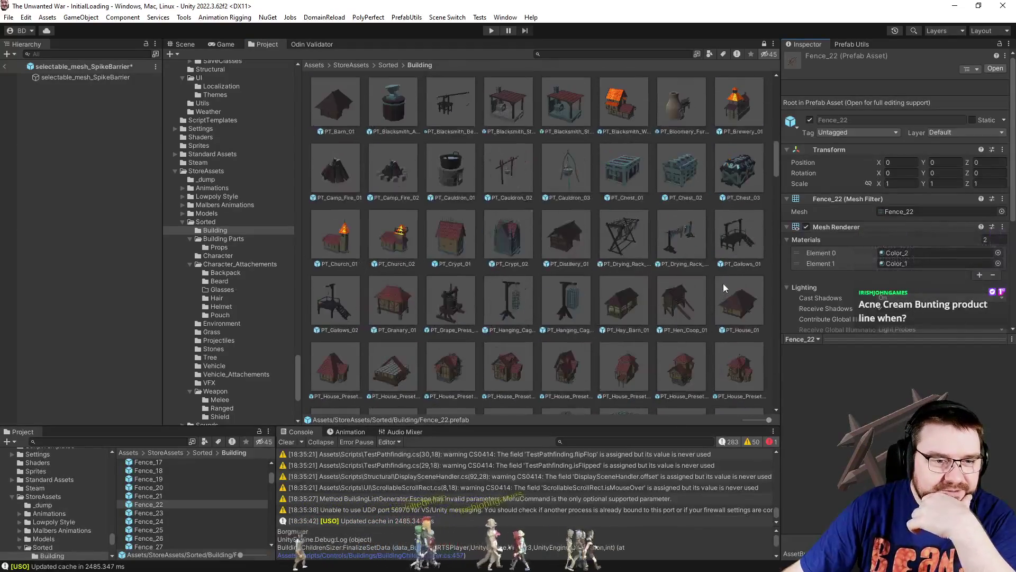
pyautogui.scroll(-6, 725, 284)
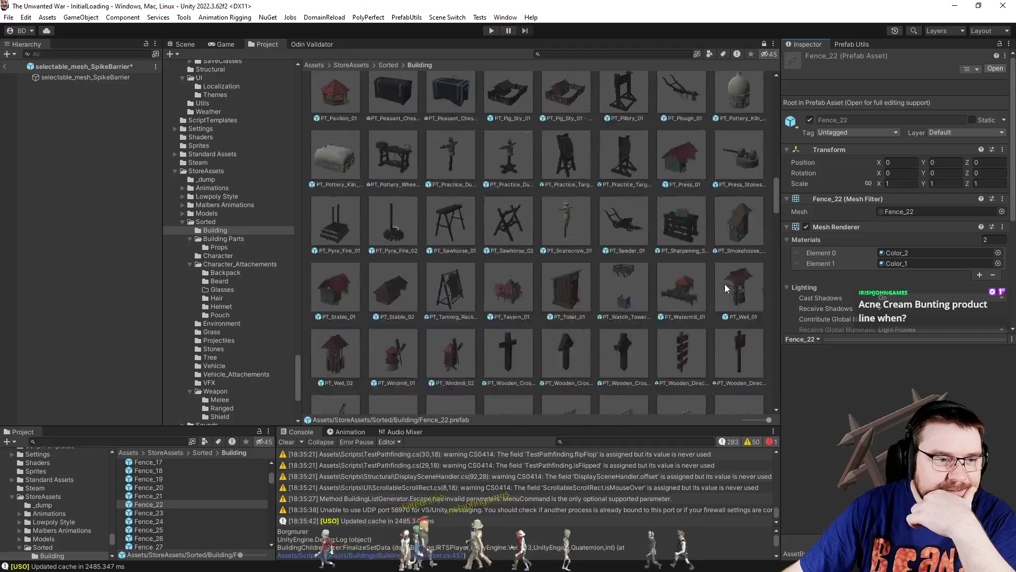
pyautogui.scroll(-5, 727, 281)
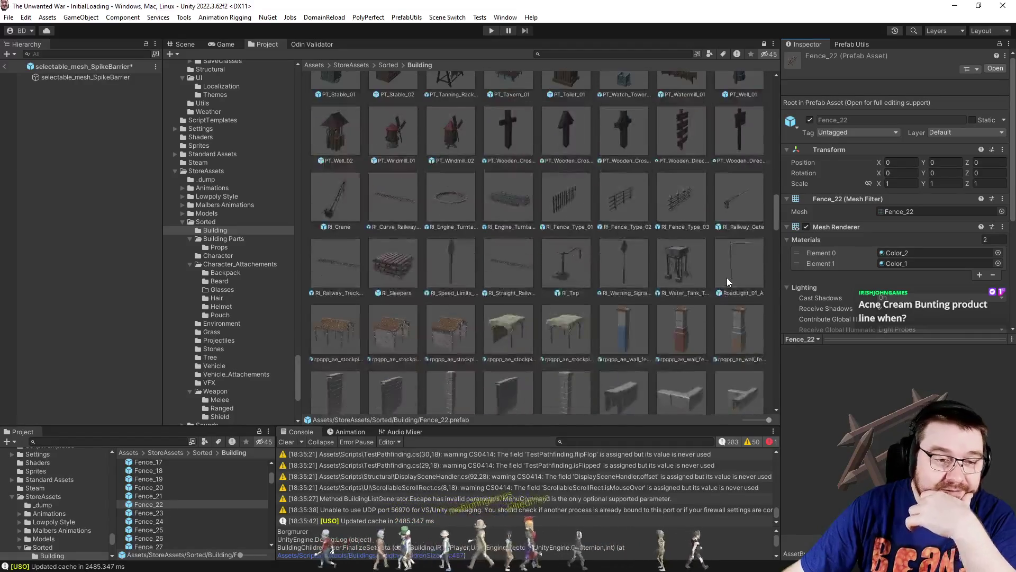
pyautogui.scroll(-10, 727, 282)
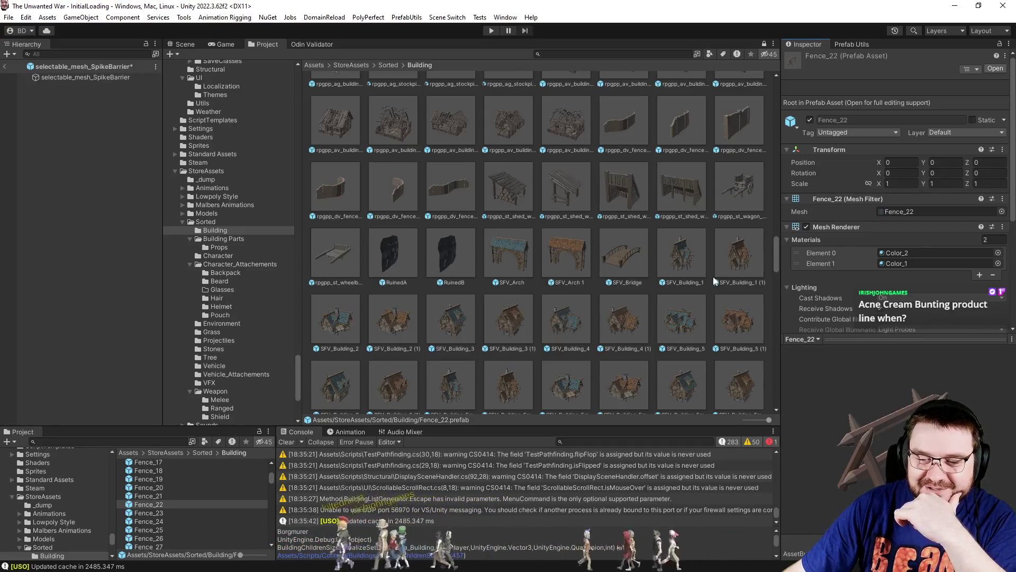
pyautogui.scroll(-5, 713, 276)
# Preview and rotate the siege_spike_f, a, b and e models.
pyautogui.click(743, 212)
pyautogui.click(460, 202)
pyautogui.moveTo(850, 418)
pyautogui.mouseDown()
pyautogui.moveTo(804, 379)
pyautogui.moveTo(759, 367)
pyautogui.moveTo(817, 449)
pyautogui.moveTo(890, 433)
pyautogui.mouseUp()
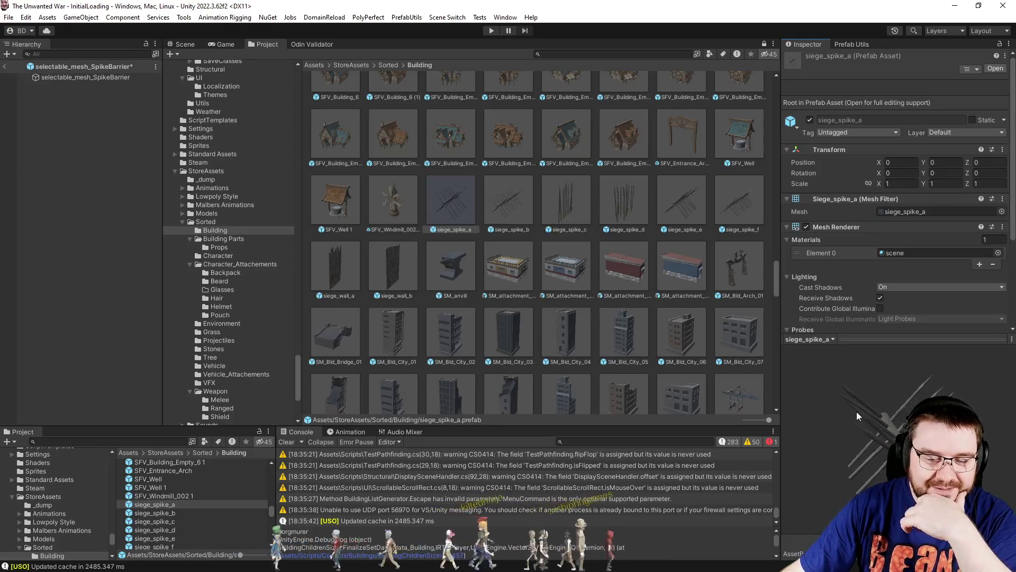
pyautogui.click(508, 204)
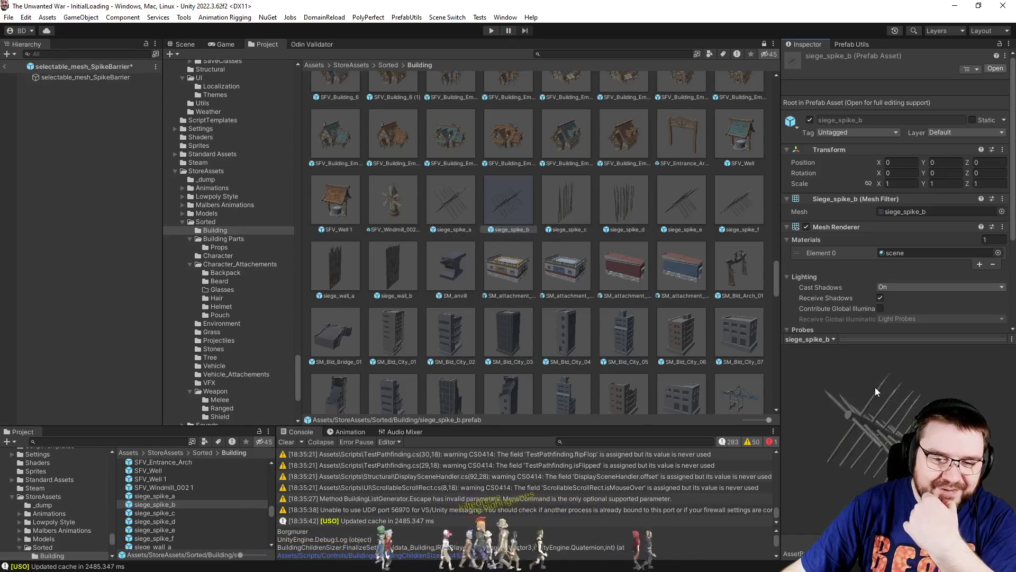
pyautogui.click(677, 213)
pyautogui.moveTo(903, 428)
pyautogui.mouseDown()
pyautogui.moveTo(798, 407)
pyautogui.moveTo(888, 392)
pyautogui.moveTo(909, 412)
pyautogui.mouseUp()
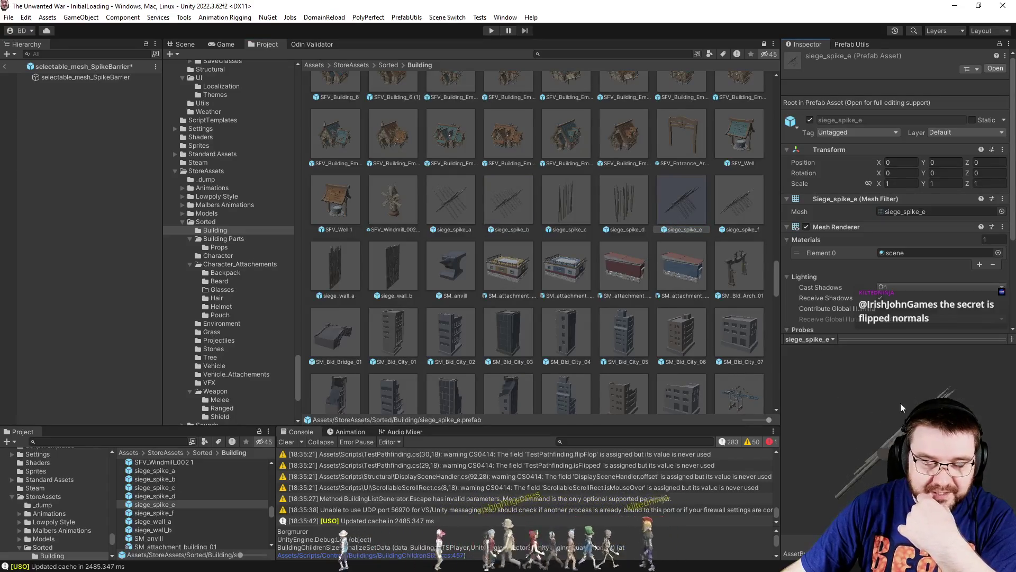
# Preview SM_Env_Trench_Spikes_01, SM_Prop_Barricade_Wood_01 and SM_Prop_SpikeWall_03, rotating SpikeWall_03.
pyautogui.scroll(-10, 578, 246)
pyautogui.click(578, 247)
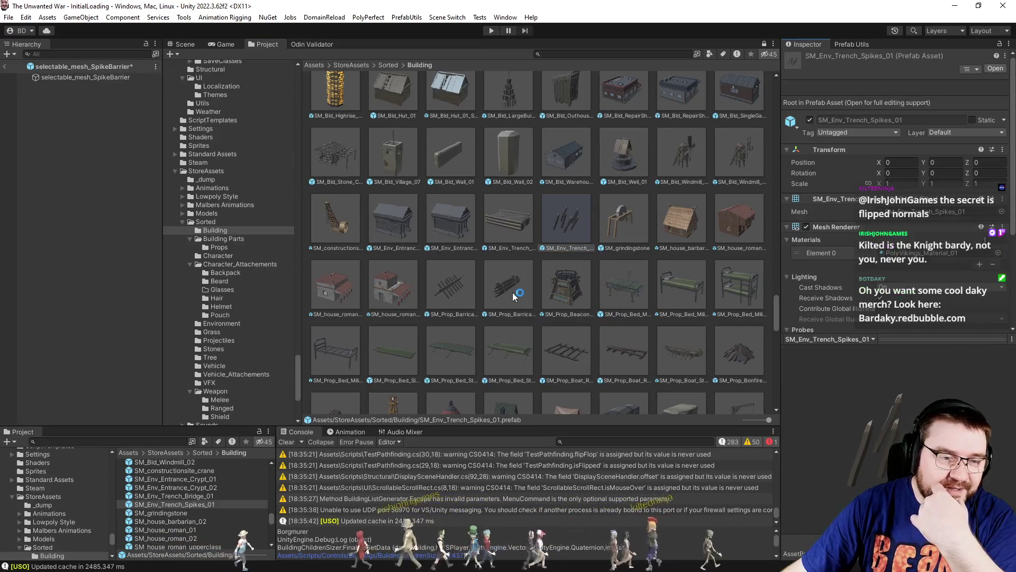
pyautogui.click(447, 286)
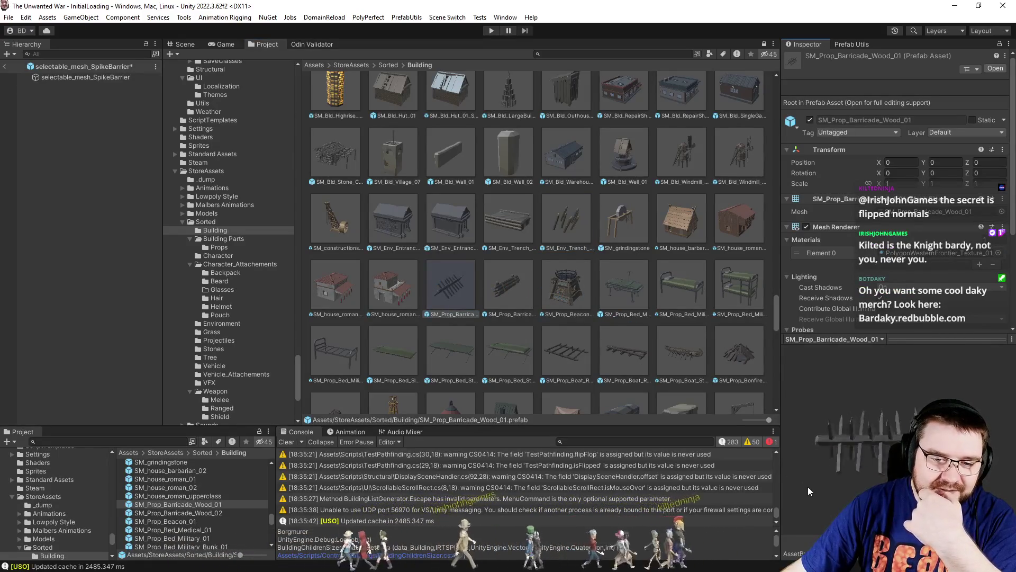
pyautogui.scroll(-8, 625, 346)
pyautogui.scroll(-10, 624, 349)
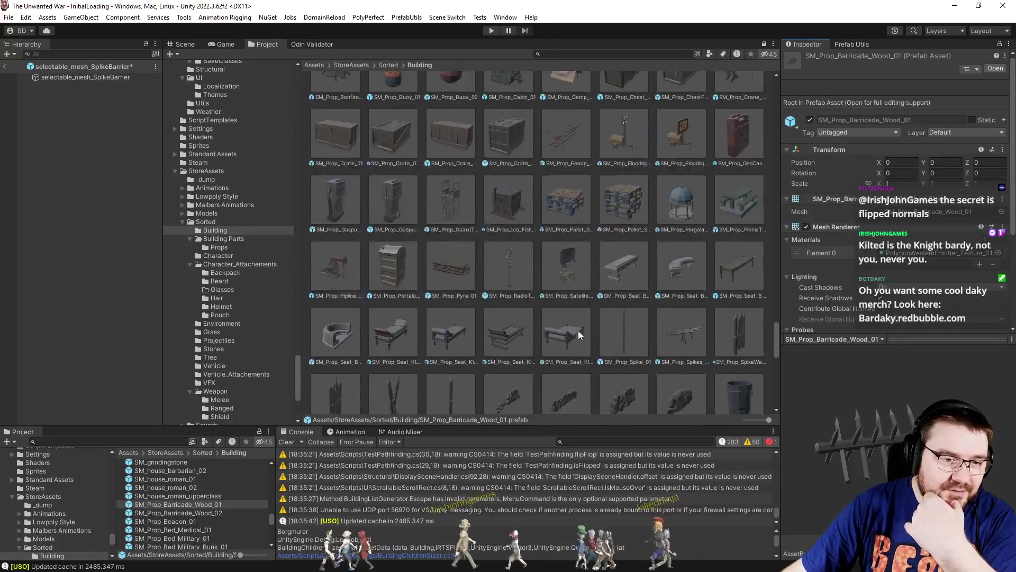
pyautogui.scroll(3, 570, 328)
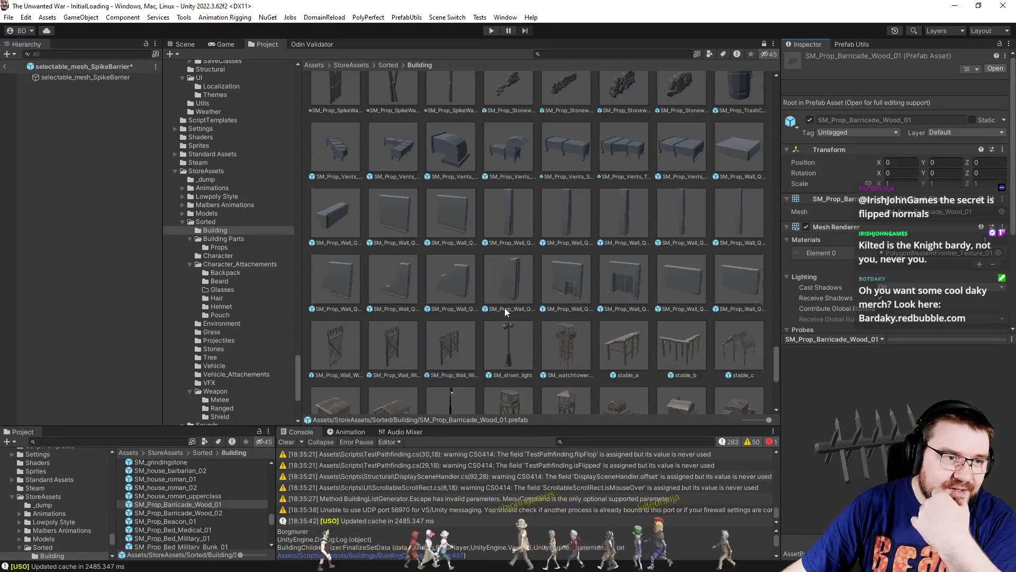
pyautogui.click(389, 207)
pyautogui.moveTo(798, 439)
pyautogui.mouseDown()
pyautogui.moveTo(838, 464)
pyautogui.moveTo(786, 407)
pyautogui.mouseUp()
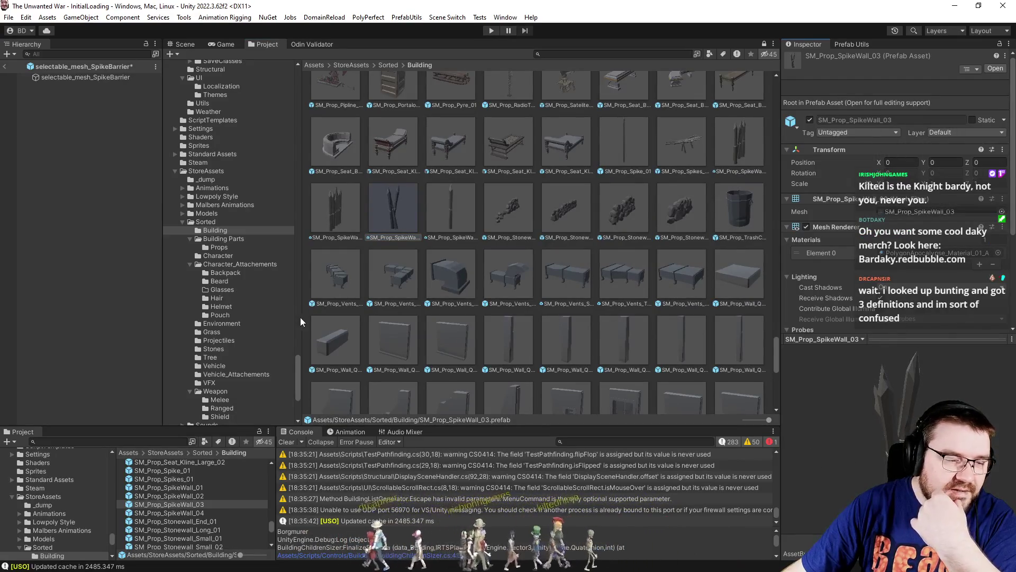
# Browse the Building Parts, Weapon, Ranged and Melee asset folders.
pyautogui.click(229, 240)
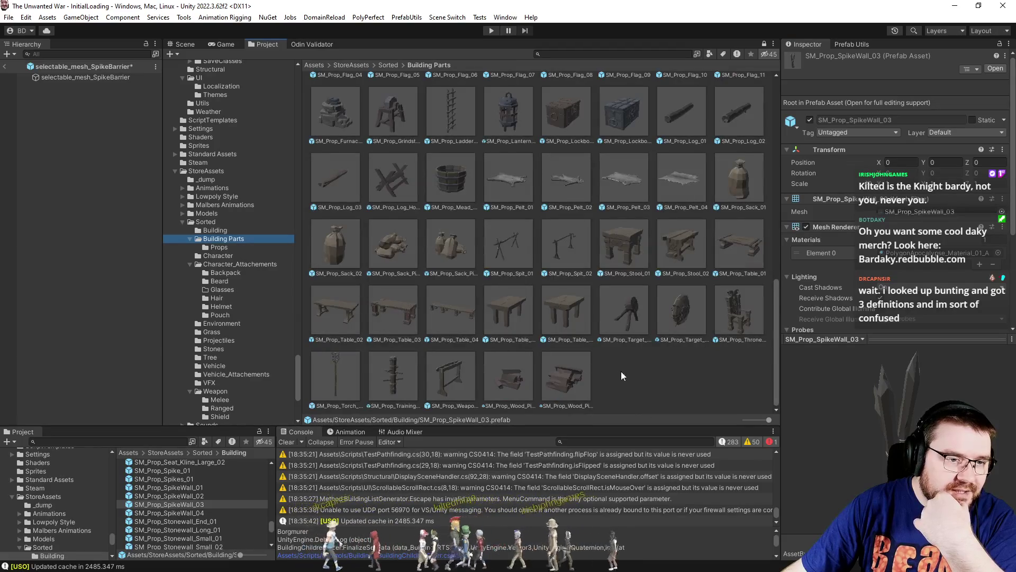
pyautogui.scroll(5, 630, 370)
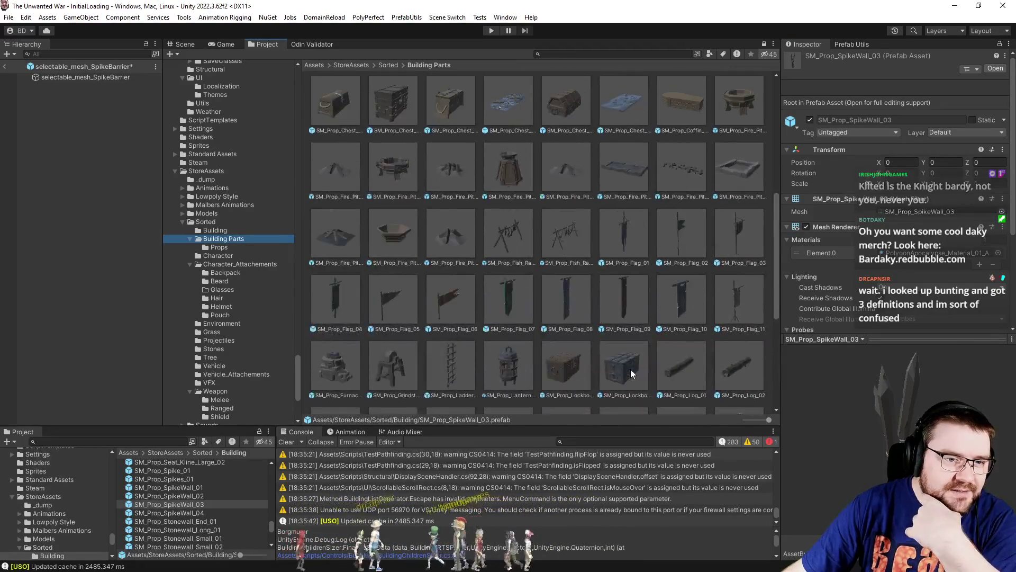
pyautogui.scroll(1, 630, 370)
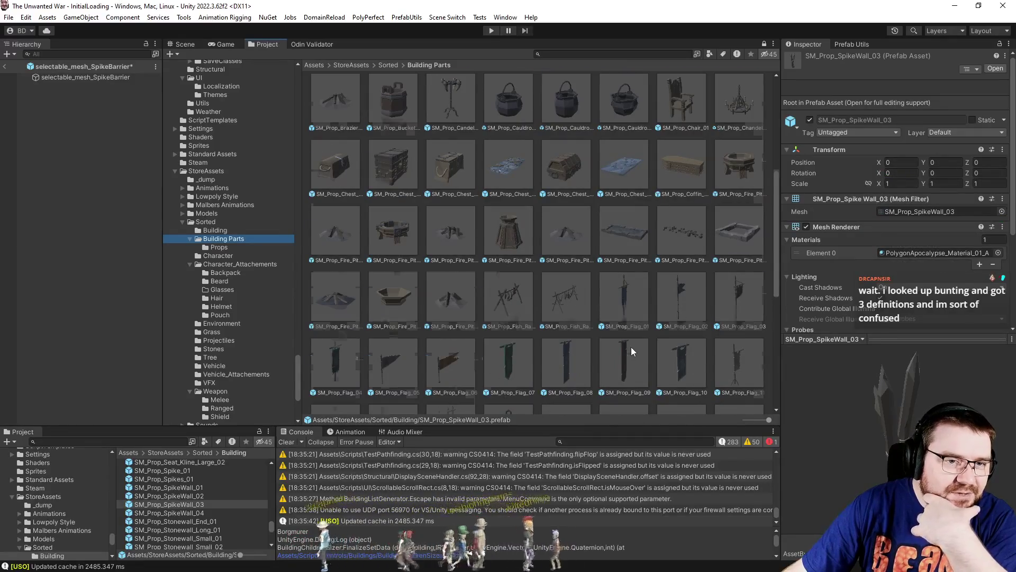
pyautogui.scroll(5, 631, 348)
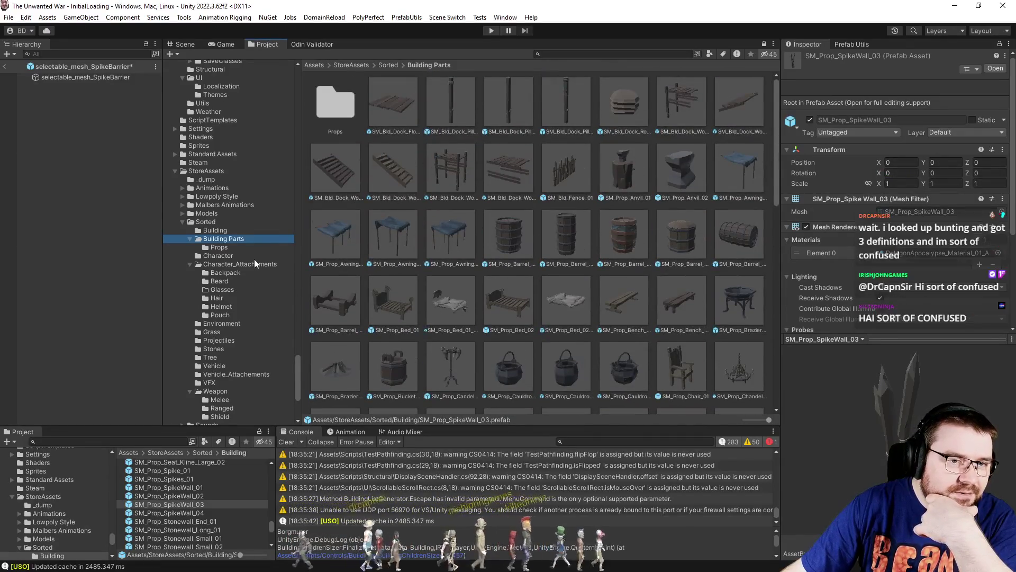
pyautogui.scroll(-2, 255, 260)
pyautogui.click(215, 360)
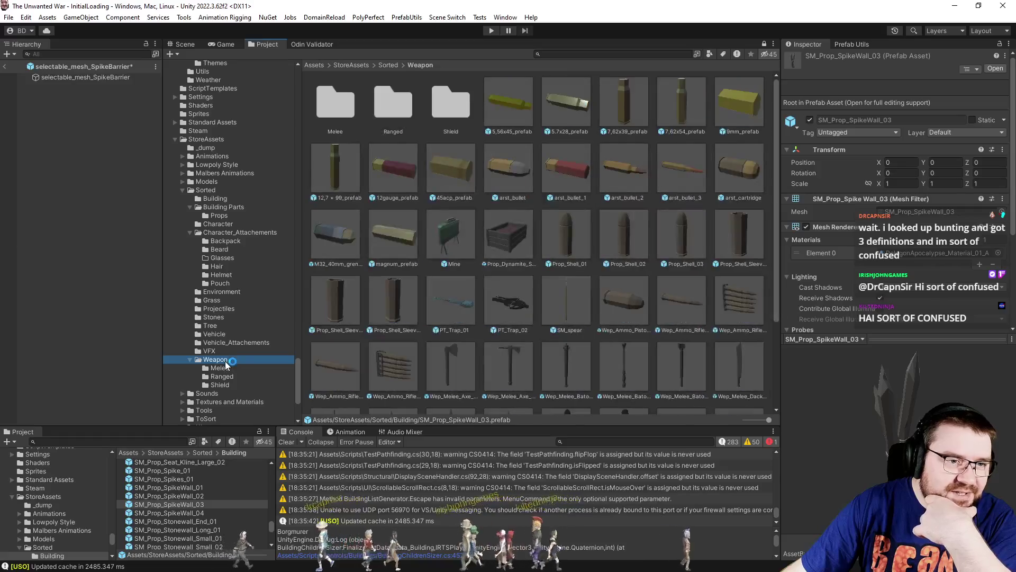
pyautogui.scroll(-5, 453, 345)
pyautogui.click(256, 374)
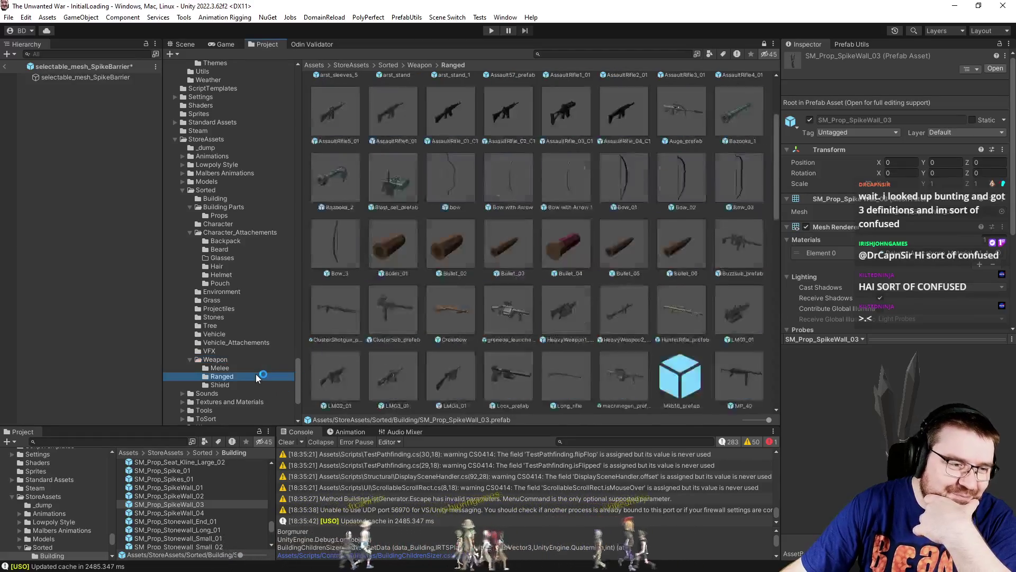
pyautogui.click(257, 369)
# Show the Environment folder, then the Grass folder's assets.
pyautogui.scroll(-10, 508, 339)
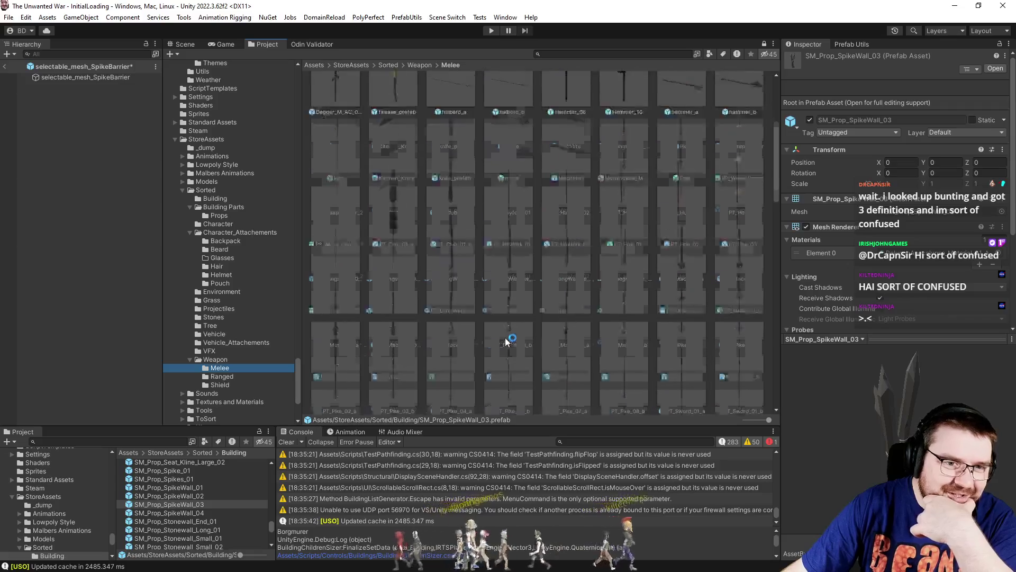
pyautogui.scroll(-8, 512, 326)
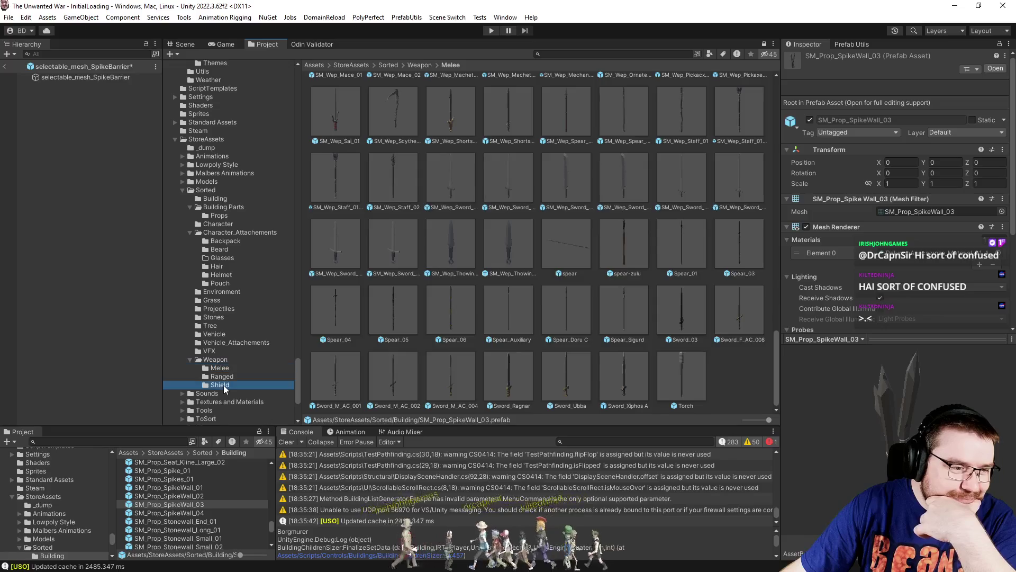
pyautogui.scroll(-2, 484, 329)
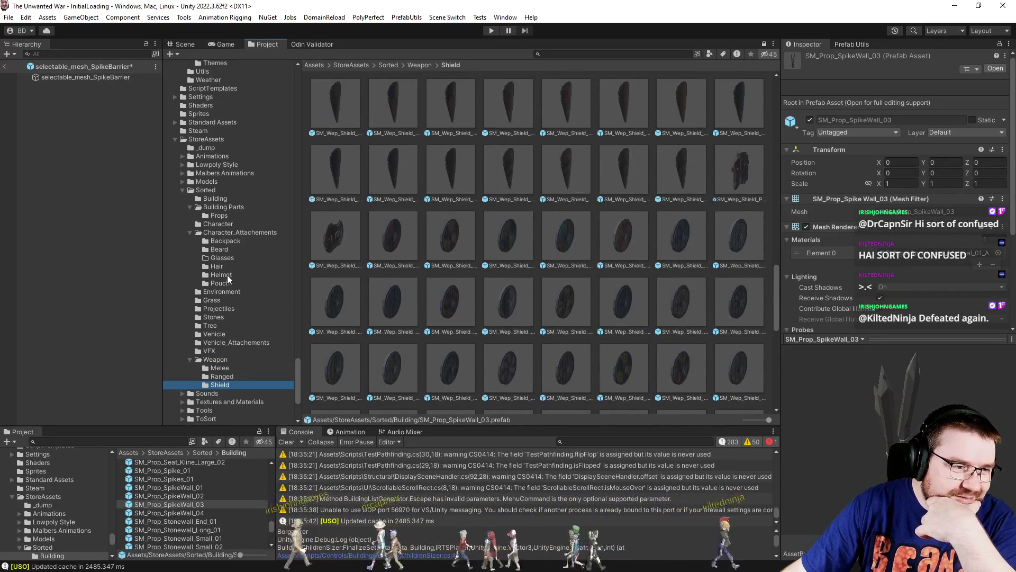
pyautogui.click(235, 293)
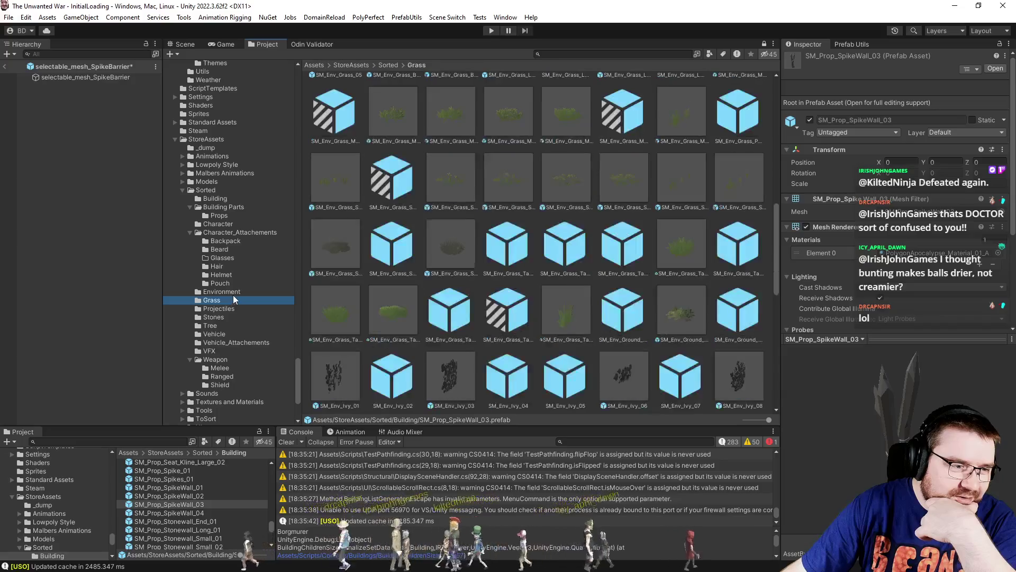
pyautogui.click(232, 300)
pyautogui.scroll(5, 231, 300)
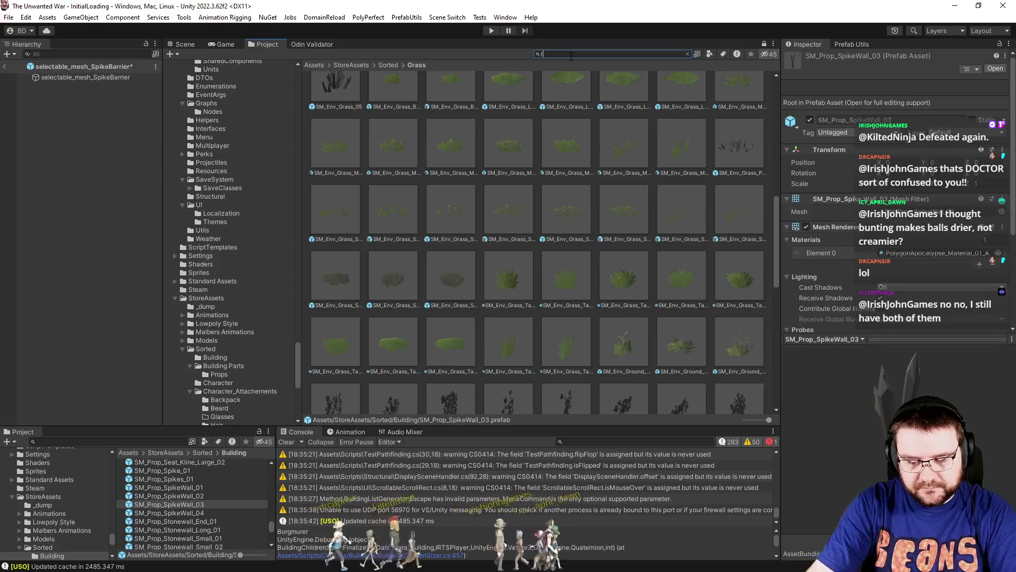
# Search the project for 'trap' GameObjects and inspect selectable_mesh_America1TankTrap.
pyautogui.write('t:gameobject')
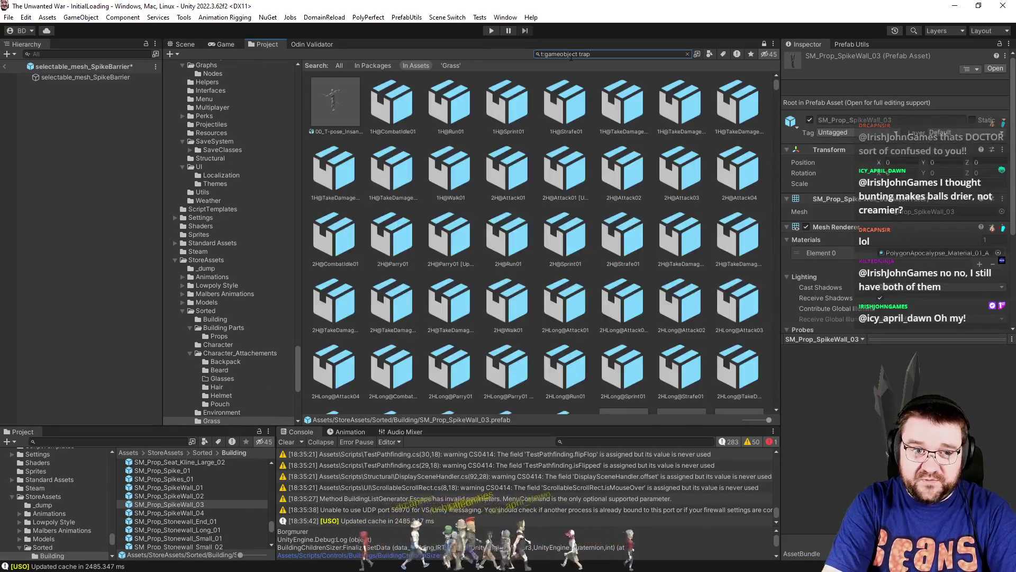
pyautogui.press('Home')
pyautogui.write('trap')
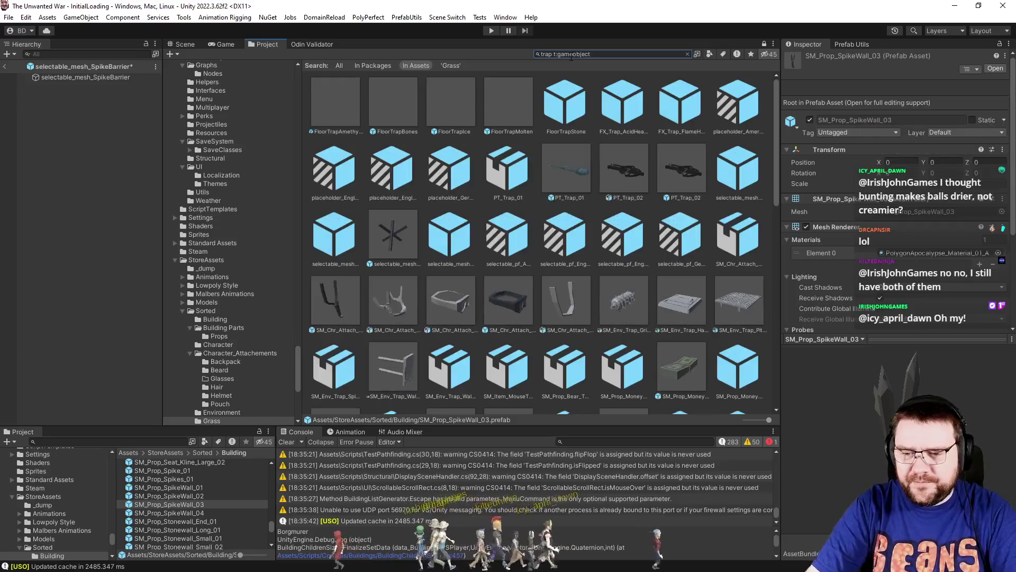
pyautogui.click(733, 183)
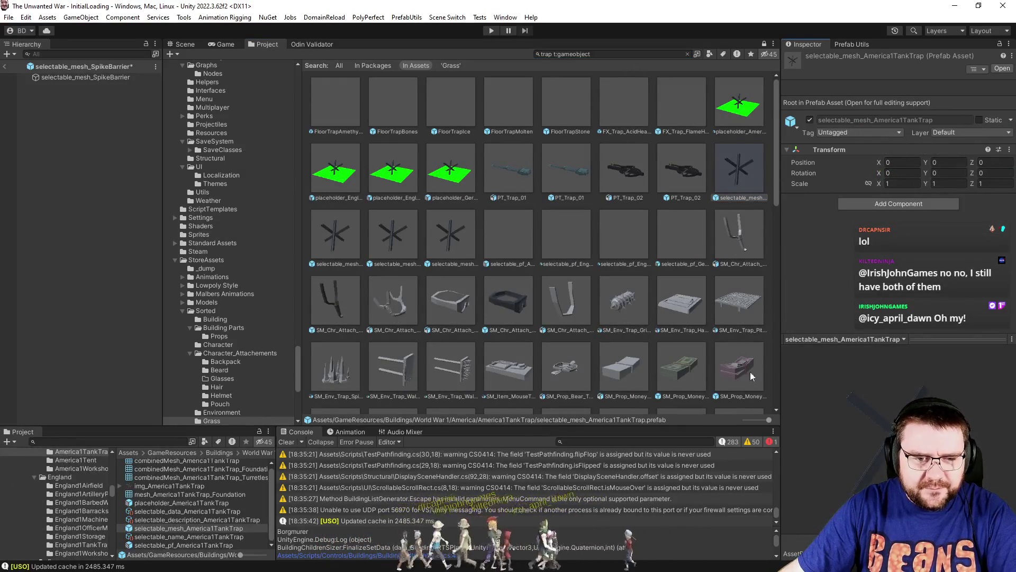
# Clear the trap search to return to the America1TankTrap folder.
pyautogui.scroll(-10, 659, 307)
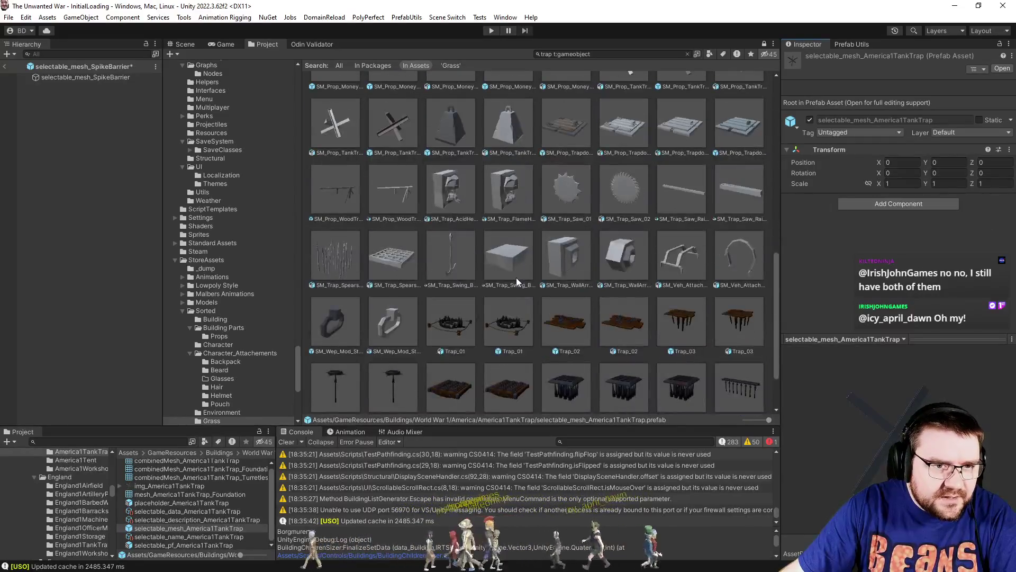
pyautogui.scroll(-3, 517, 277)
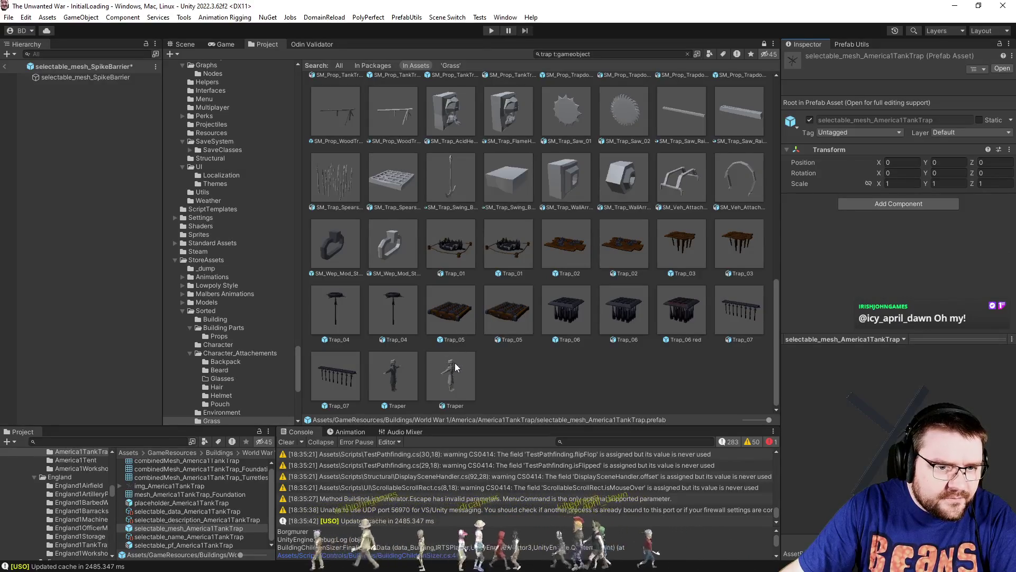
pyautogui.click(687, 54)
pyautogui.scroll(10, 265, 322)
pyautogui.moveTo(297, 230); pyautogui.dragTo(293, 410)
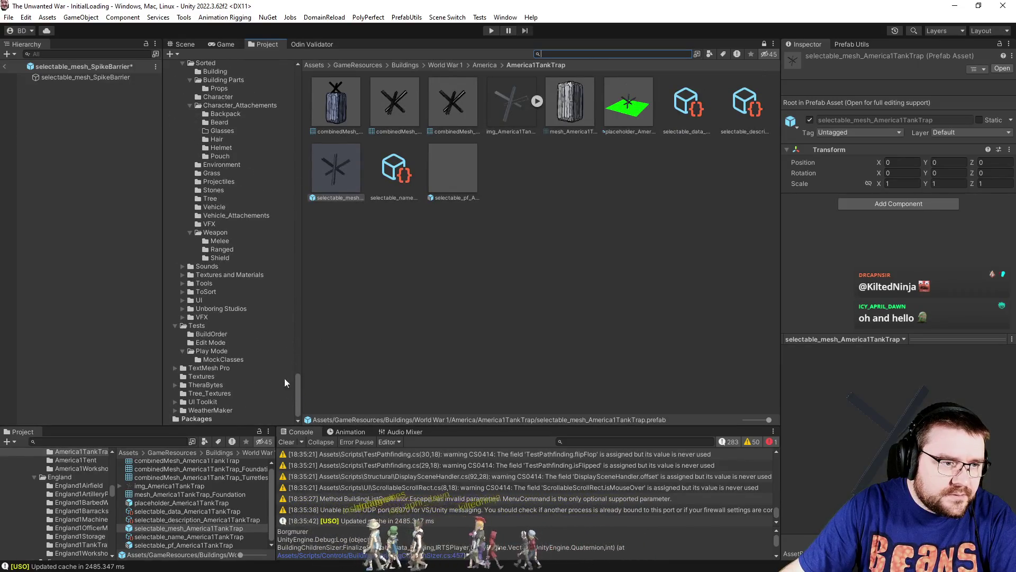
# Browse the Sorted Building Parts, Props and Building asset folders.
pyautogui.scroll(3, 212, 228)
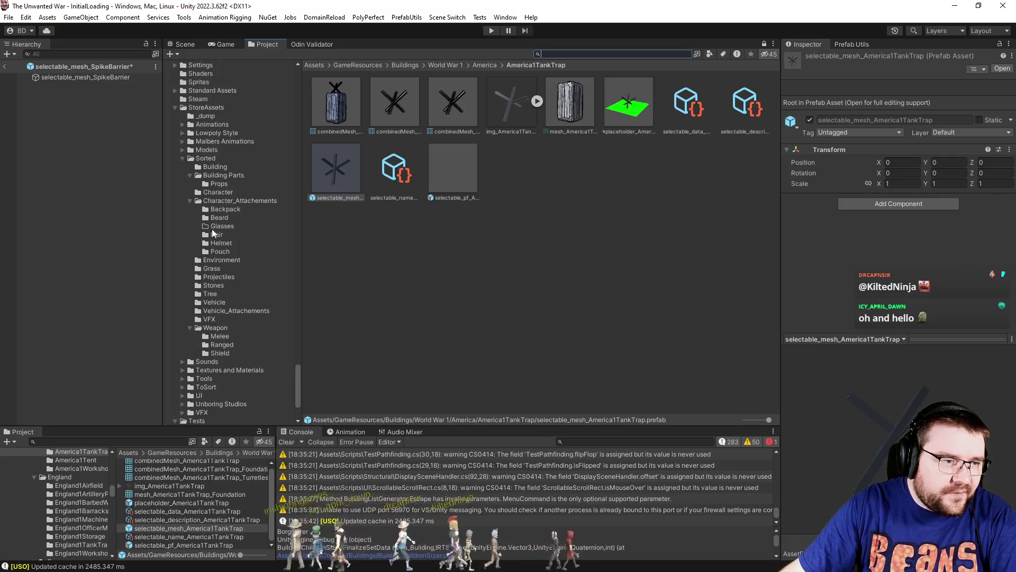
pyautogui.click(229, 175)
pyautogui.scroll(-10, 649, 246)
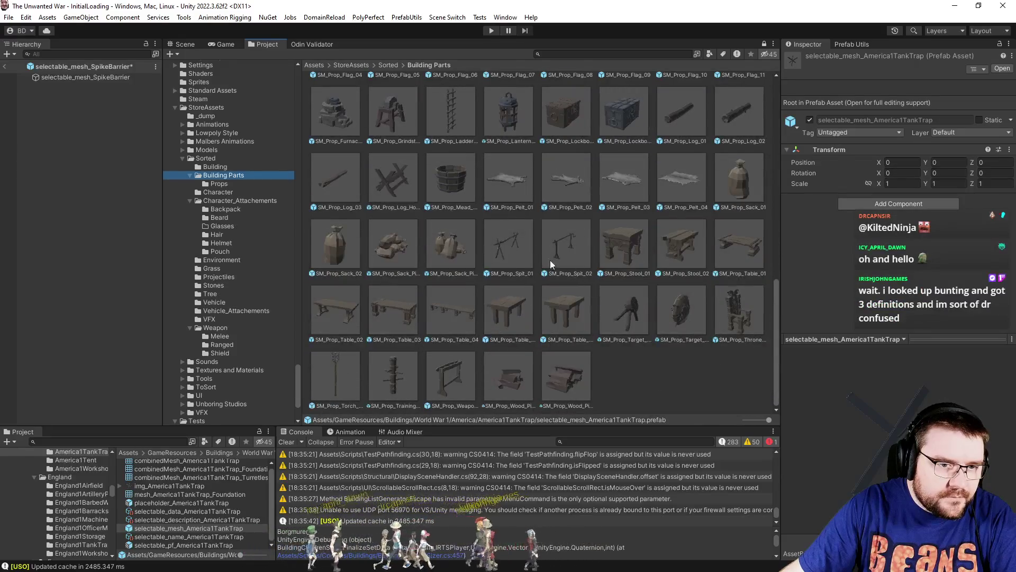
pyautogui.scroll(3, 510, 259)
pyautogui.scroll(1, 503, 262)
pyautogui.click(219, 183)
pyautogui.click(223, 166)
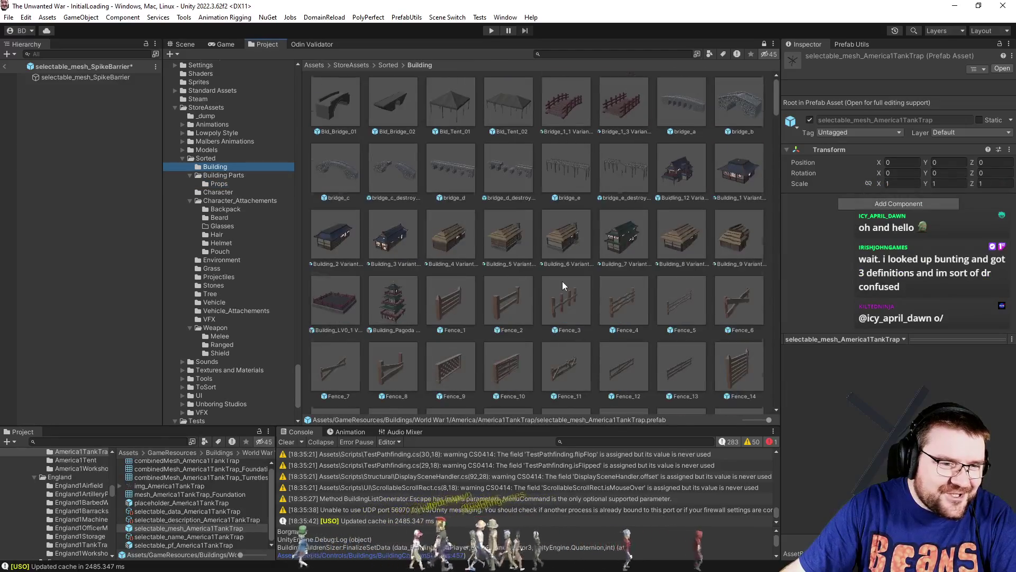
# Inspect SM_Prop_Spikes_01, then settle on the SM_Env_Trench_Spikes_01 prefab.
pyautogui.scroll(-3, 562, 288)
pyautogui.scroll(-15, 587, 312)
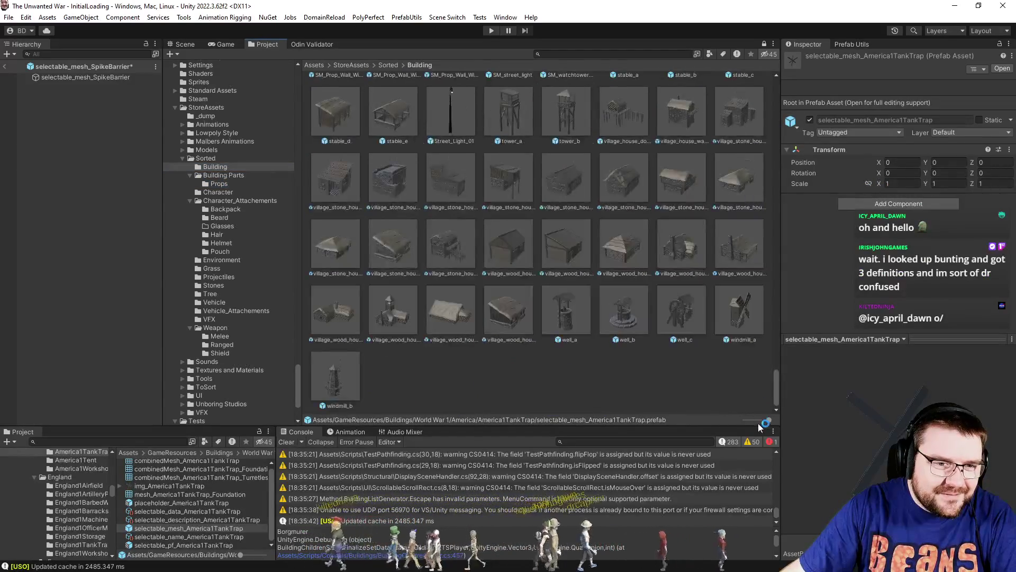
pyautogui.scroll(5, 587, 312)
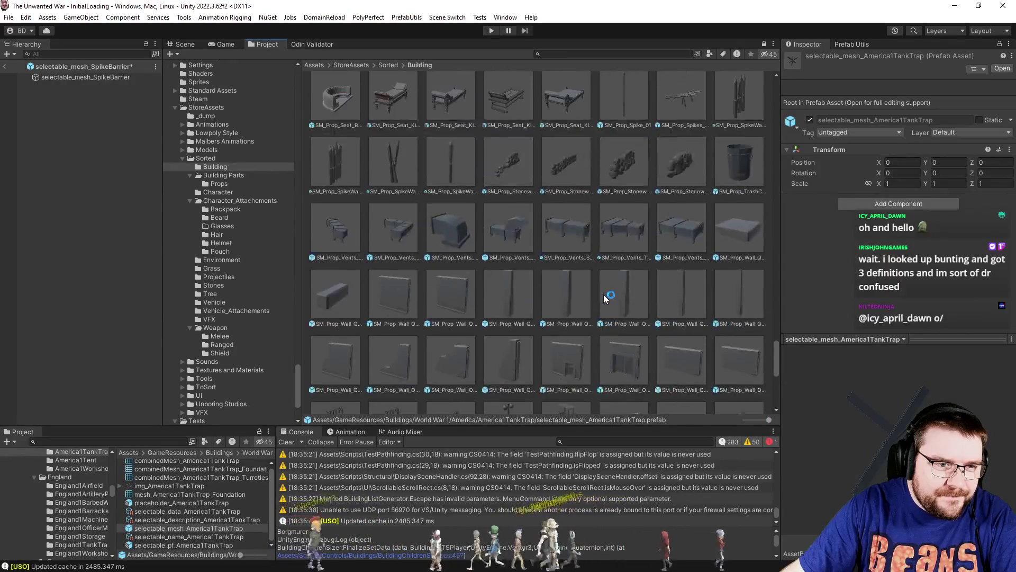
pyautogui.scroll(1, 622, 305)
pyautogui.click(680, 291)
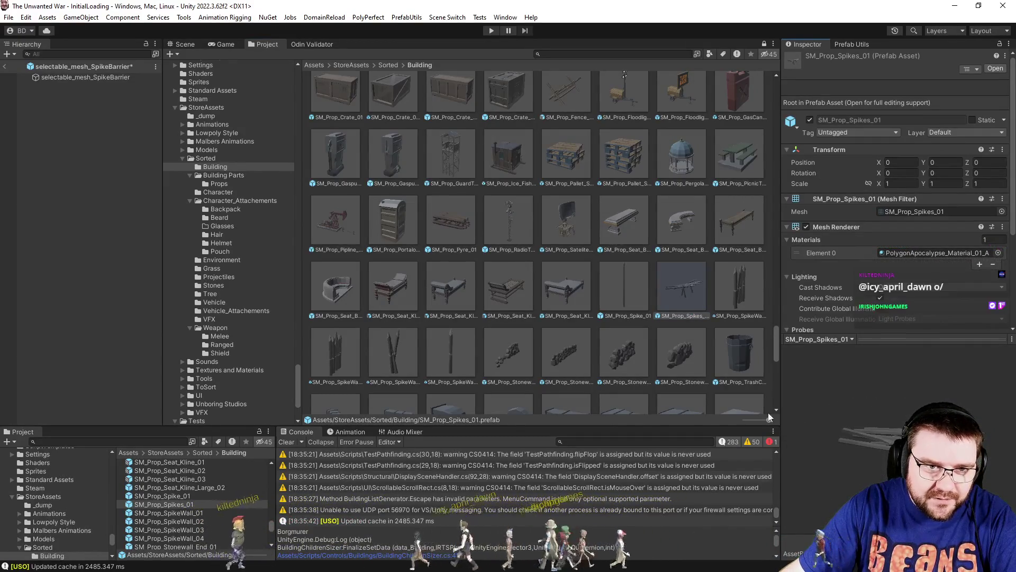
pyautogui.scroll(2, 627, 351)
pyautogui.scroll(4, 623, 287)
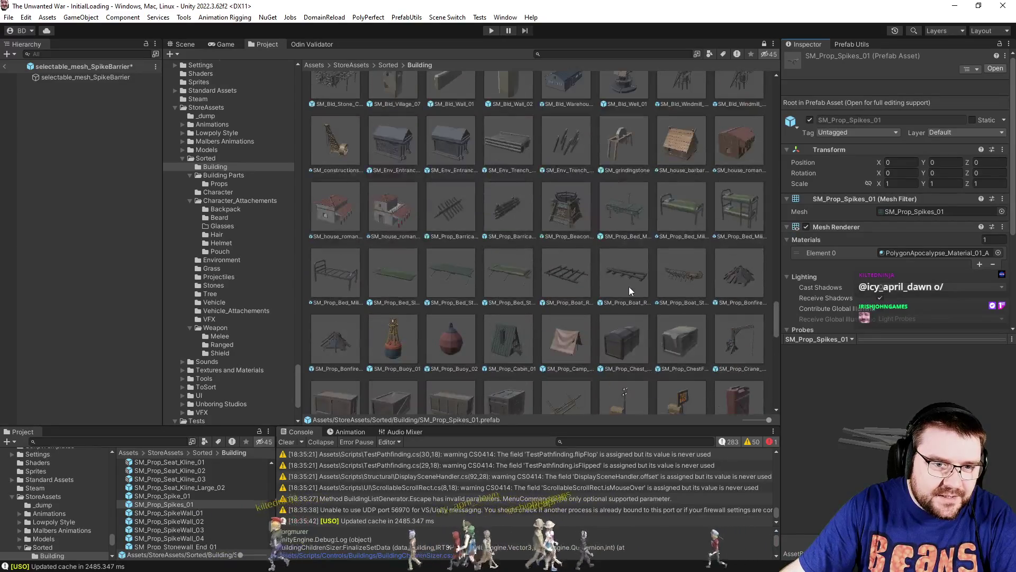
pyautogui.click(586, 155)
pyautogui.scroll(3, 617, 298)
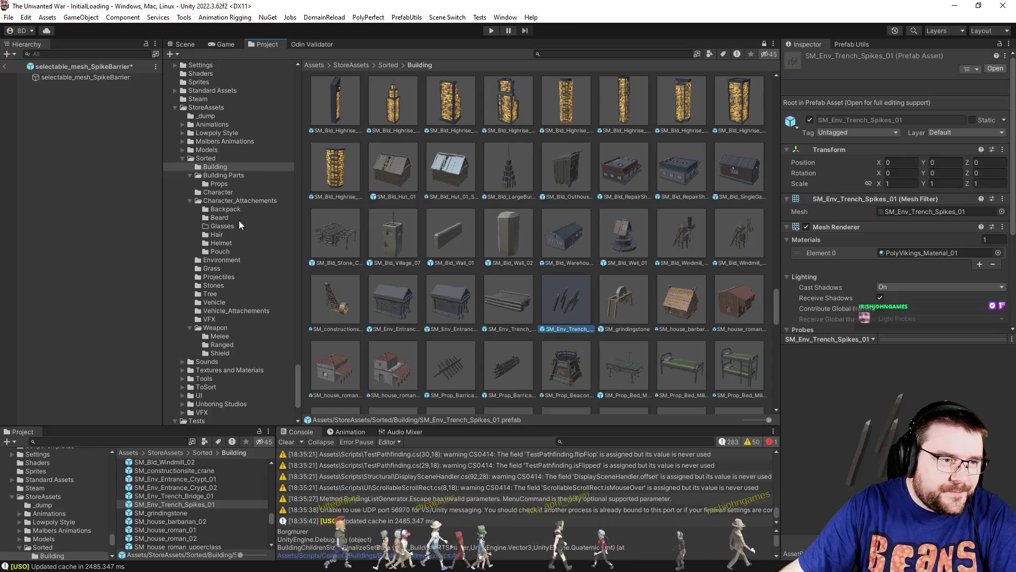
pyautogui.moveTo(297, 383); pyautogui.dragTo(296, 94)
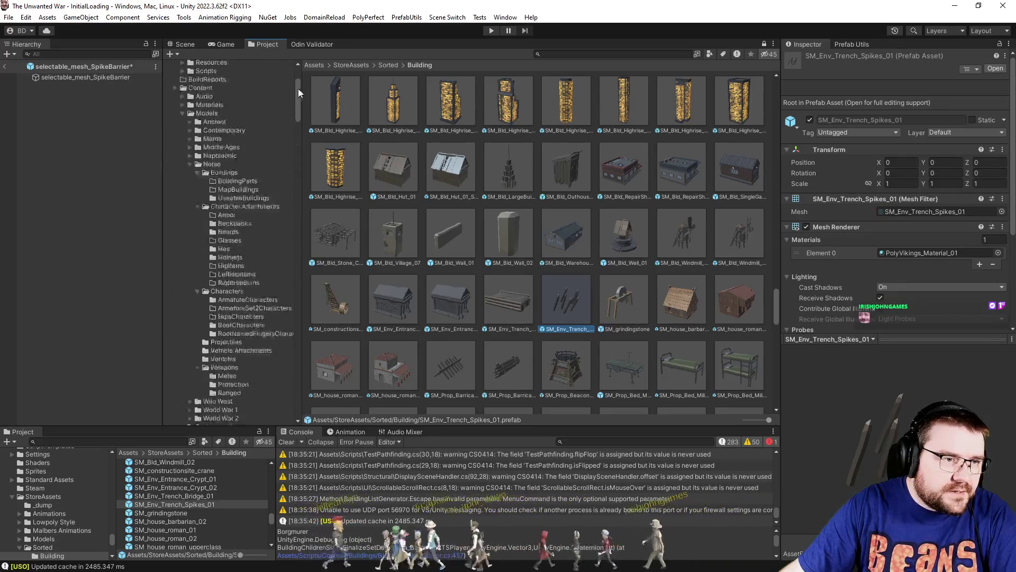
# Drag SM_Env_Trench_Spikes_01 from Norse BuildingParts under selectable_mesh_SpikeBarrier and select it.
pyautogui.scroll(-2, 212, 131)
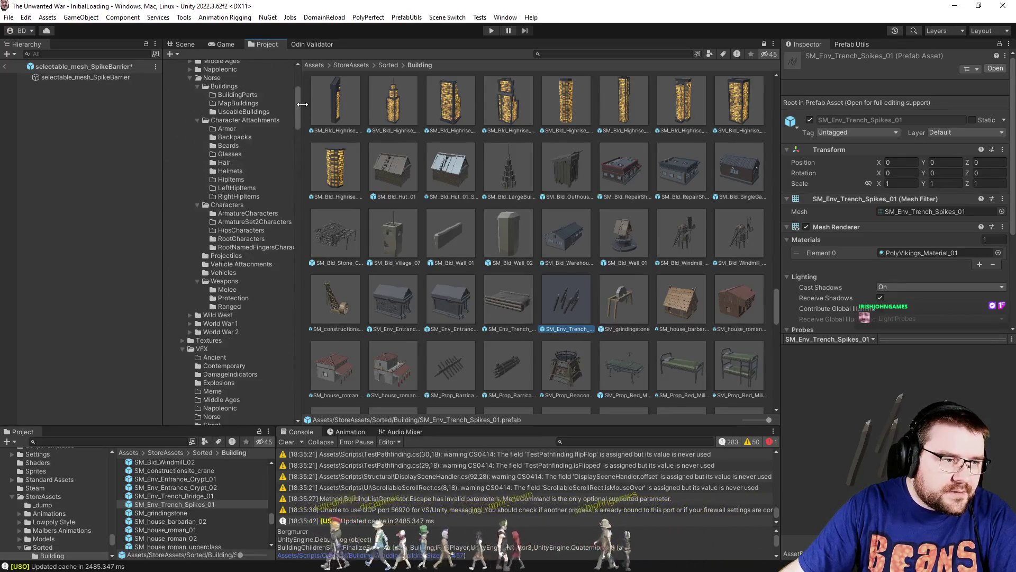
pyautogui.click(214, 97)
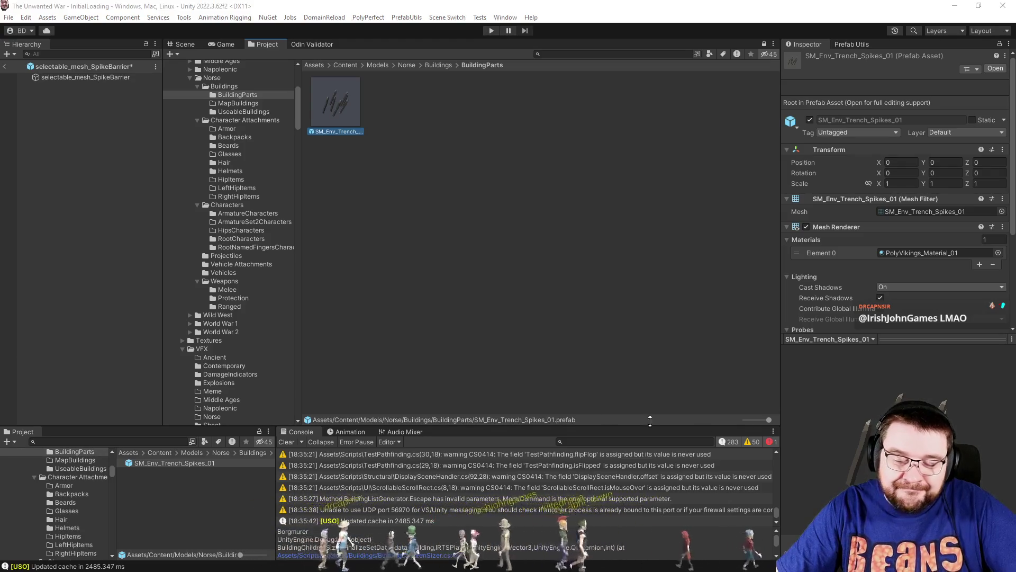
pyautogui.click(495, 306)
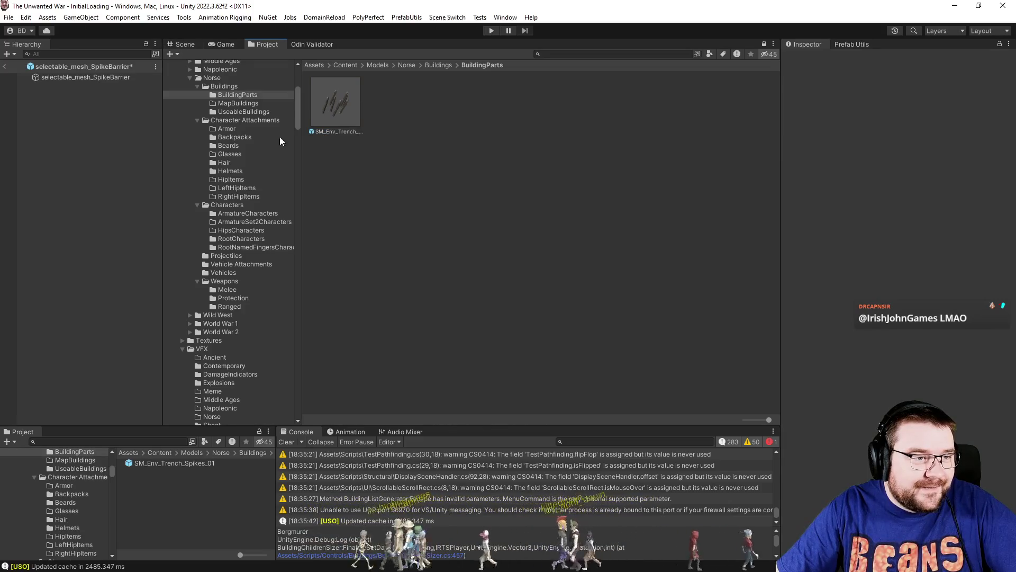
pyautogui.moveTo(335, 101); pyautogui.dragTo(136, 136)
pyautogui.click(186, 44)
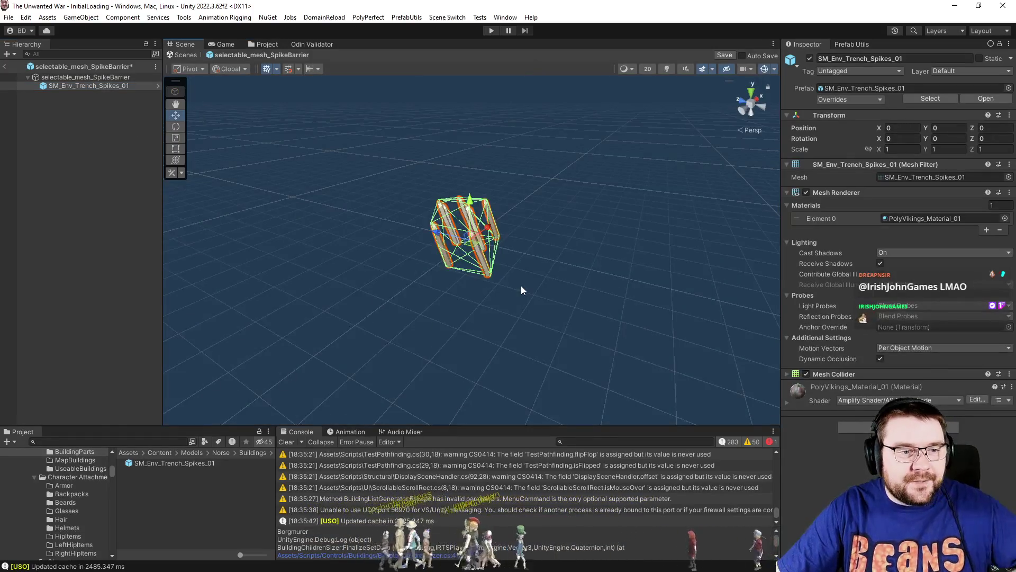
# Frame and orbit around the trench spikes, then return to the Project browser.
pyautogui.press('f')
pyautogui.moveTo(528, 285)
pyautogui.mouseDown()
pyautogui.moveTo(608, 275)
pyautogui.moveTo(558, 258)
pyautogui.moveTo(733, 290)
pyautogui.moveTo(690, 291)
pyautogui.moveTo(710, 340)
pyautogui.mouseUp()
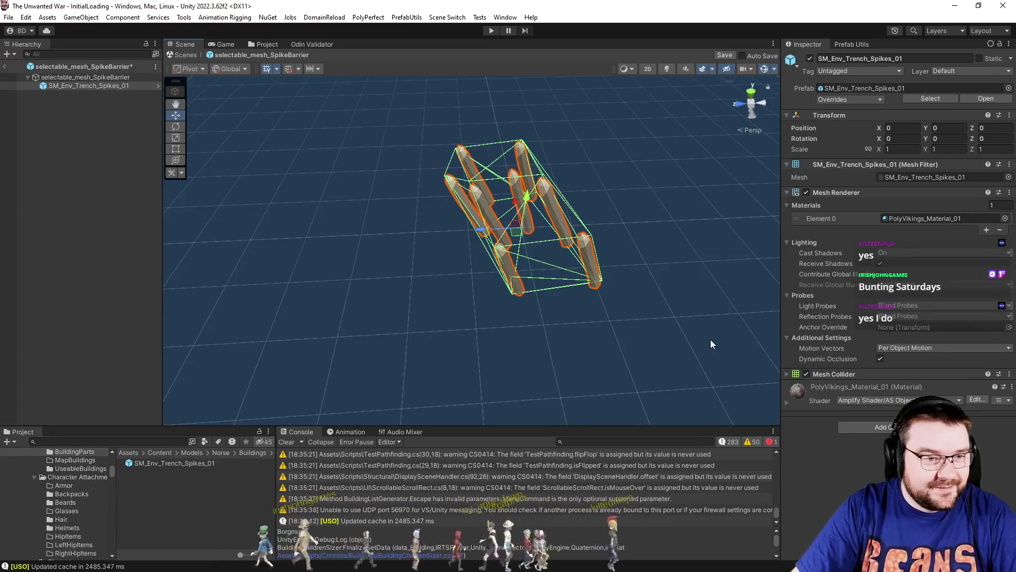
pyautogui.moveTo(621, 320); pyautogui.dragTo(625, 306)
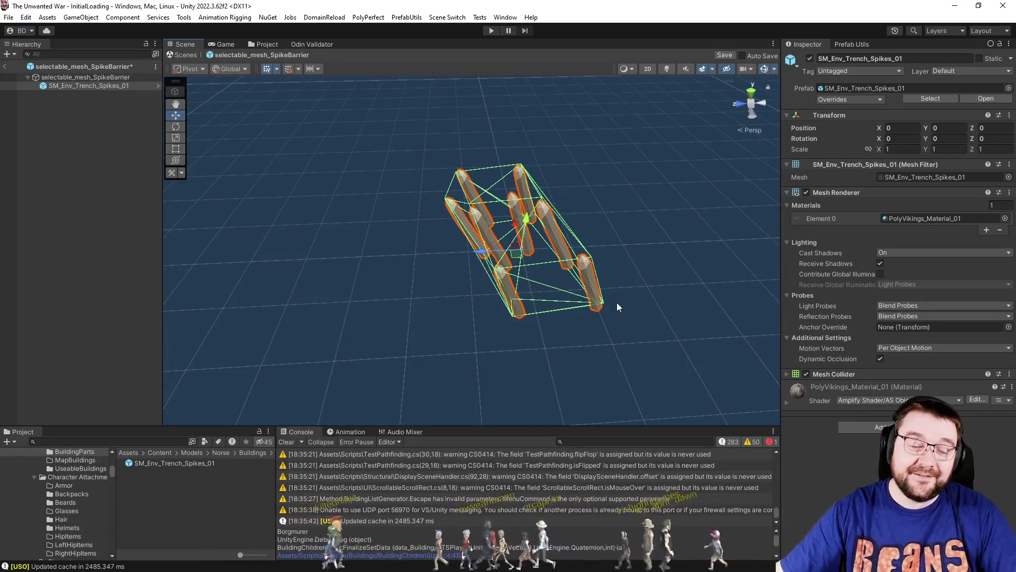
pyautogui.moveTo(617, 303)
pyautogui.keyDown('alt'); pyautogui.mouseDown()
pyautogui.moveTo(629, 324)
pyautogui.moveTo(815, 350)
pyautogui.moveTo(771, 299)
pyautogui.moveTo(770, 312)
pyautogui.moveTo(741, 307)
pyautogui.mouseUp(); pyautogui.keyUp('alt')
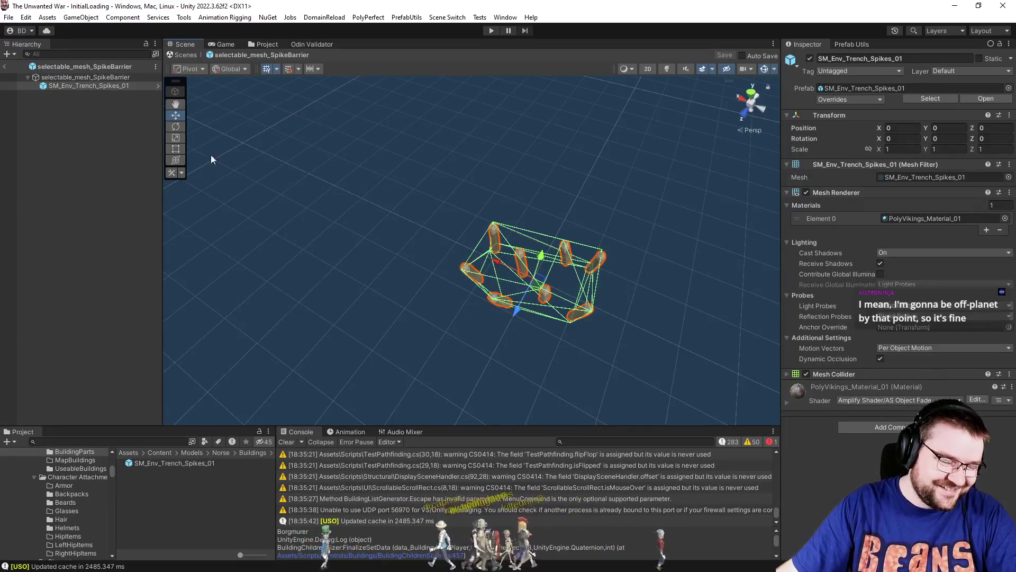
pyautogui.click(234, 44)
pyautogui.click(265, 44)
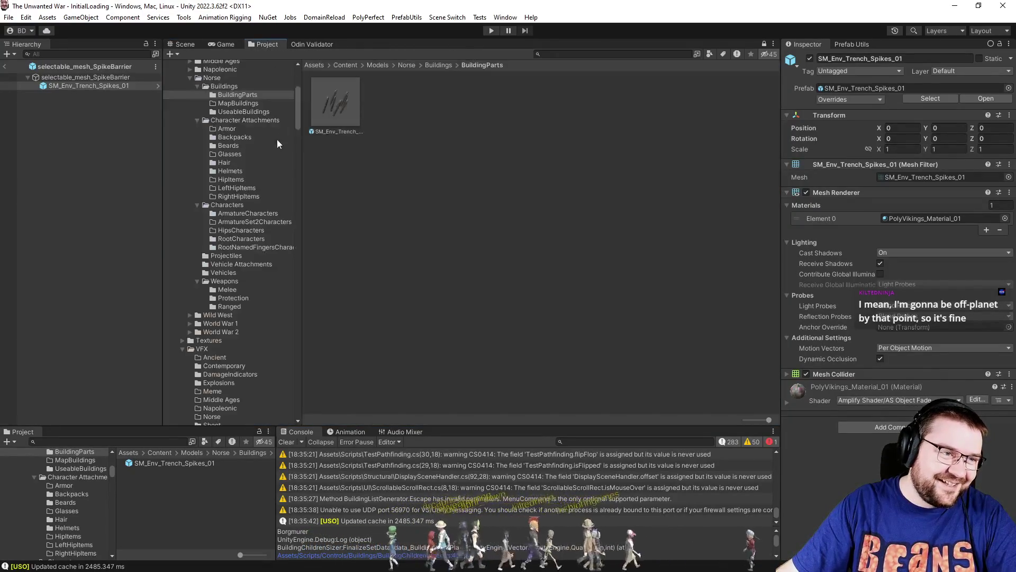
# Open the selectable_pf_SpikeBarrier prefab from the Norwegians SpikeBarrier folder for editing.
pyautogui.scroll(-15, 238, 175)
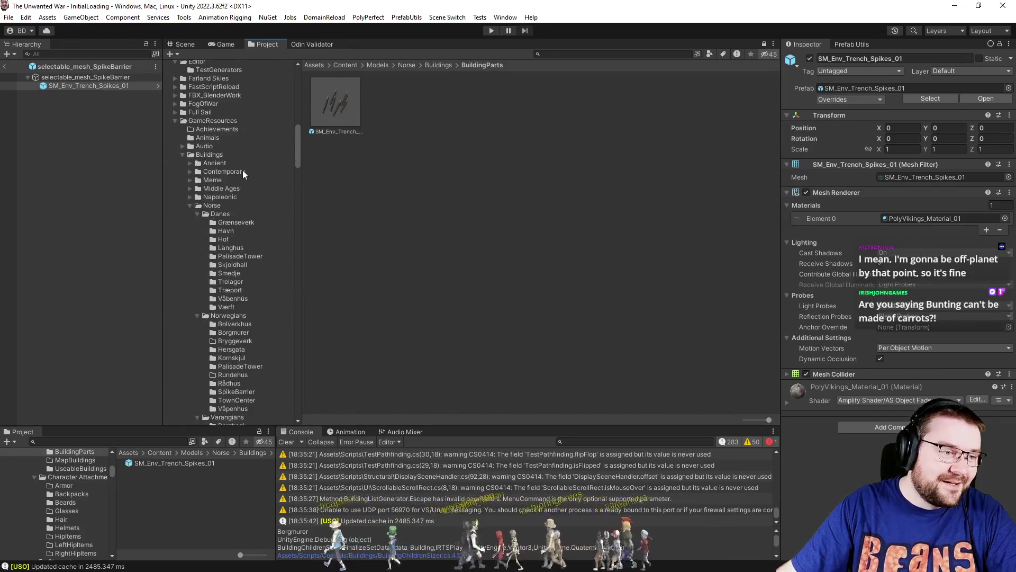
pyautogui.click(236, 232)
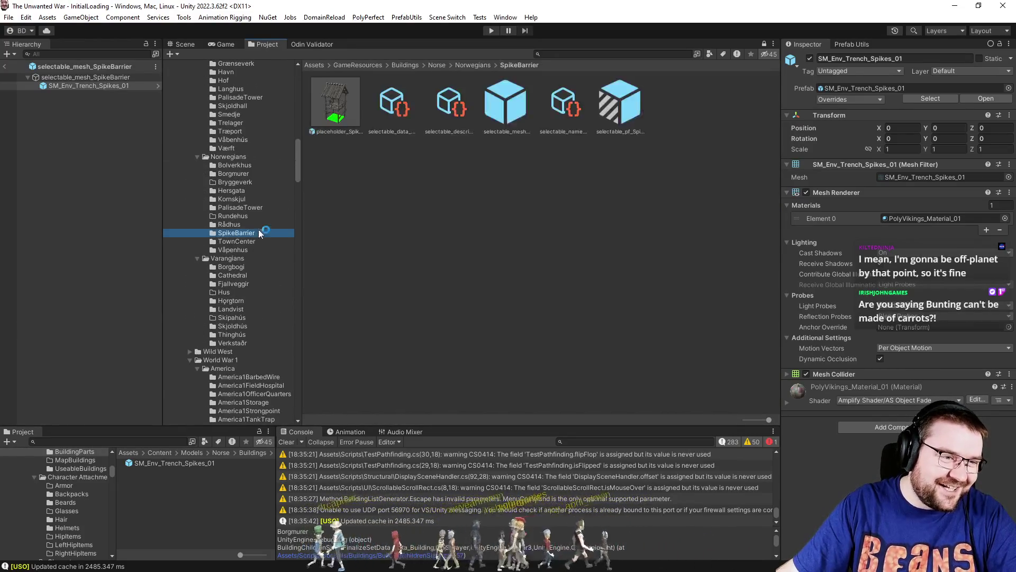
pyautogui.click(621, 108)
pyautogui.doubleClick(622, 107)
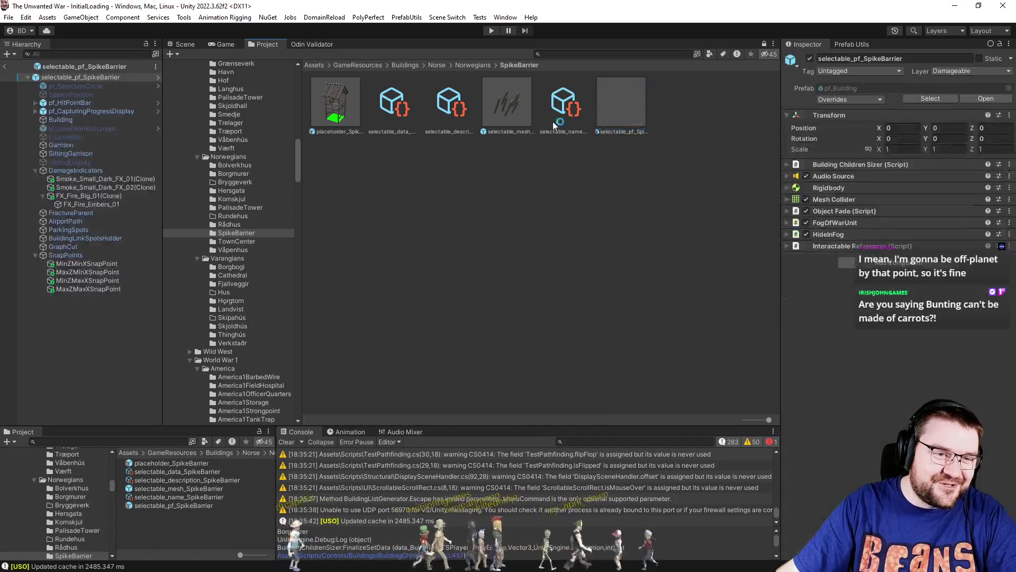
pyautogui.click(185, 44)
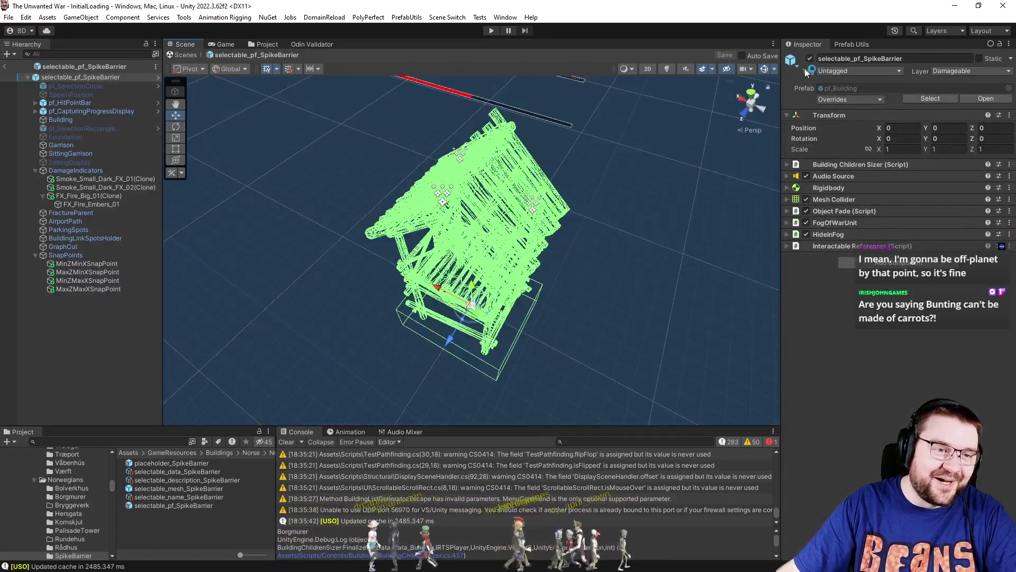
# In Prefab Utils, combine the meshes, reset the building data, then show the Inspector.
pyautogui.click(852, 44)
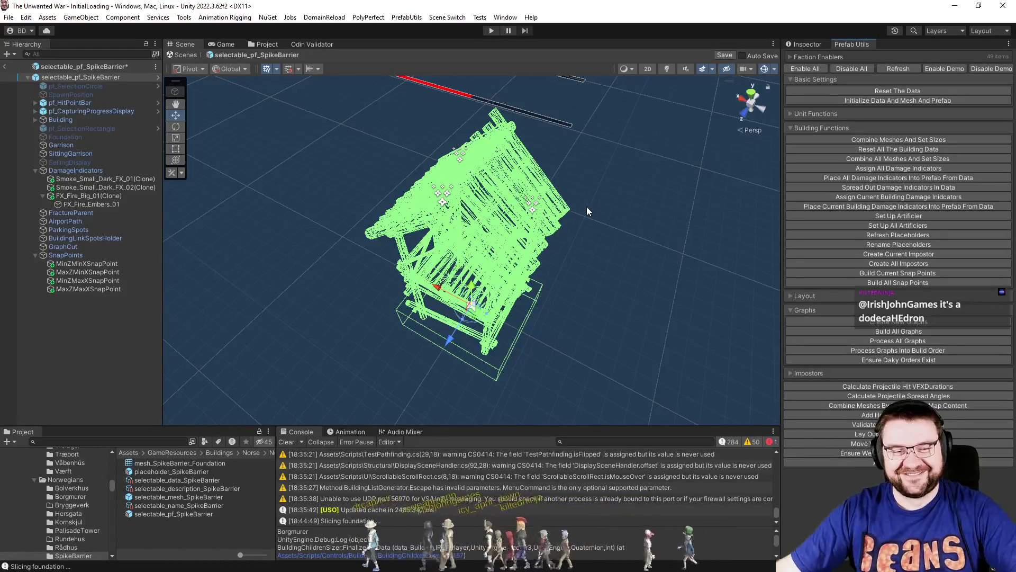
pyautogui.moveTo(580, 222); pyautogui.dragTo(584, 248)
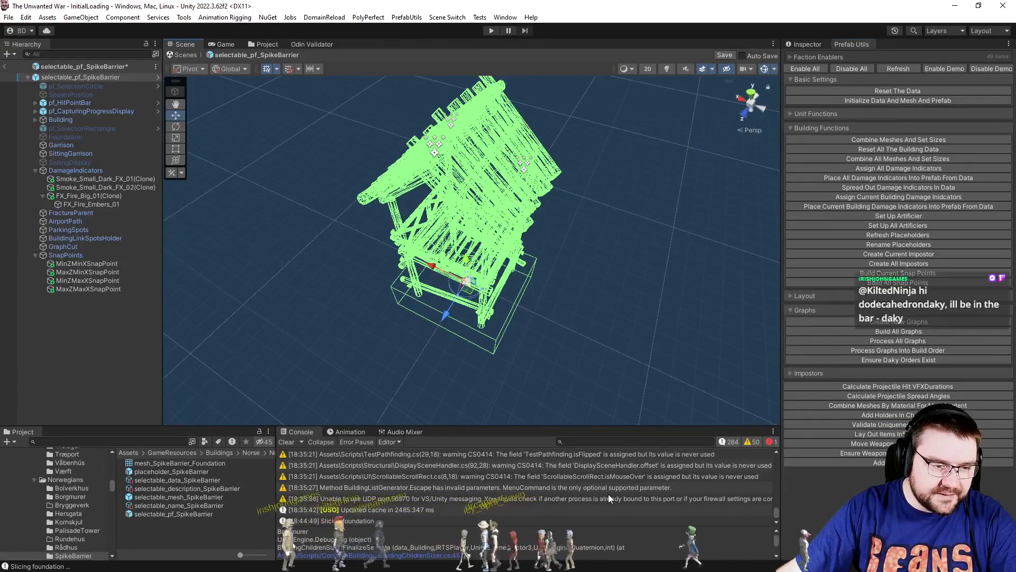
pyautogui.click(876, 140)
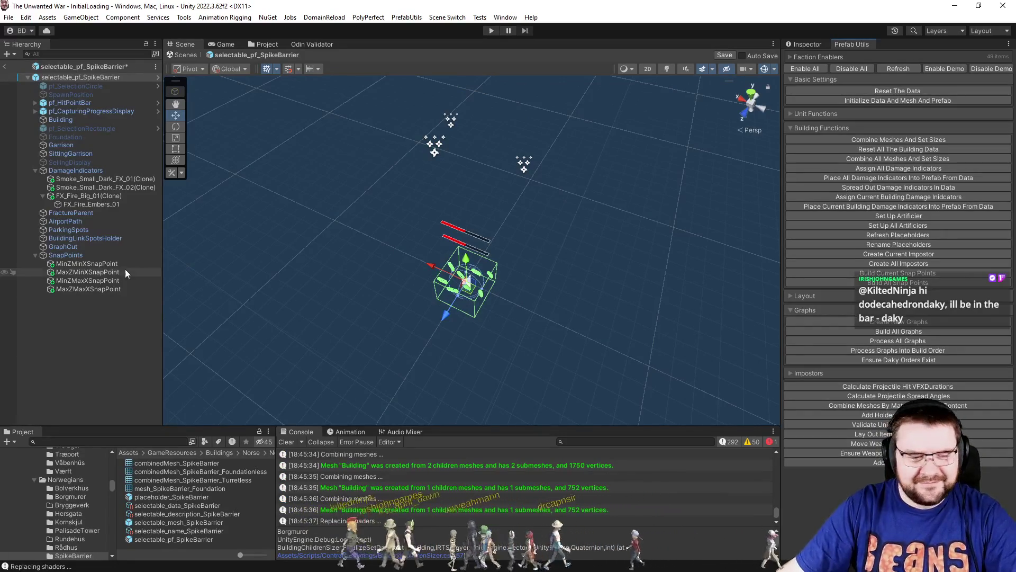
pyautogui.scroll(3, 488, 352)
pyautogui.scroll(5, 478, 335)
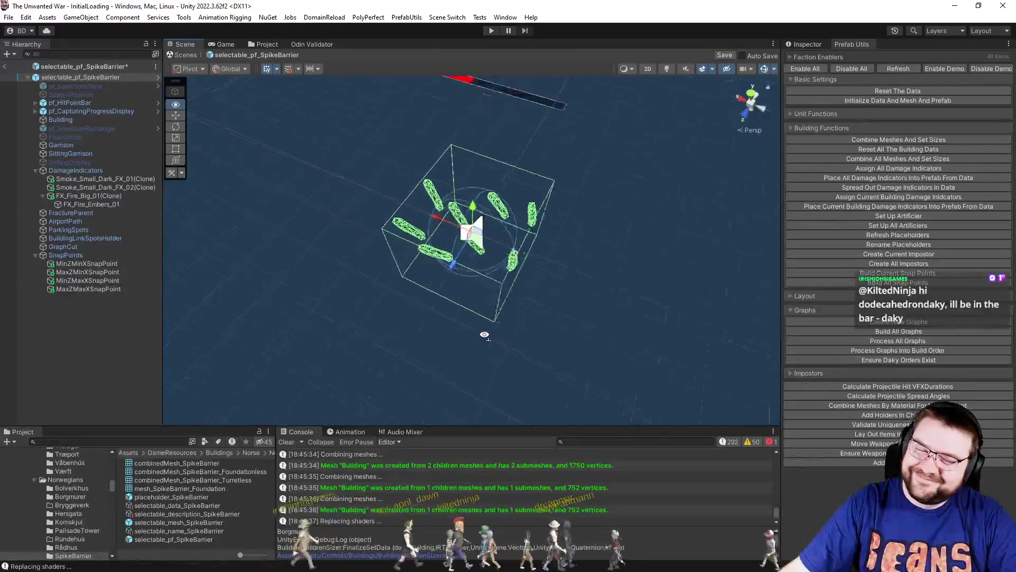
pyautogui.scroll(-5, 582, 301)
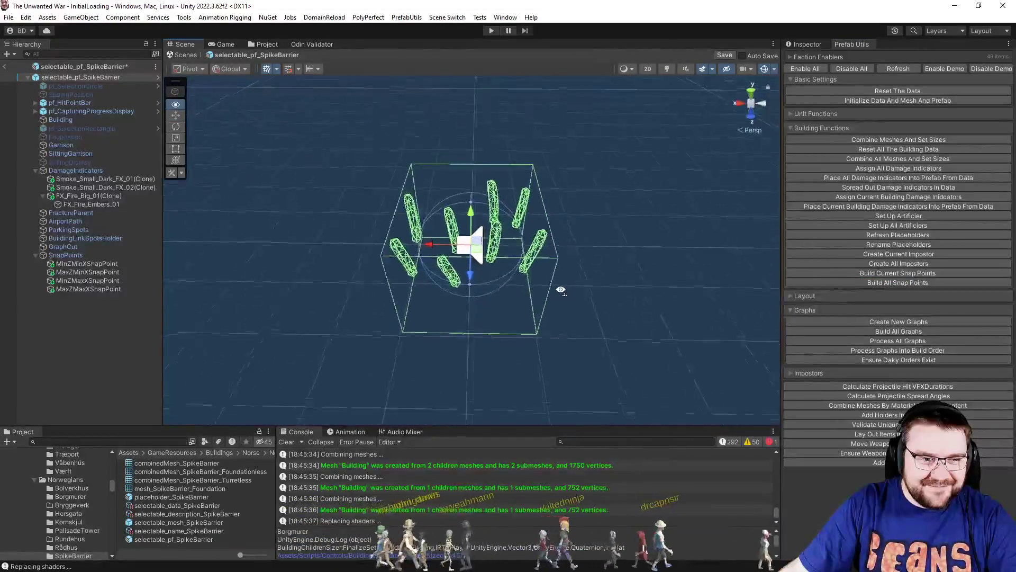
pyautogui.moveTo(527, 286); pyautogui.dragTo(506, 277)
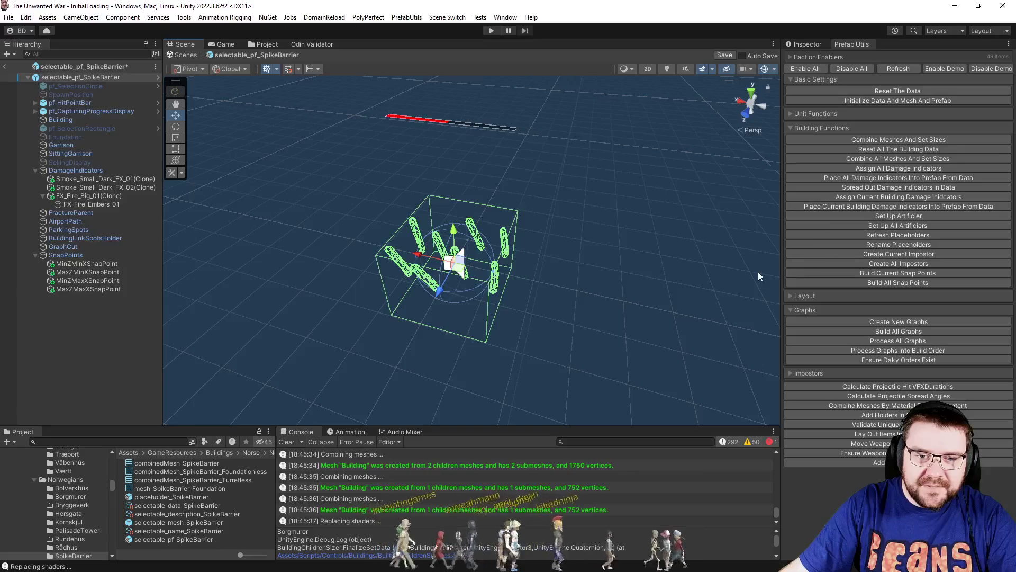
pyautogui.click(894, 91)
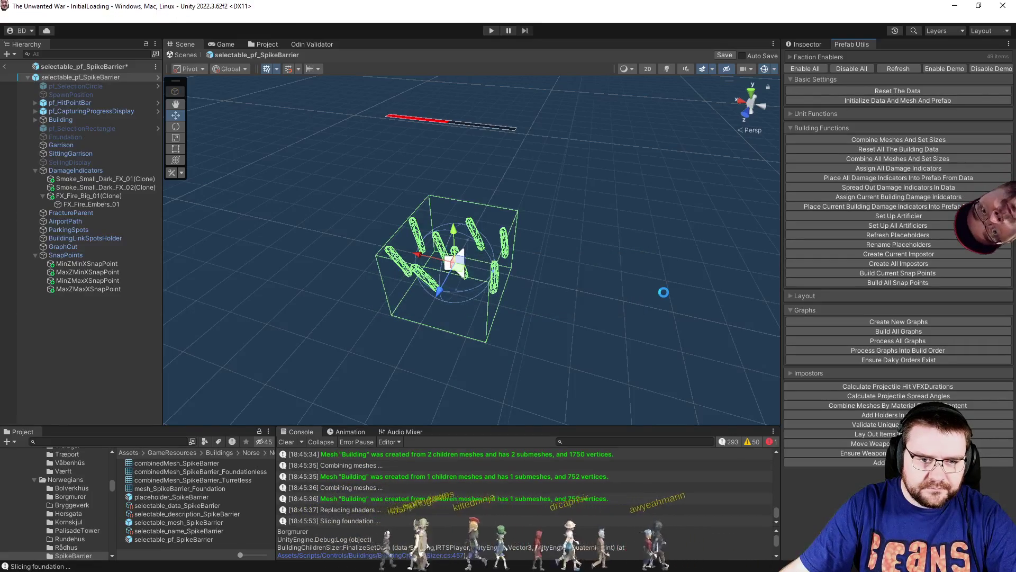
pyautogui.click(809, 44)
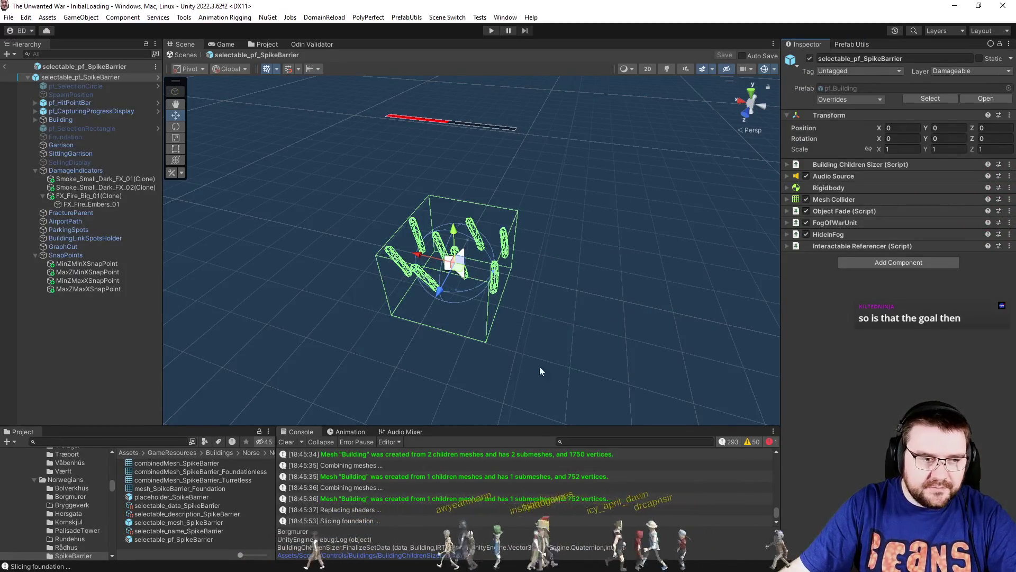
# Select the selectable_data_SpikeBarrier asset in the Project panel.
pyautogui.click(178, 506)
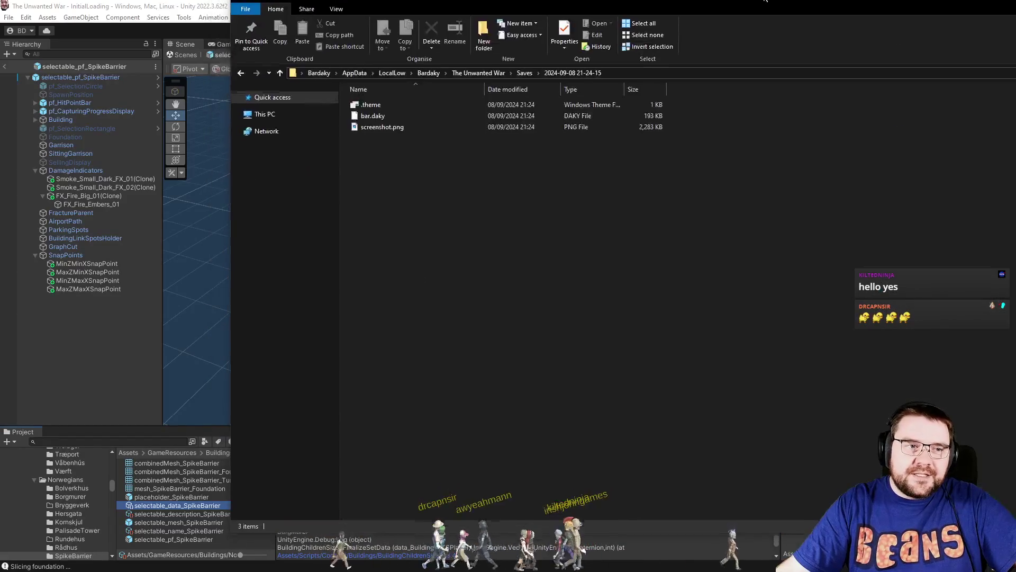
pyautogui.click(492, 114)
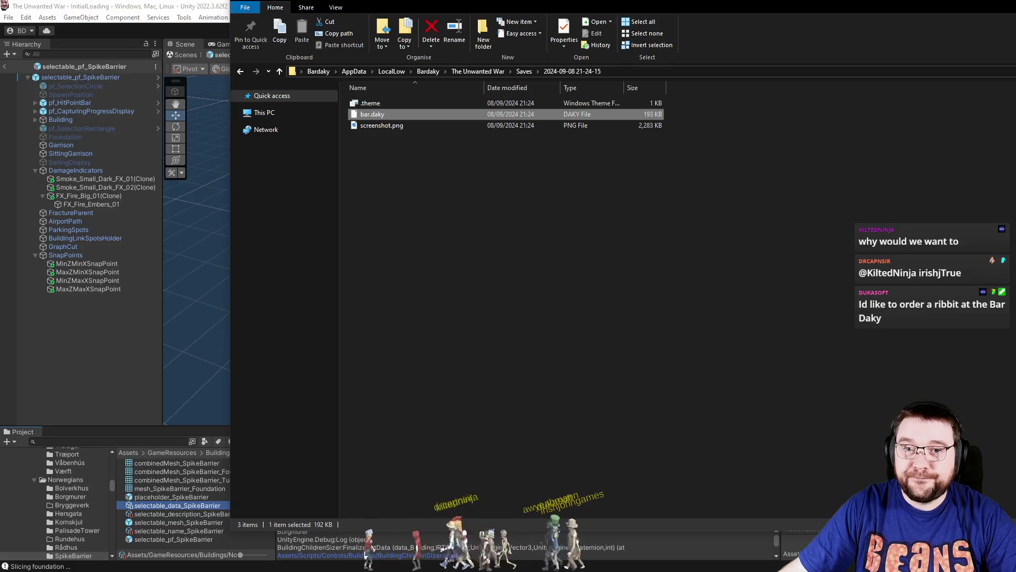
pyautogui.hotkey('alt', 'Tab')
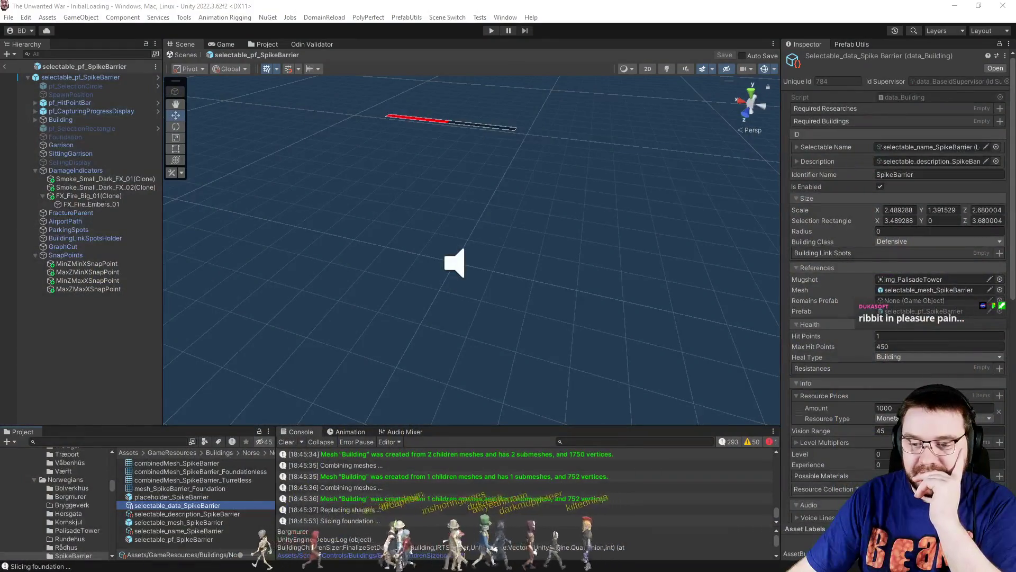
# Exit SpikeBarrier prefab mode back to the InitialLoading scene after briefly showing File Explorer.
pyautogui.press('super+e')
pyautogui.press('super+shift+Right')
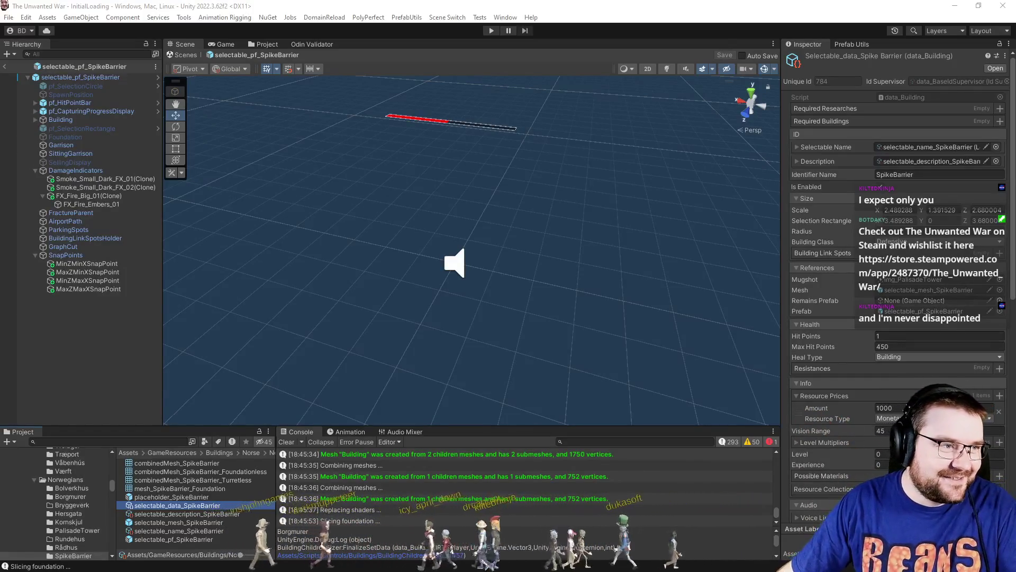
pyautogui.click(4, 66)
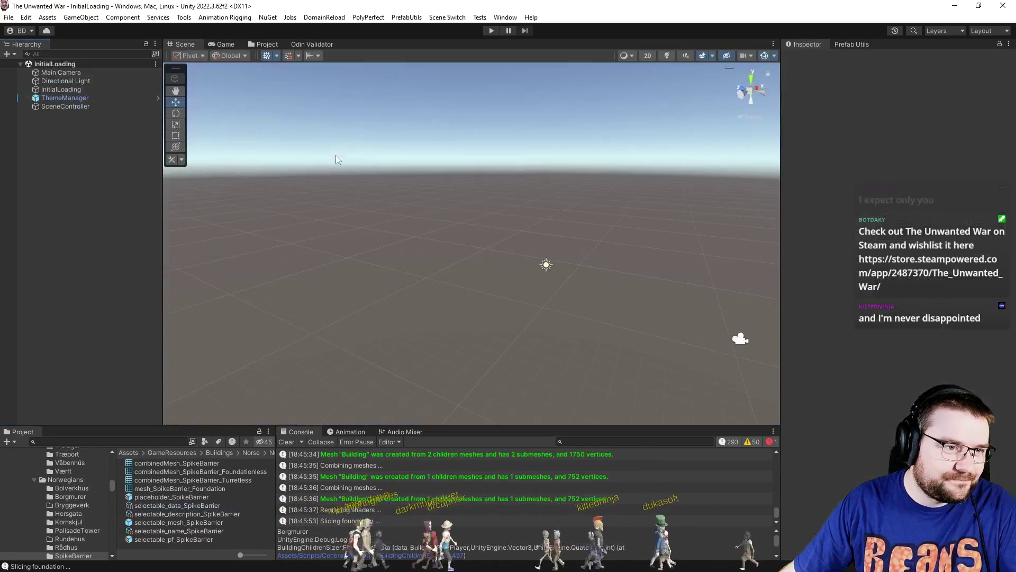
# Tick SpikeBarrier under Faction Buildings in the Factions/Norse data_Norwegians asset.
pyautogui.click(233, 42)
pyautogui.click(255, 42)
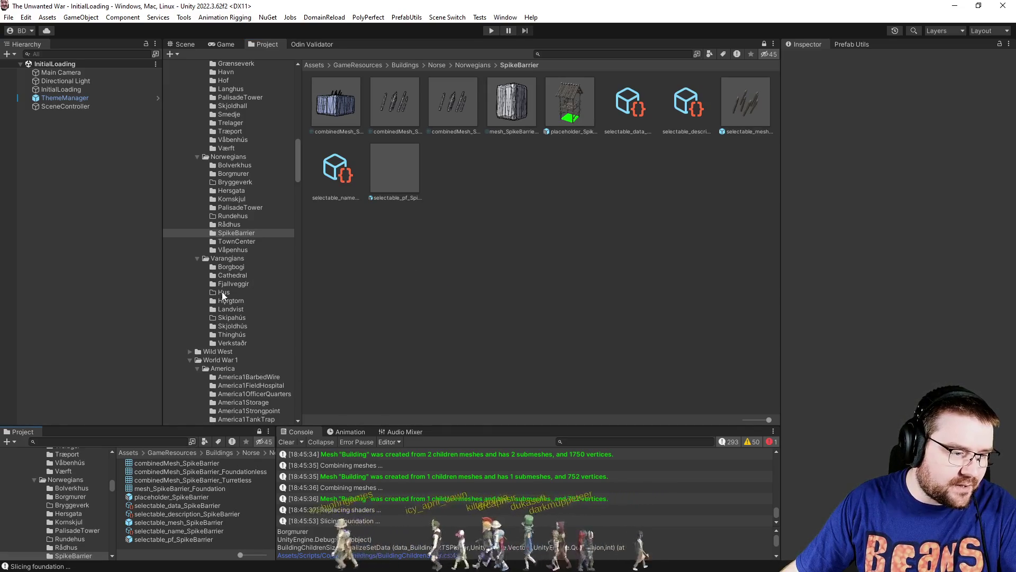
pyautogui.scroll(5, 222, 231)
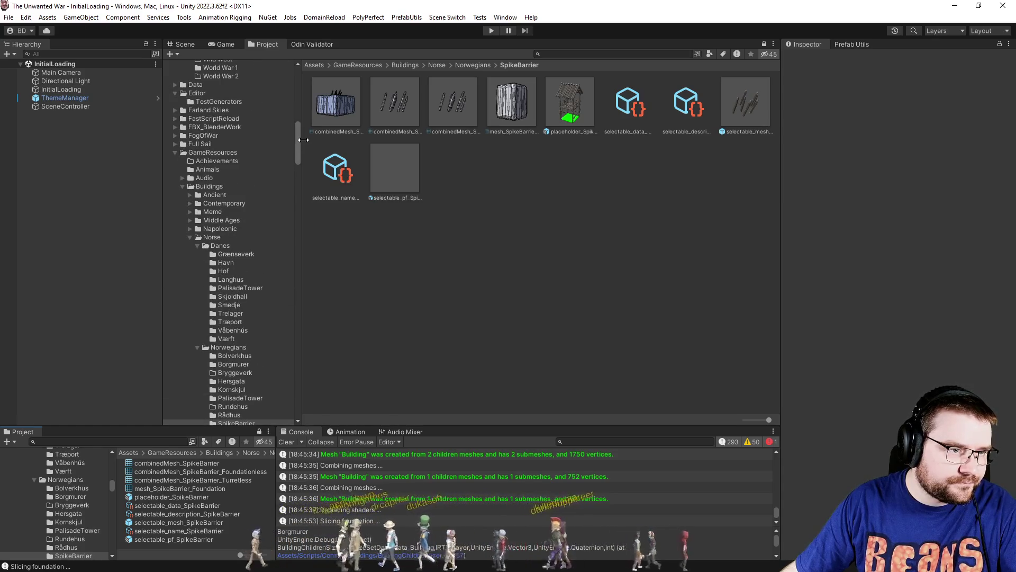
pyautogui.scroll(2, 299, 142)
pyautogui.moveTo(300, 142)
pyautogui.mouseDown()
pyautogui.moveTo(297, 180)
pyautogui.moveTo(297, 117)
pyautogui.moveTo(293, 214)
pyautogui.mouseUp()
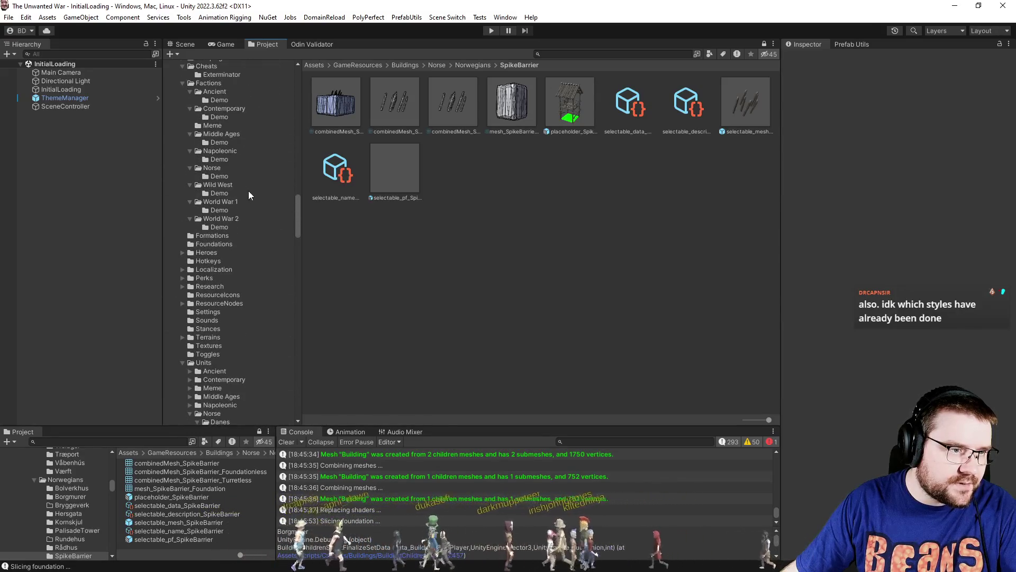
pyautogui.click(204, 170)
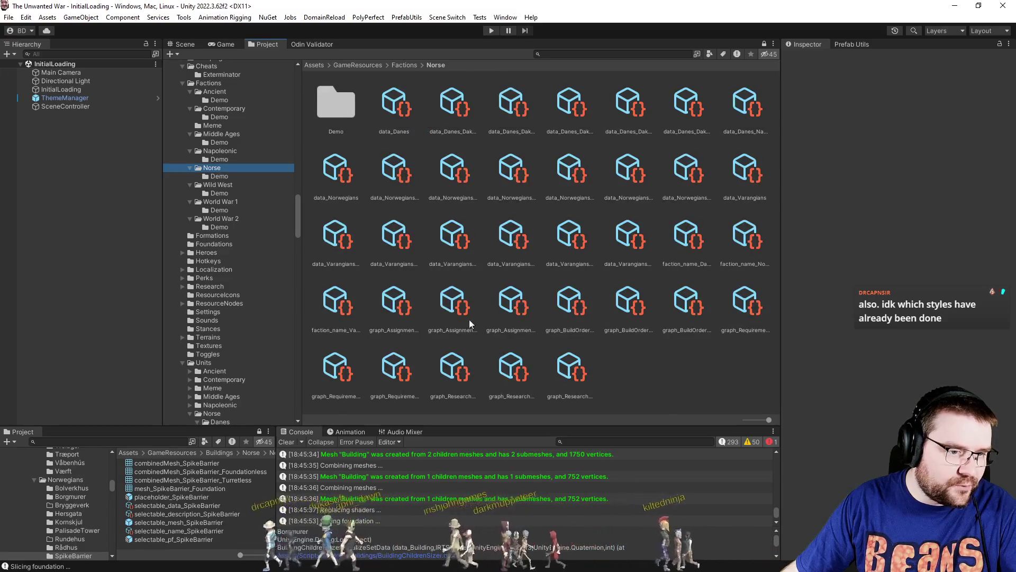
pyautogui.moveTo(758, 419); pyautogui.dragTo(744, 420)
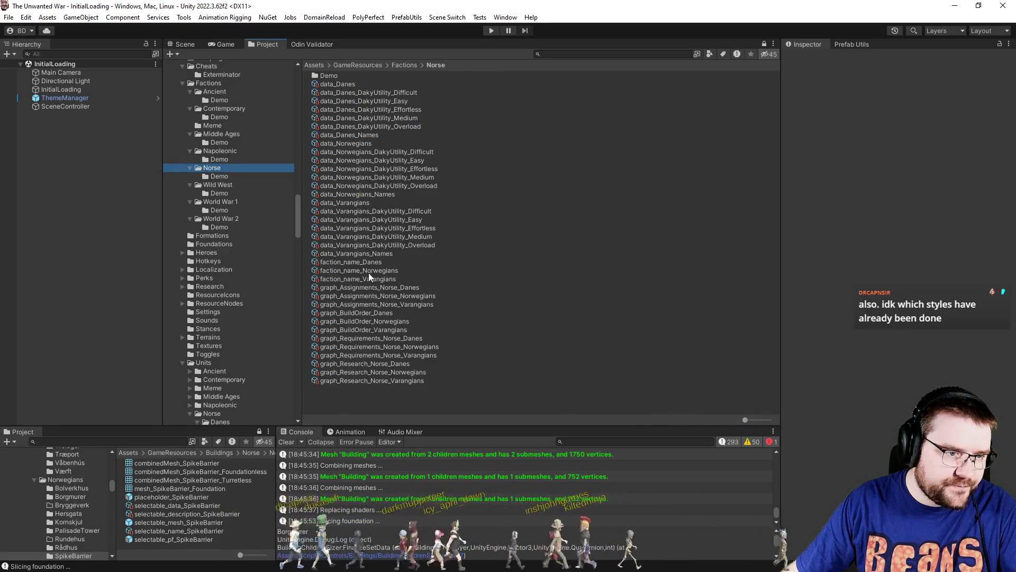
pyautogui.click(364, 144)
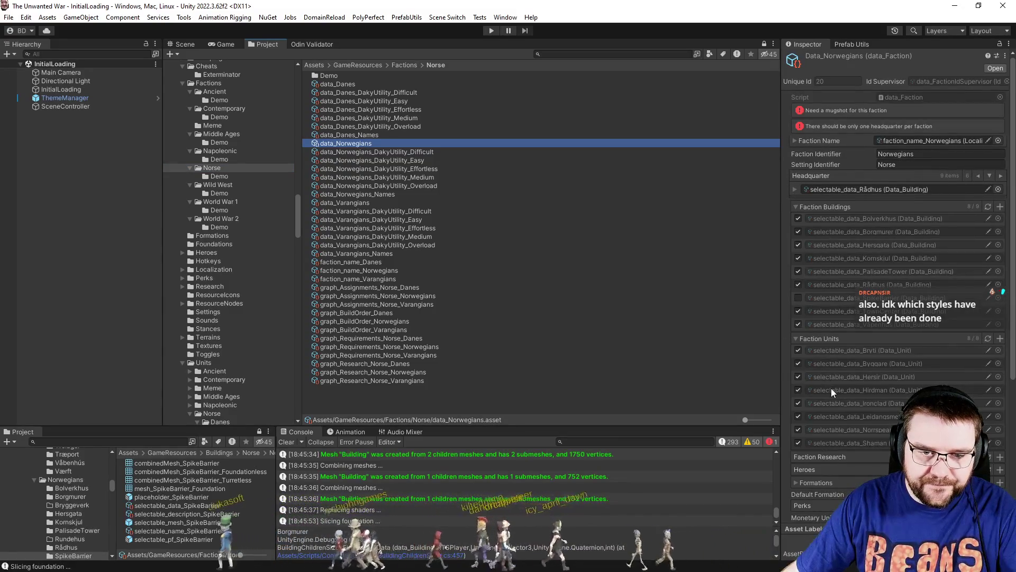
pyautogui.click(798, 298)
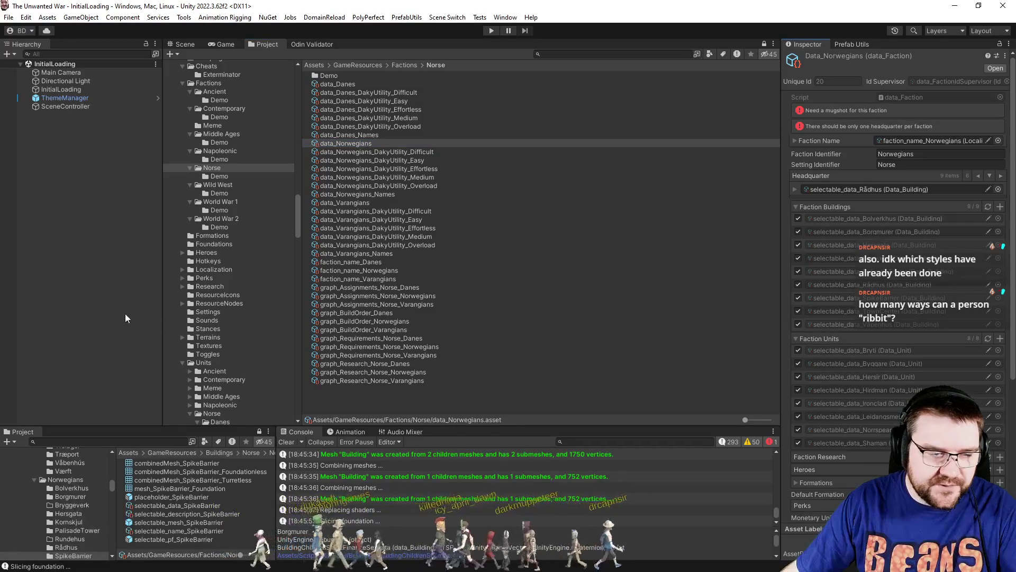
# Open the Units/Norse/Norwegians/Byggare folder in the Project panel.
pyautogui.scroll(-4, 287, 307)
pyautogui.scroll(-8, 287, 307)
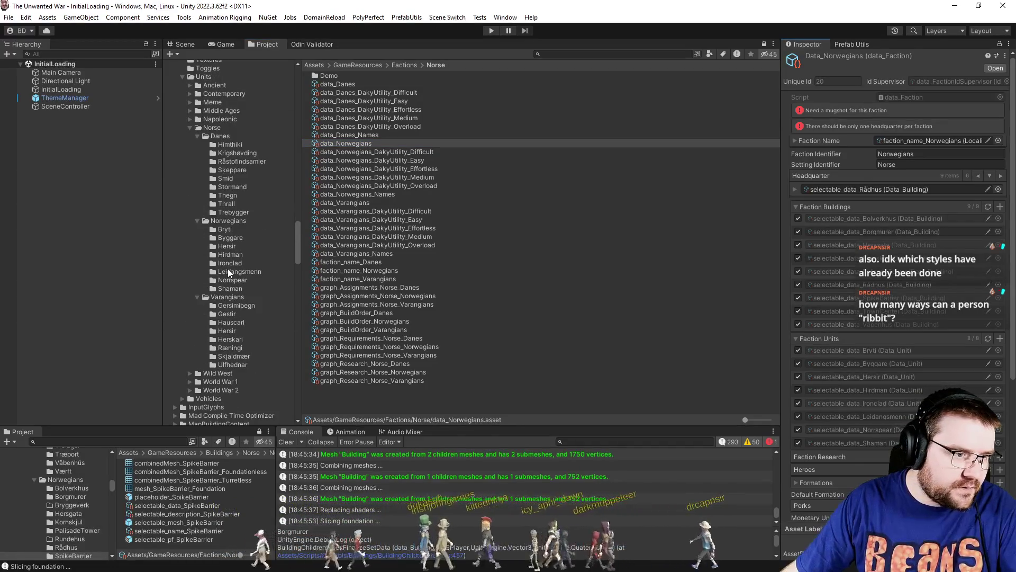
pyautogui.click(236, 238)
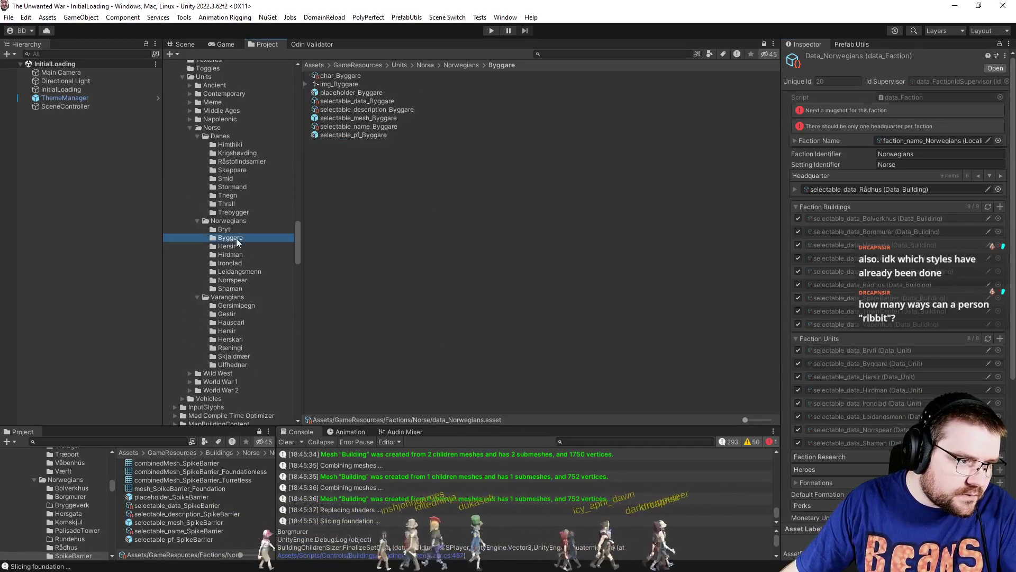
# Add the SpikeBarrier data asset to the Byggare unit's constructable buildings list.
pyautogui.click(361, 102)
pyautogui.scroll(-9, 866, 348)
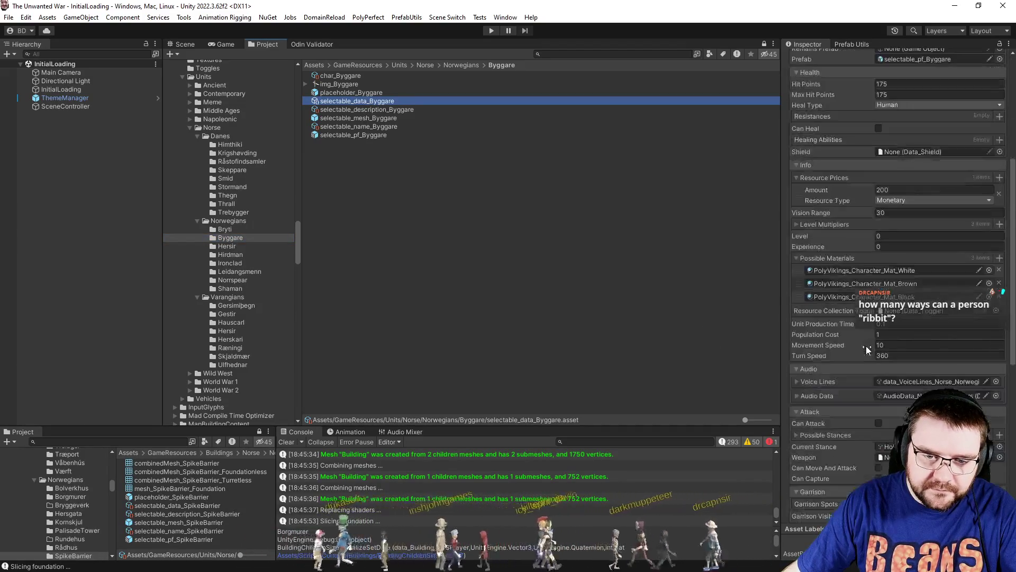
pyautogui.scroll(-1, 858, 343)
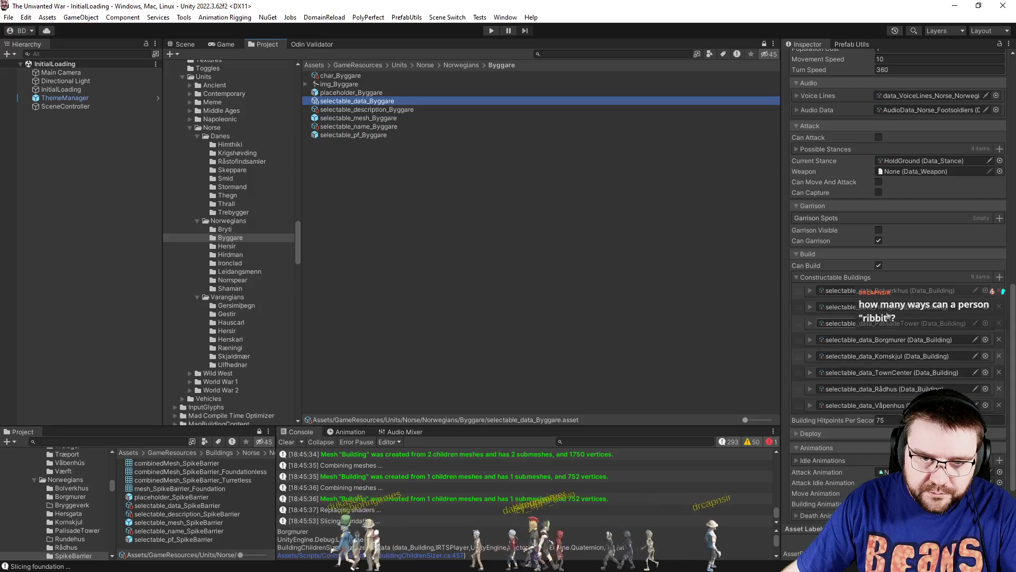
pyautogui.moveTo(171, 507)
pyautogui.mouseDown()
pyautogui.moveTo(858, 339)
pyautogui.moveTo(857, 283)
pyautogui.mouseUp()
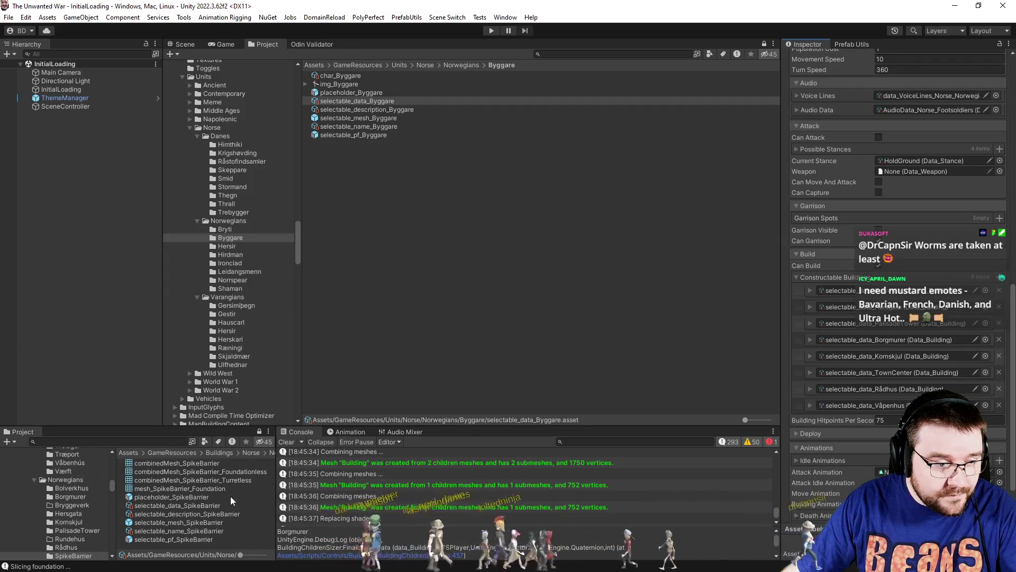
pyautogui.click(188, 505)
pyautogui.moveTo(188, 505)
pyautogui.mouseDown()
pyautogui.moveTo(853, 319)
pyautogui.moveTo(854, 282)
pyautogui.mouseUp()
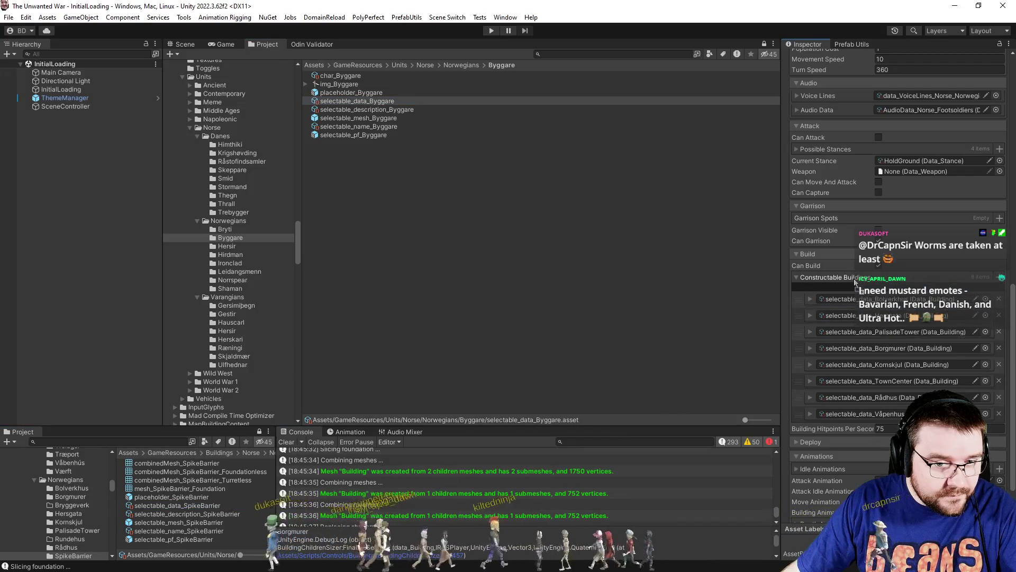
pyautogui.click(702, 351)
# Save the Byggare data and run play mode, showing the game's main menu.
pyautogui.hotkey('ctrl', 's')
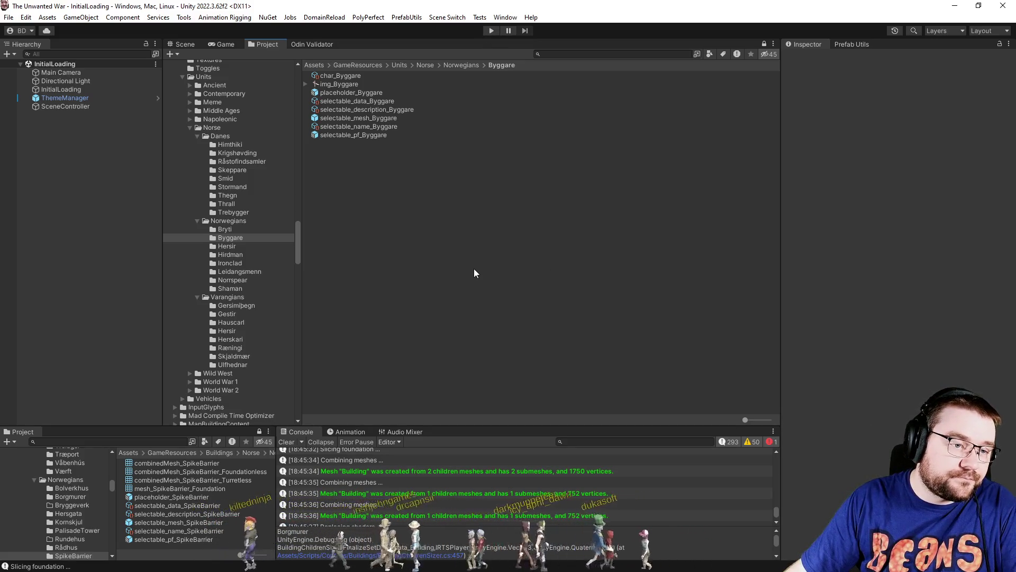
pyautogui.click(490, 31)
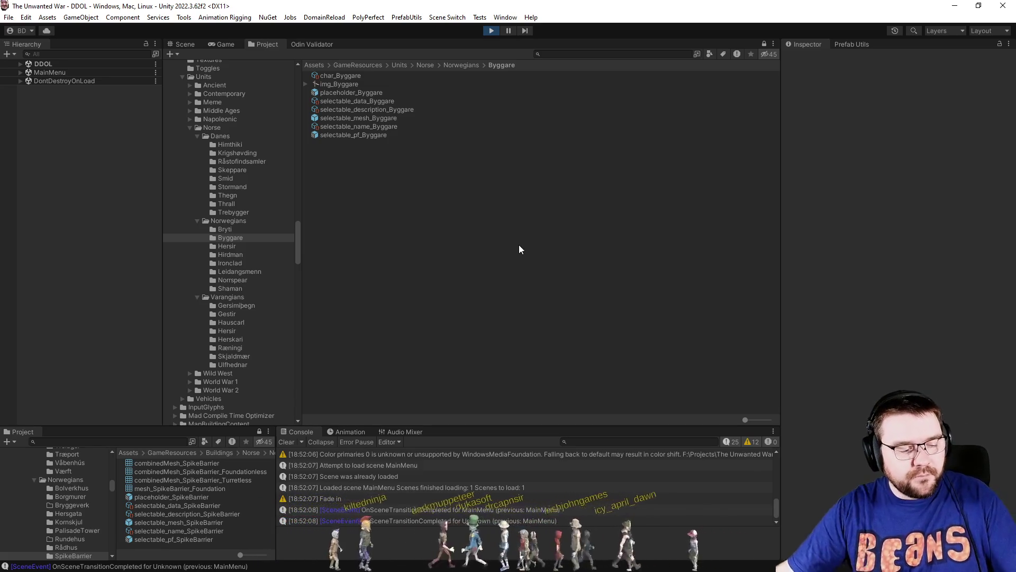
pyautogui.click(225, 44)
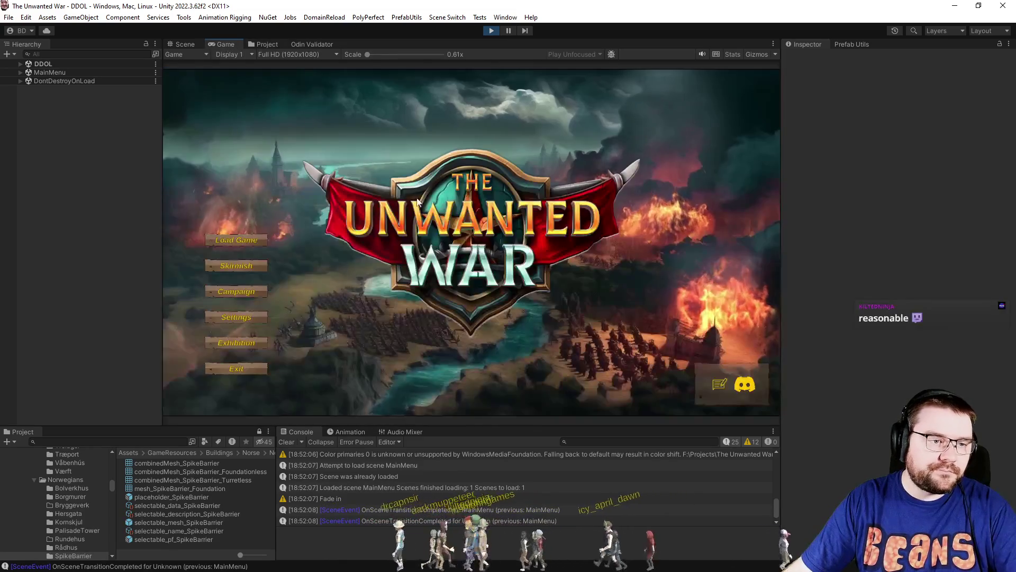
# In the skirmish lobby, set player 1 to Norwegians and make slot 2 PC - Effortless.
pyautogui.click(256, 265)
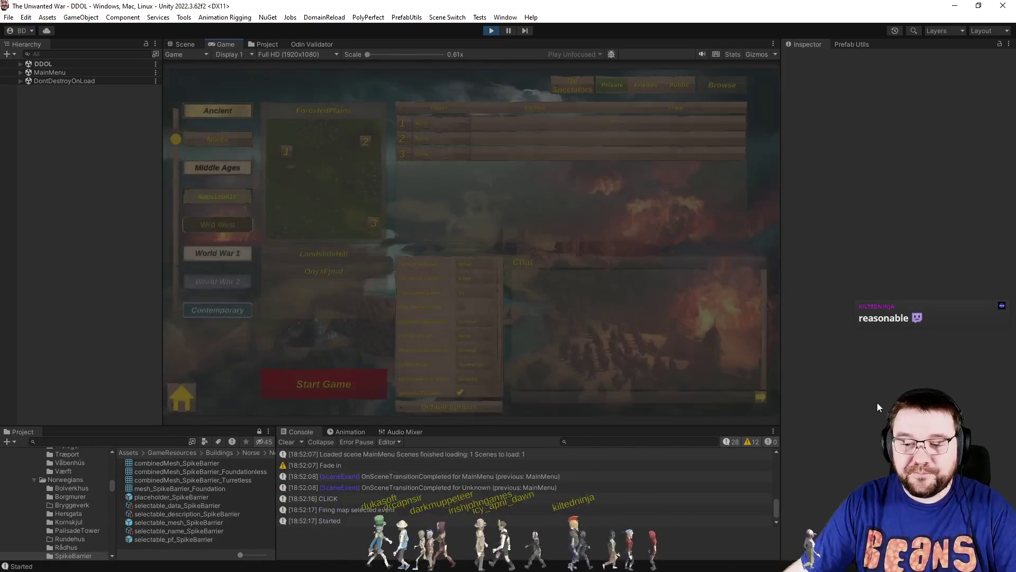
pyautogui.click(500, 128)
pyautogui.click(519, 150)
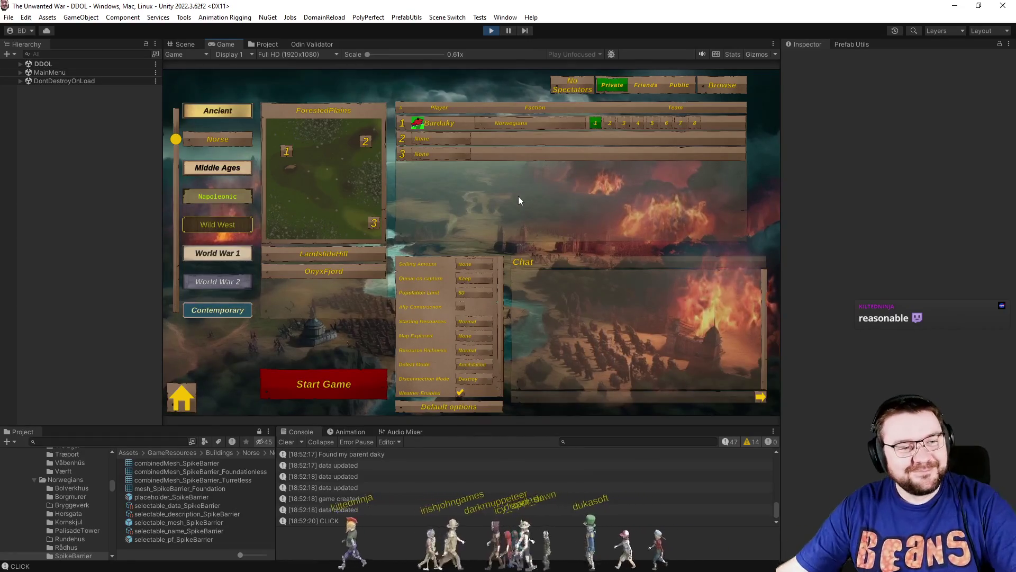
pyautogui.click(423, 154)
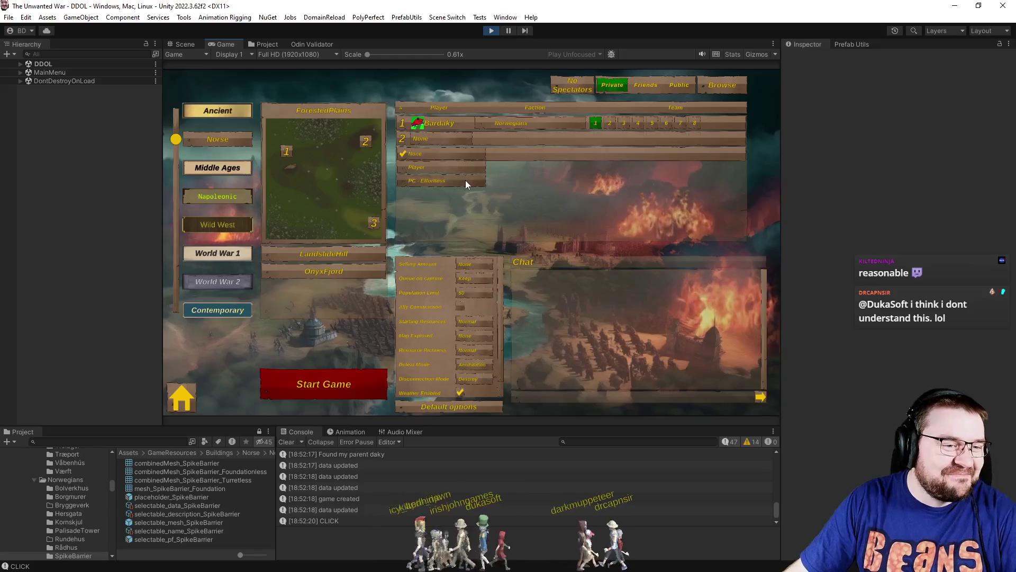
pyautogui.click(466, 180)
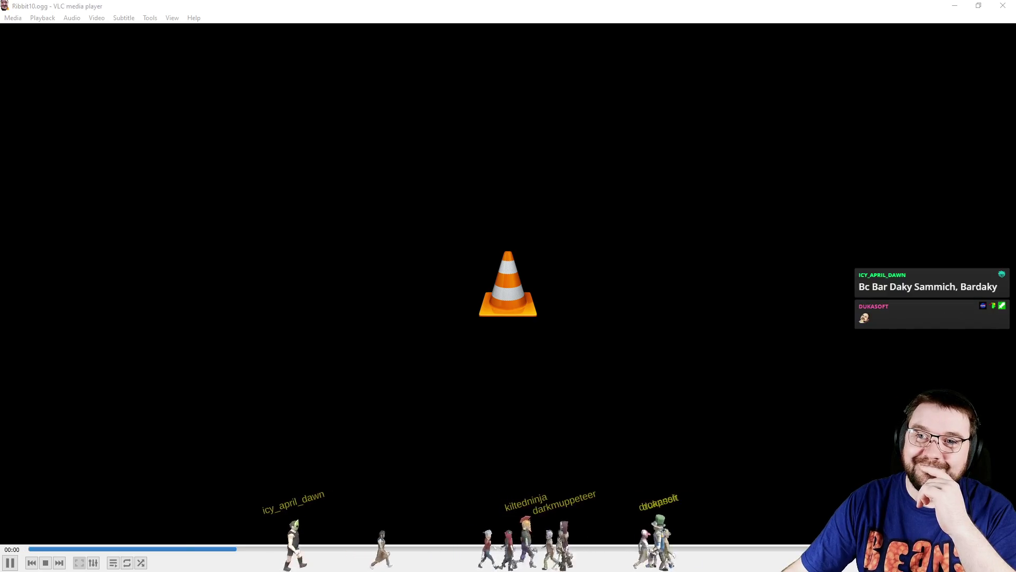
# Close VLC, open the Map Explored choices and start the skirmish match.
pyautogui.click(1004, 13)
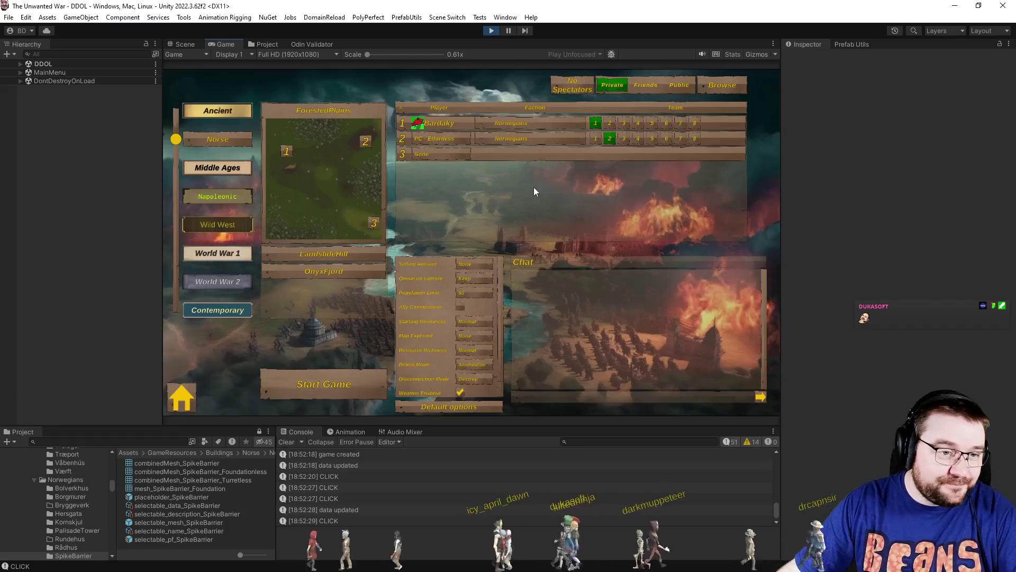
pyautogui.click(488, 337)
pyautogui.click(366, 376)
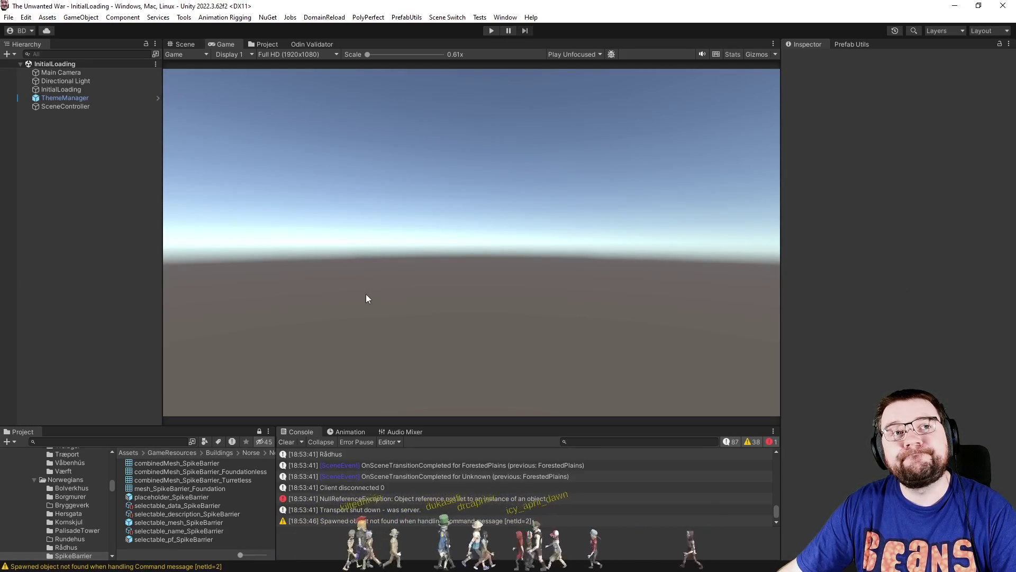
# Rebuild selectable_pf_SpikeBarrier's snap points, check its corner markers, then exit prefab mode and press Play.
pyautogui.click(856, 44)
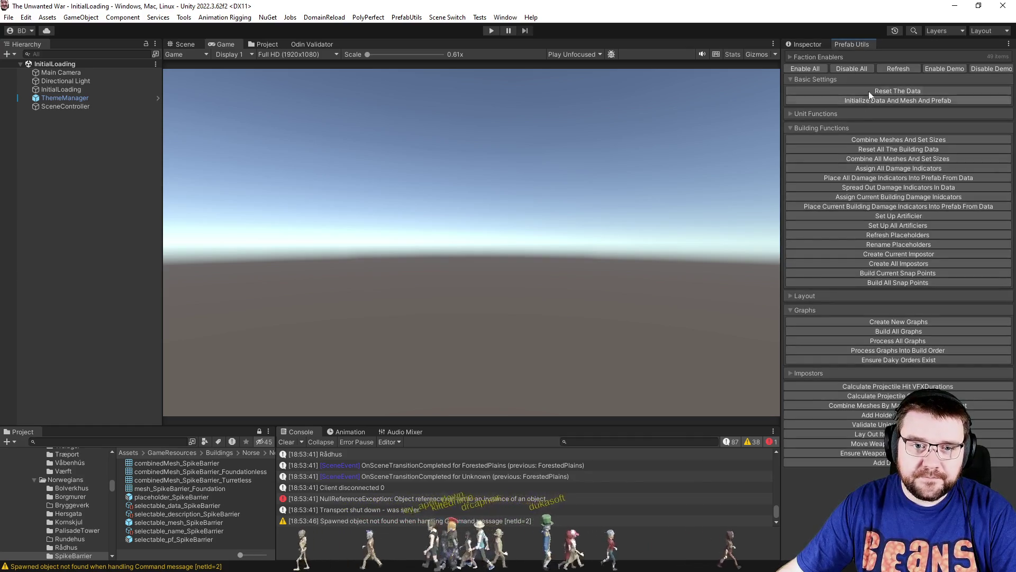
pyautogui.doubleClick(161, 538)
pyautogui.click(881, 273)
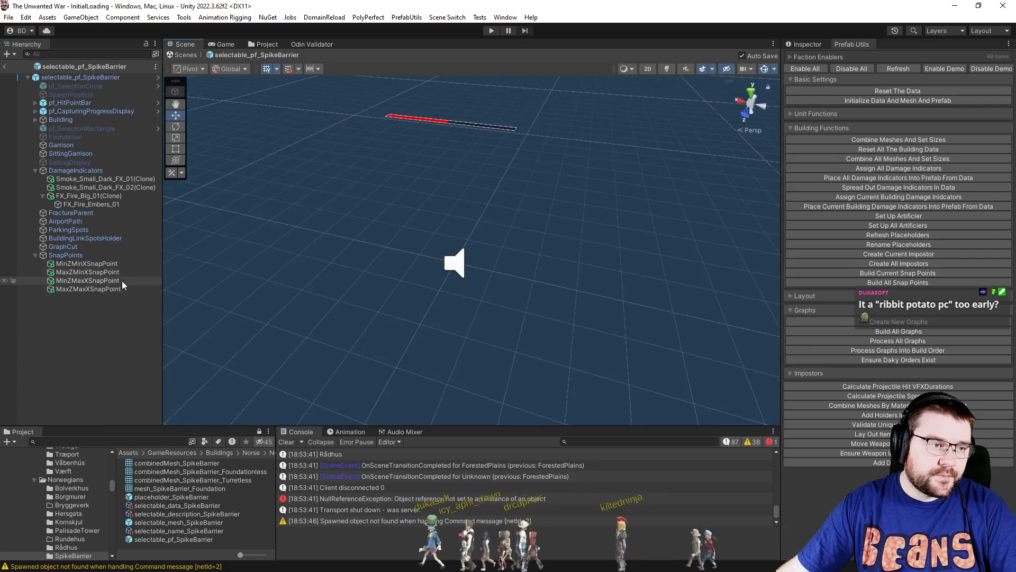
pyautogui.click(110, 264)
pyautogui.click(109, 272)
pyautogui.click(3, 67)
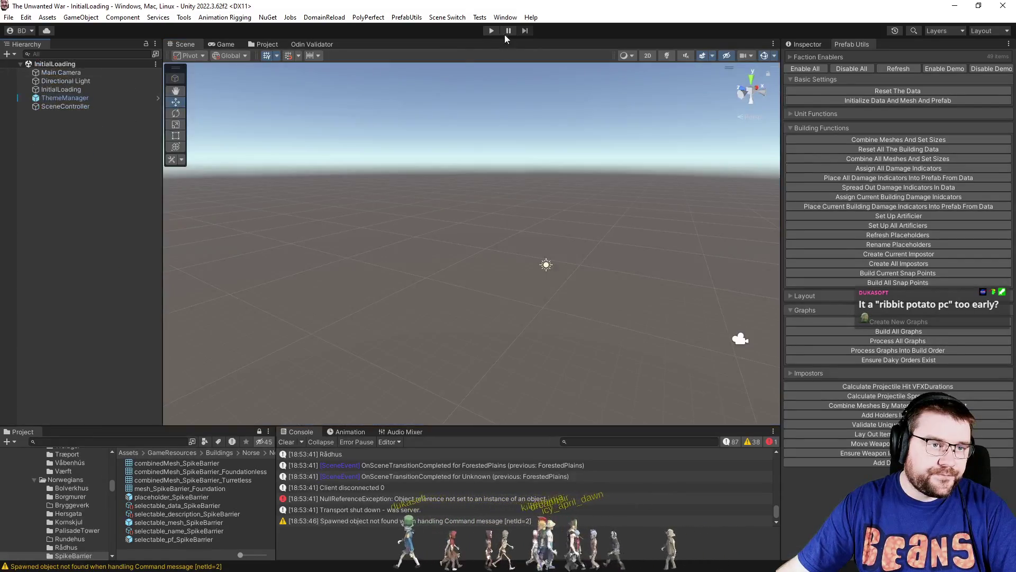
pyautogui.click(490, 31)
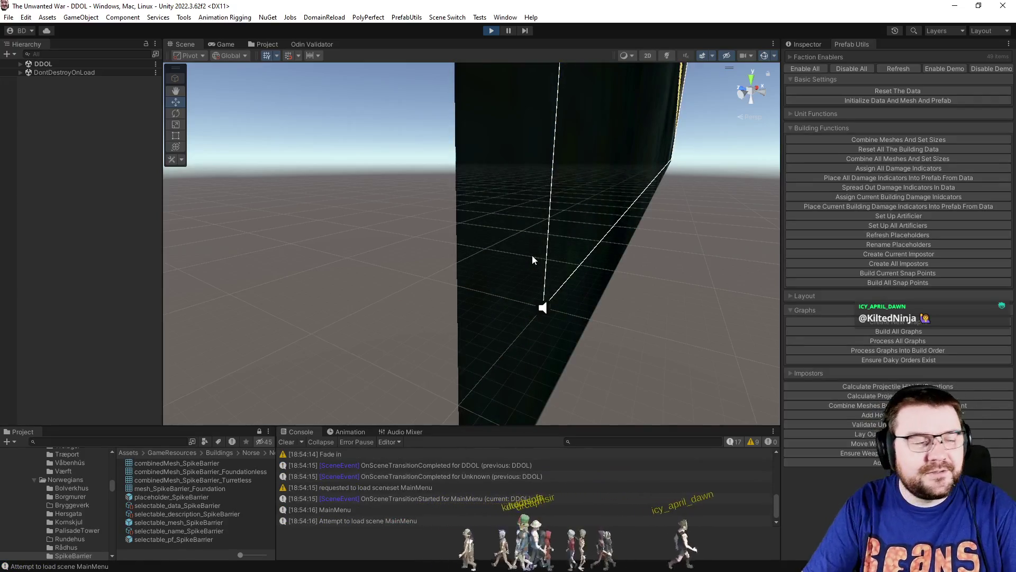
# Open the skirmish lobby, set player 1 to Norwegians and add a PC - Effortless opponent.
pyautogui.click(227, 44)
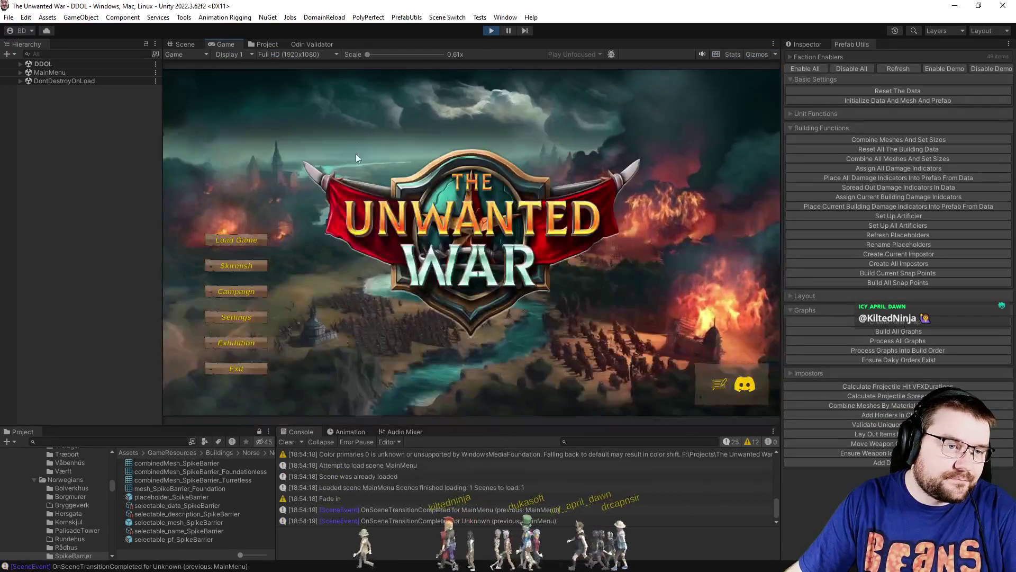
pyautogui.click(236, 265)
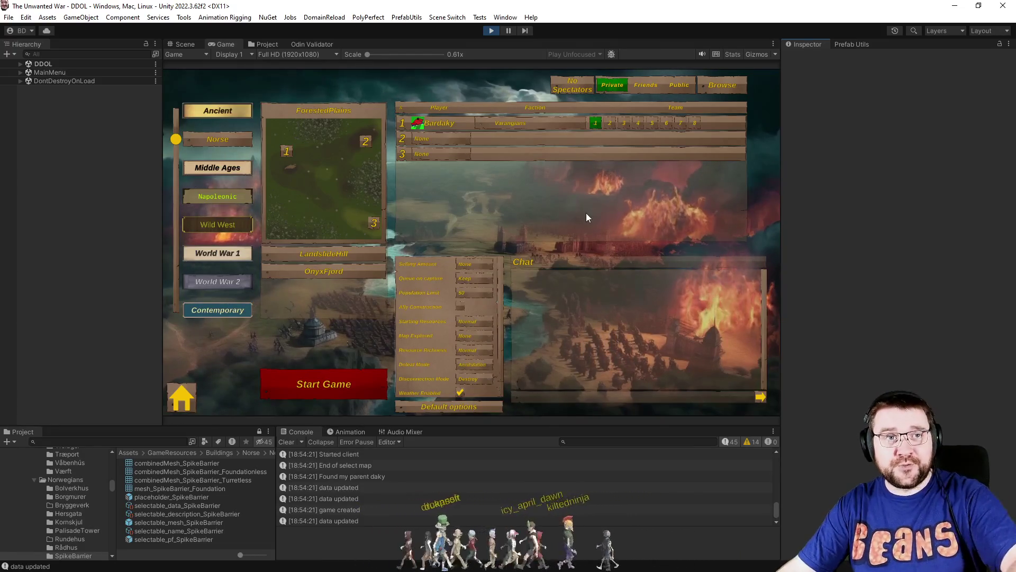
pyautogui.click(495, 122)
pyautogui.click(447, 154)
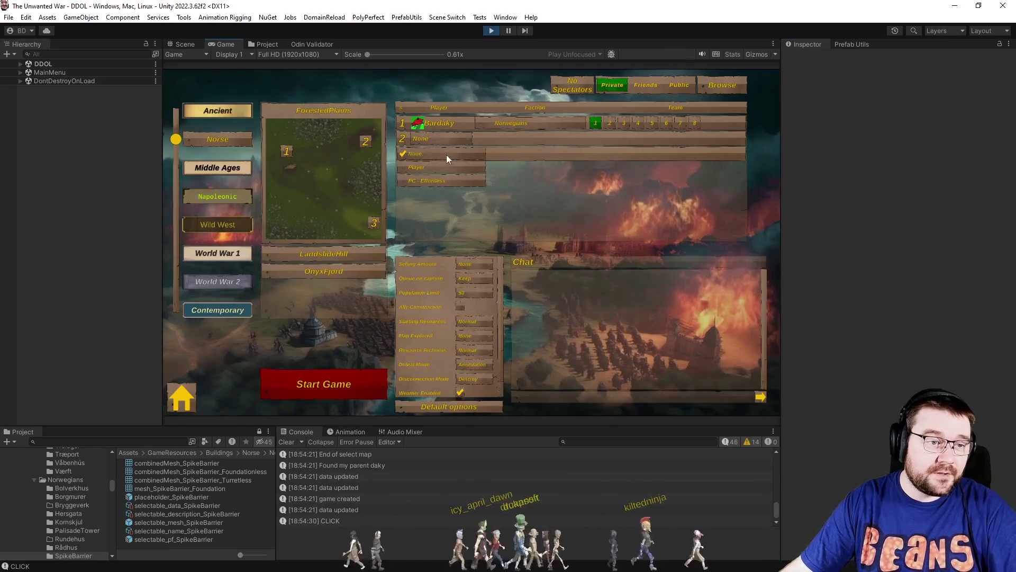
pyautogui.click(436, 180)
# Give the AI Norwegians on team 2, Map Explored Full, weather off, start, and select the Rådhus.
pyautogui.click(519, 133)
pyautogui.click(536, 163)
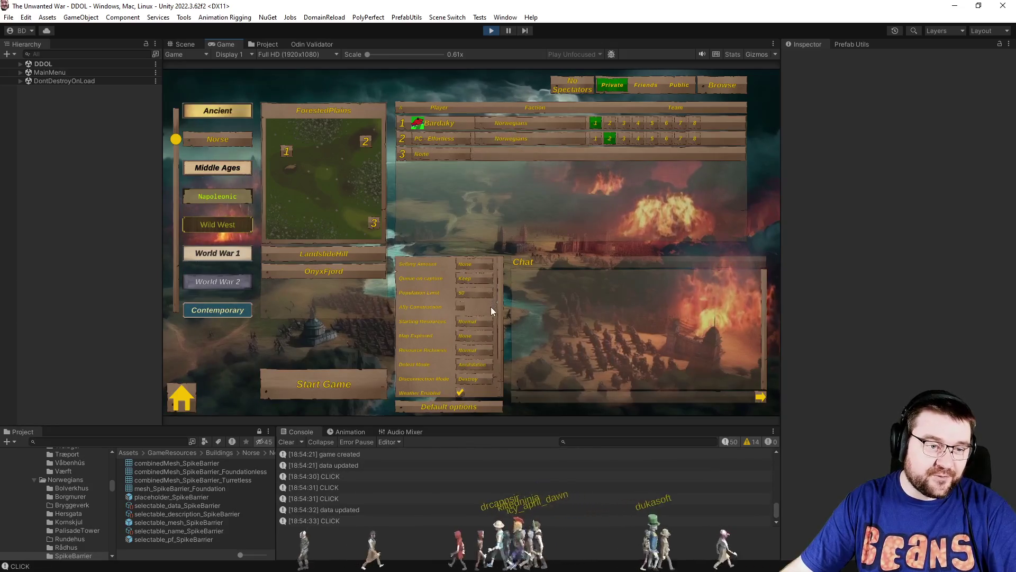
pyautogui.click(487, 337)
pyautogui.click(460, 392)
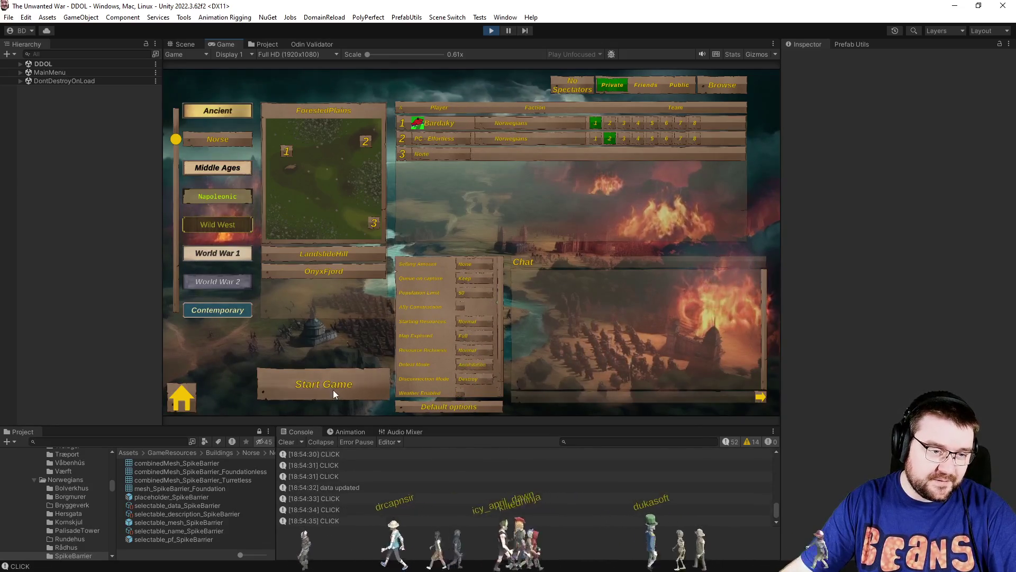
pyautogui.click(334, 393)
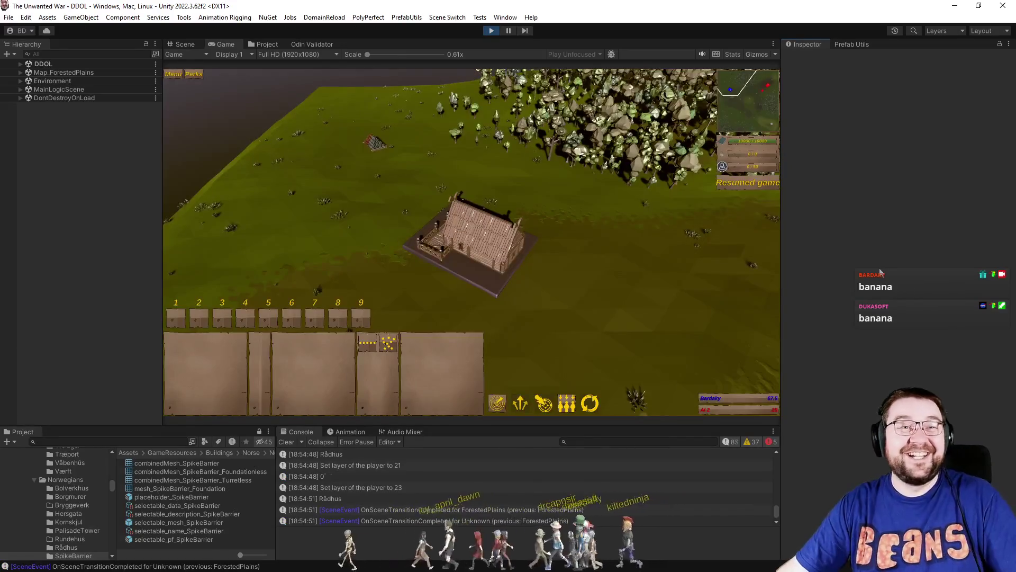
pyautogui.moveTo(396, 198); pyautogui.dragTo(640, 297)
# Set the town hall's rally point, then begin SpikeBarrier placement with the builder.
pyautogui.rightClick(593, 254)
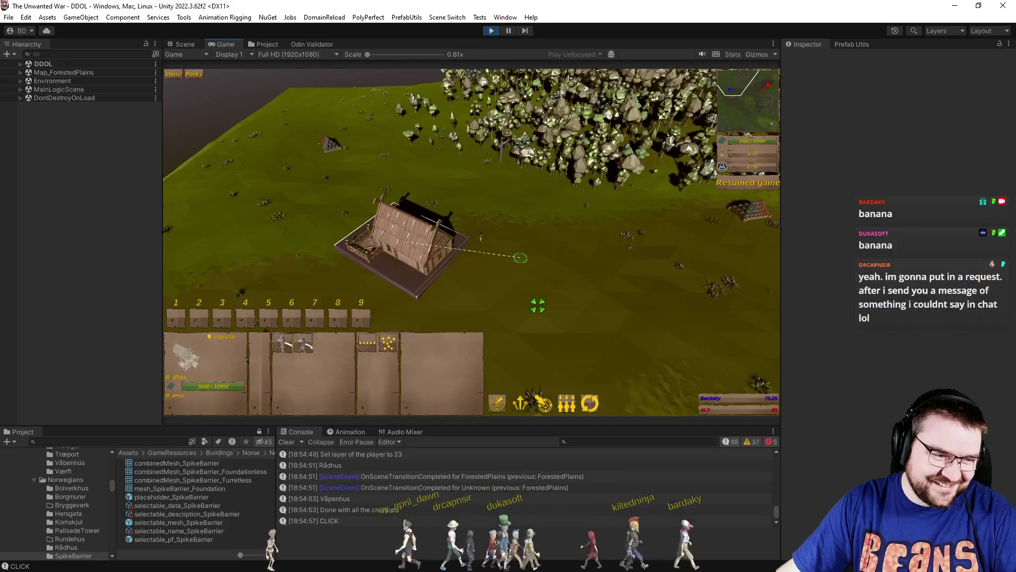
pyautogui.click(555, 306)
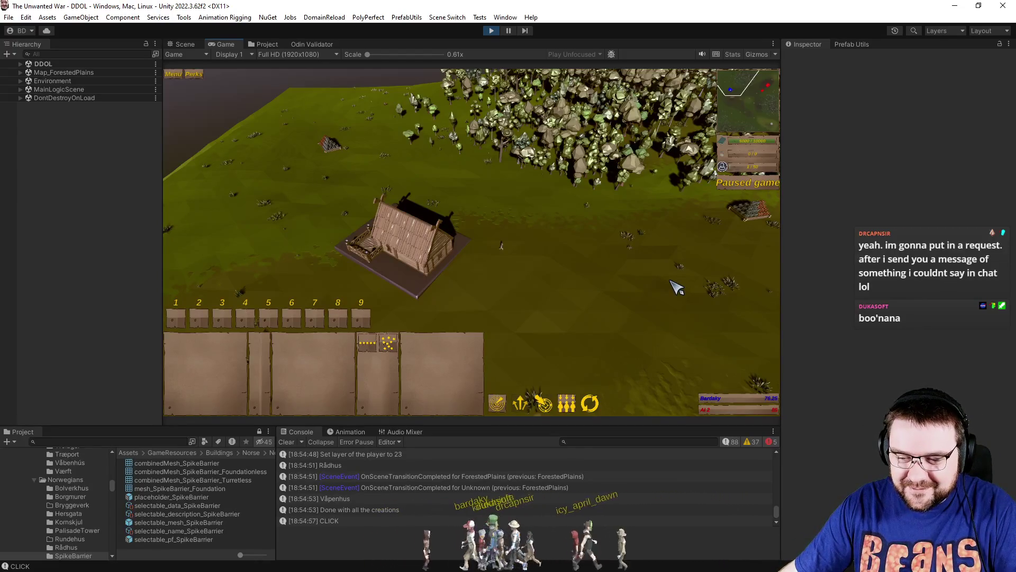
pyautogui.scroll(5, 635, 288)
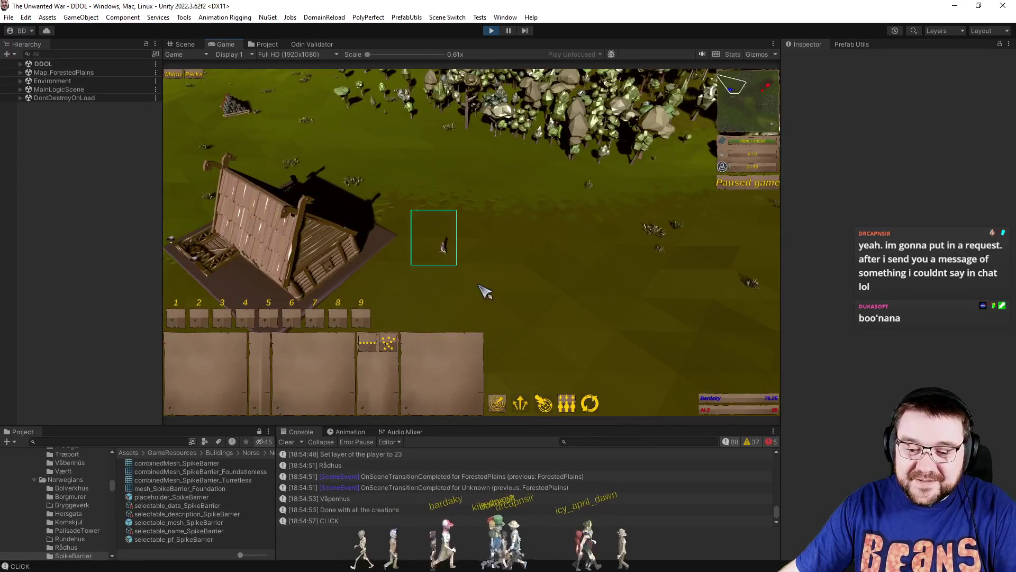
pyautogui.click(282, 344)
pyautogui.rightClick(522, 266)
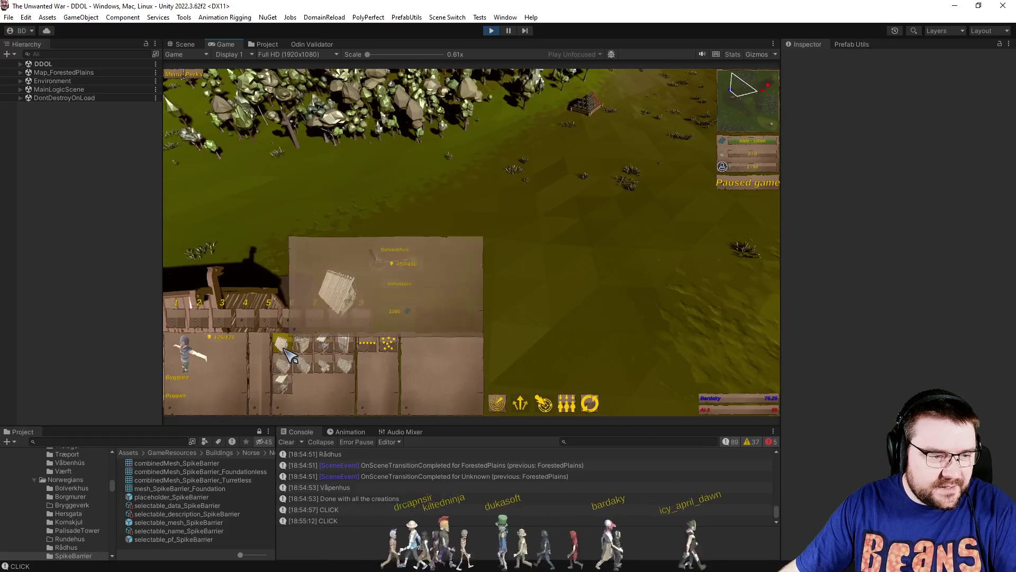
pyautogui.click(285, 385)
pyautogui.scroll(-5, 479, 276)
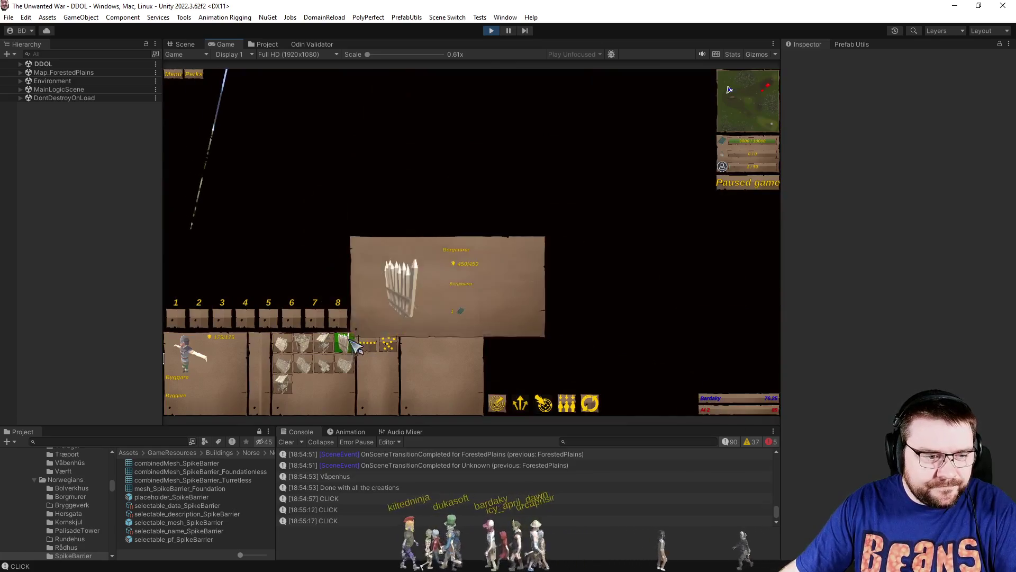
# Place a single spike barrier and a three-segment barrier wall near the town hall.
pyautogui.click(354, 344)
pyautogui.moveTo(352, 245); pyautogui.dragTo(463, 248)
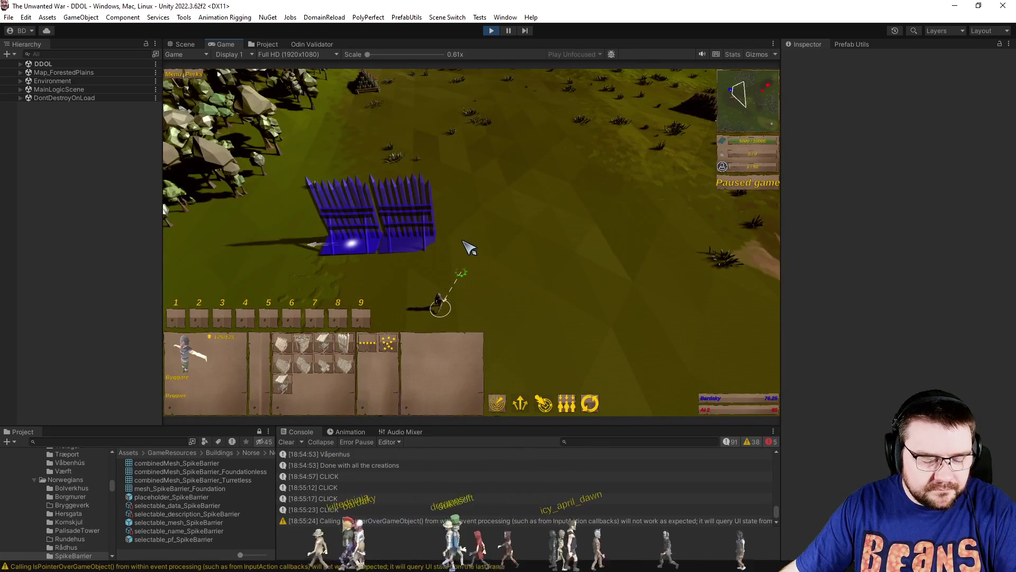
pyautogui.click(464, 247)
pyautogui.press('d')
pyautogui.moveTo(435, 248)
pyautogui.mouseDown()
pyautogui.moveTo(598, 238)
pyautogui.moveTo(560, 244)
pyautogui.mouseUp()
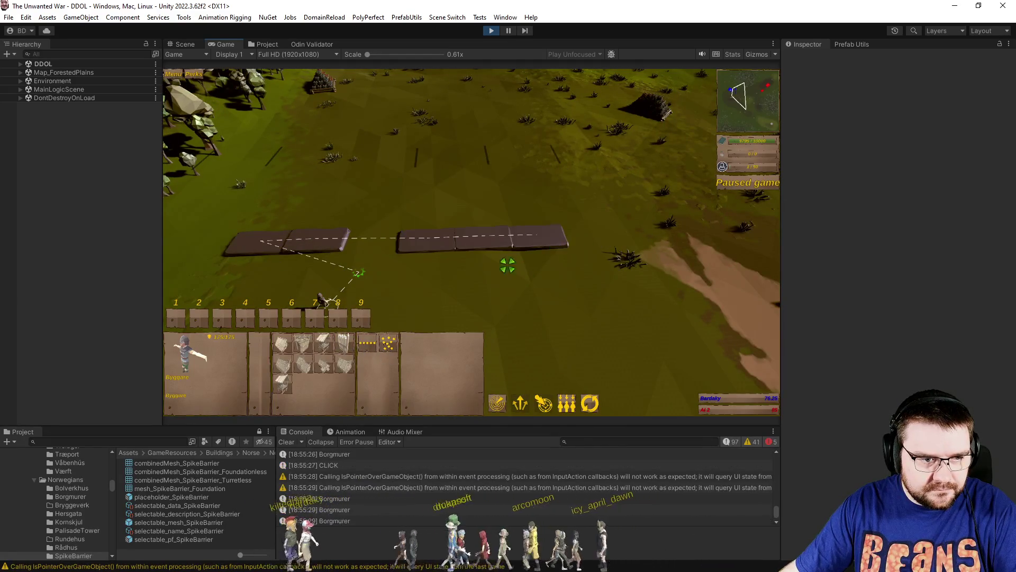
pyautogui.click(510, 269)
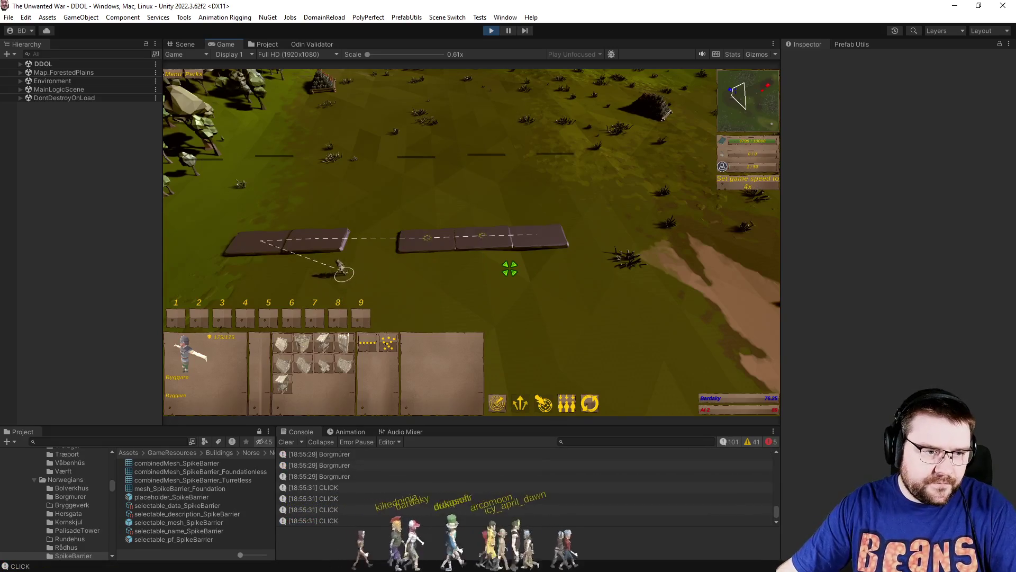
pyautogui.press('e')
pyautogui.scroll(-5, 516, 272)
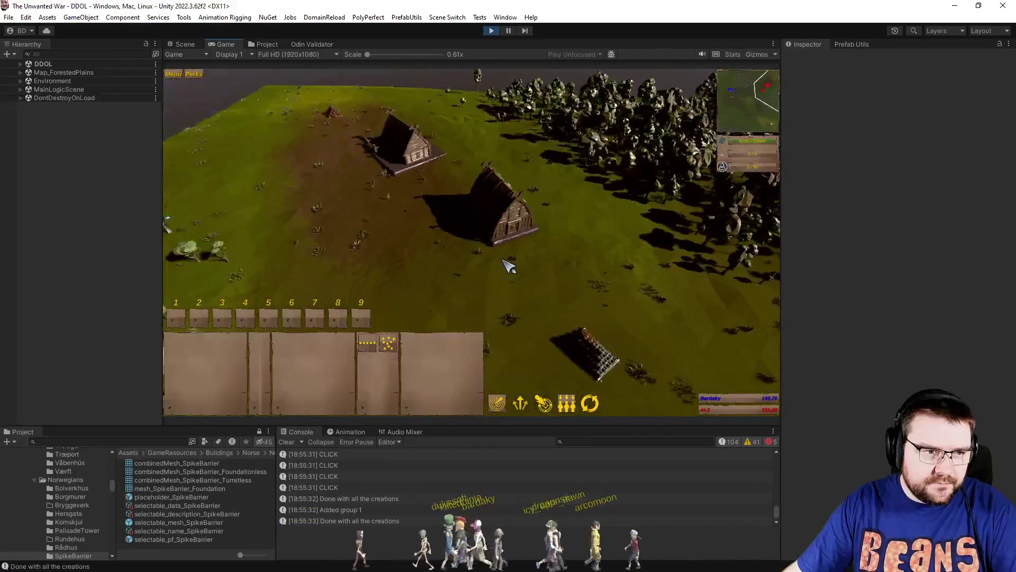
# Turn on Gizmos debug overlays in the Game view and select a builder unit.
pyautogui.click(760, 56)
pyautogui.scroll(3, 535, 274)
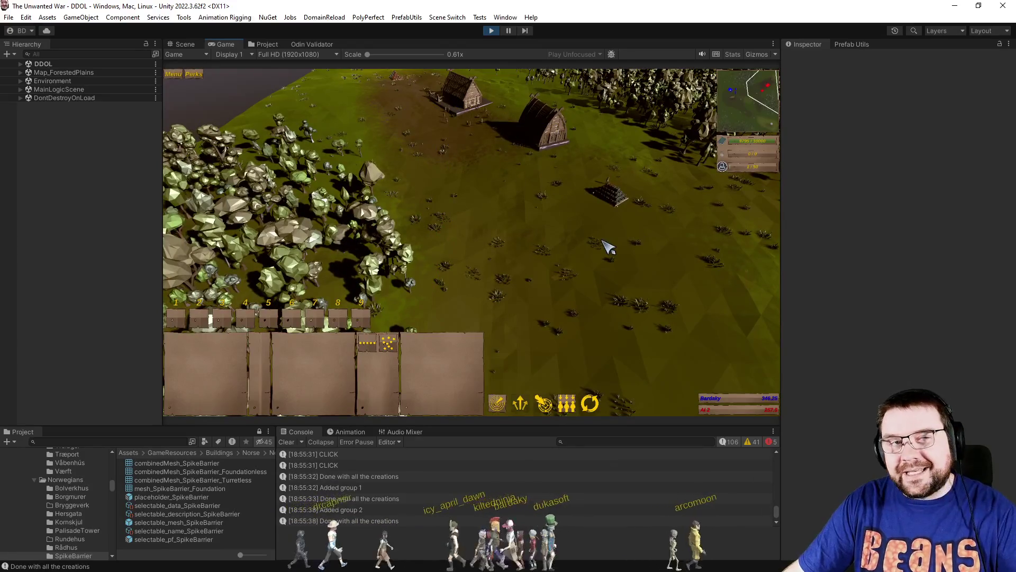
pyautogui.scroll(3, 582, 251)
pyautogui.scroll(-5, 579, 251)
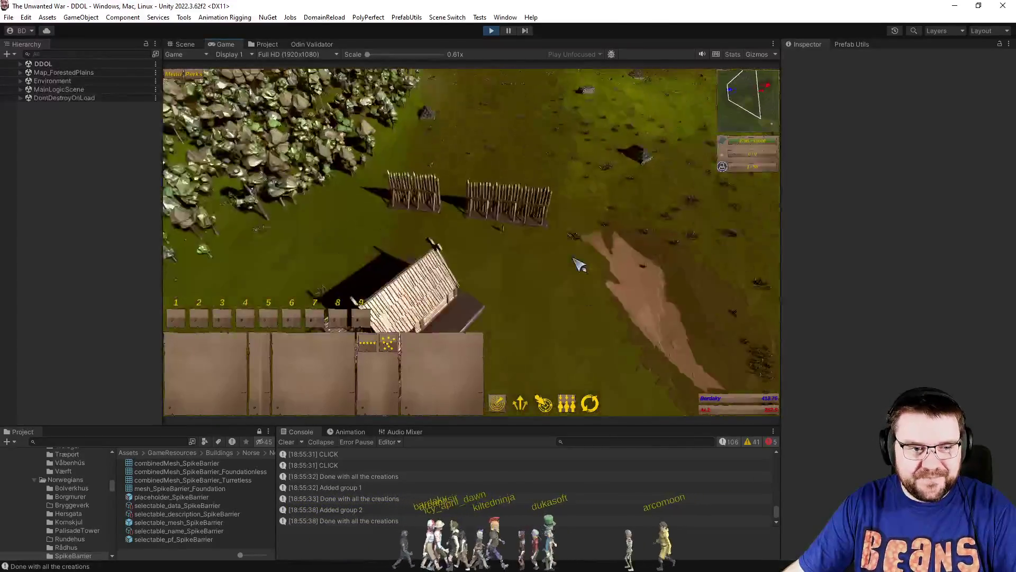
pyautogui.click(582, 281)
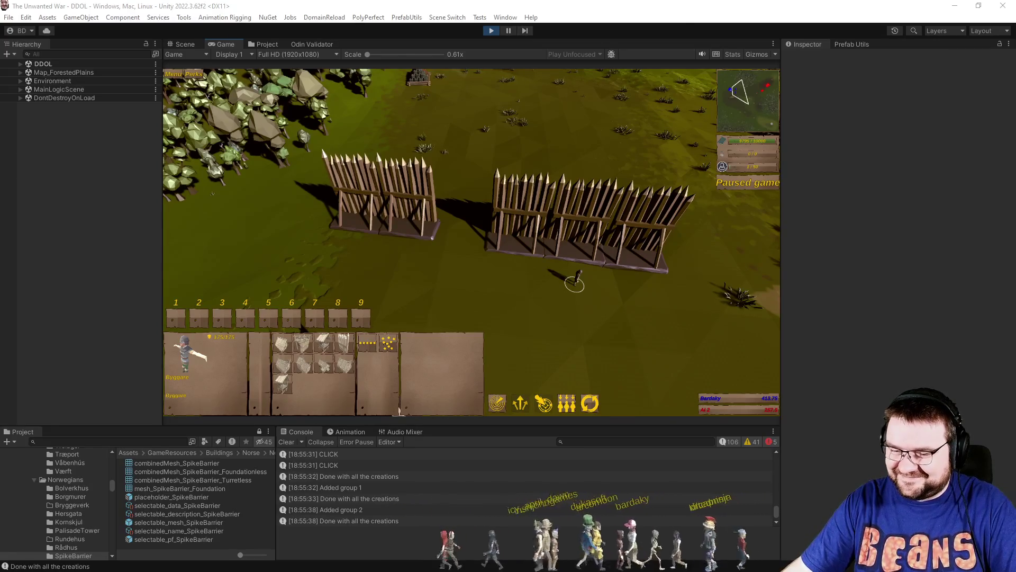
# Have the Byggare place a SpikeBarrier in the gap between the two fences, then resume the game.
pyautogui.click(281, 387)
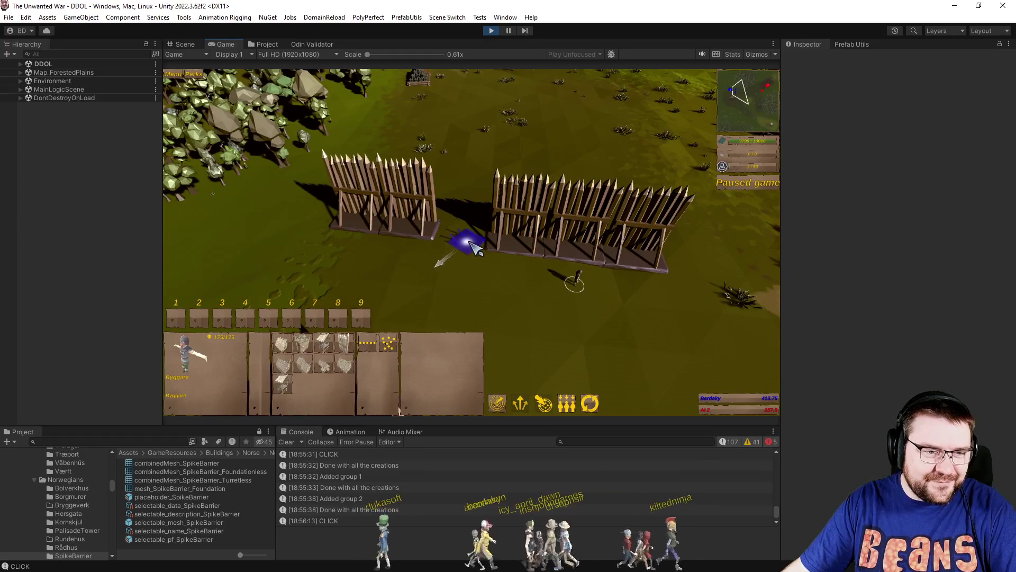
pyautogui.scroll(5, 473, 246)
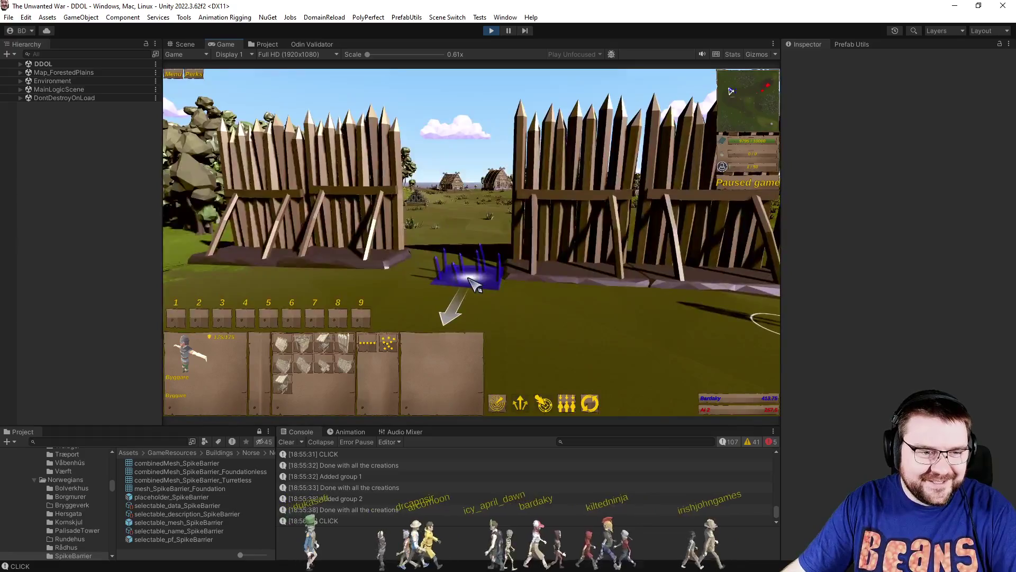
pyautogui.scroll(-5, 473, 283)
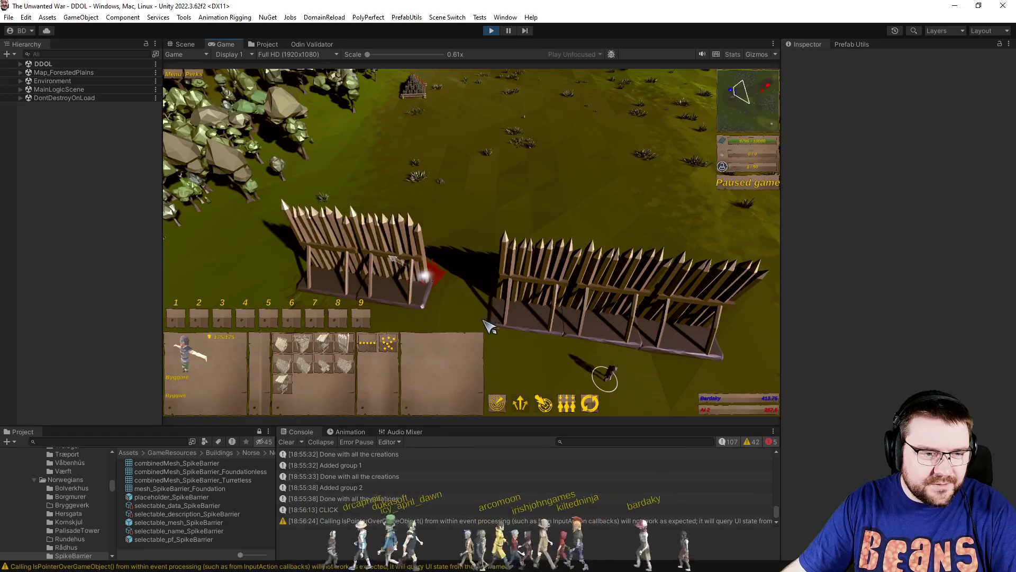
pyautogui.scroll(-2, 403, 344)
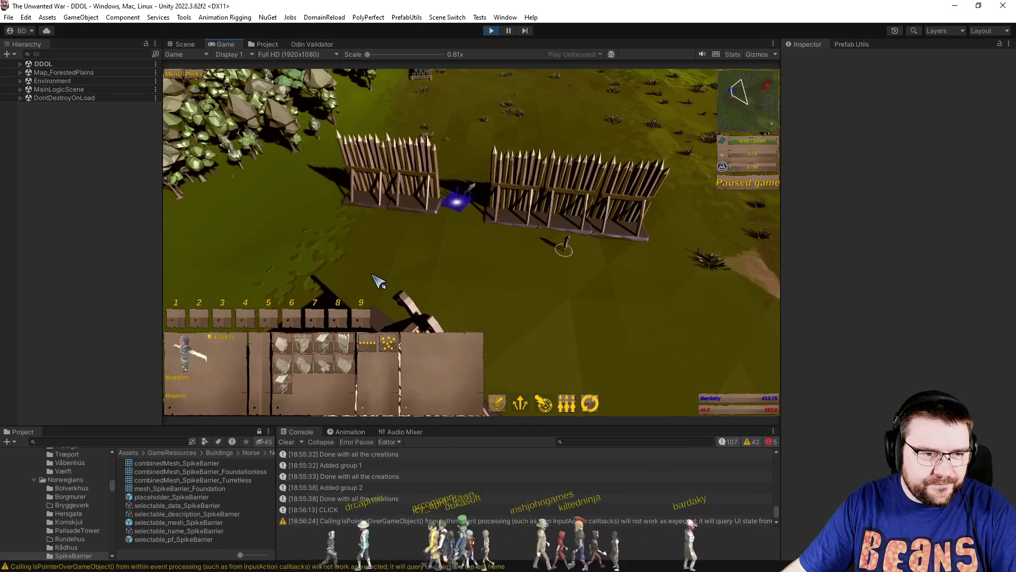
pyautogui.click(391, 271)
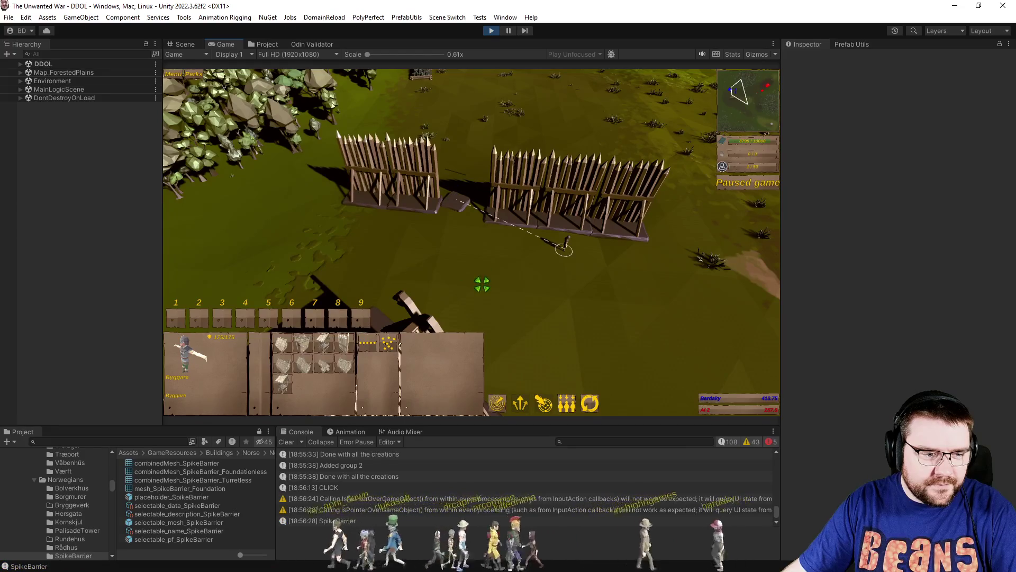
pyautogui.scroll(2, 481, 282)
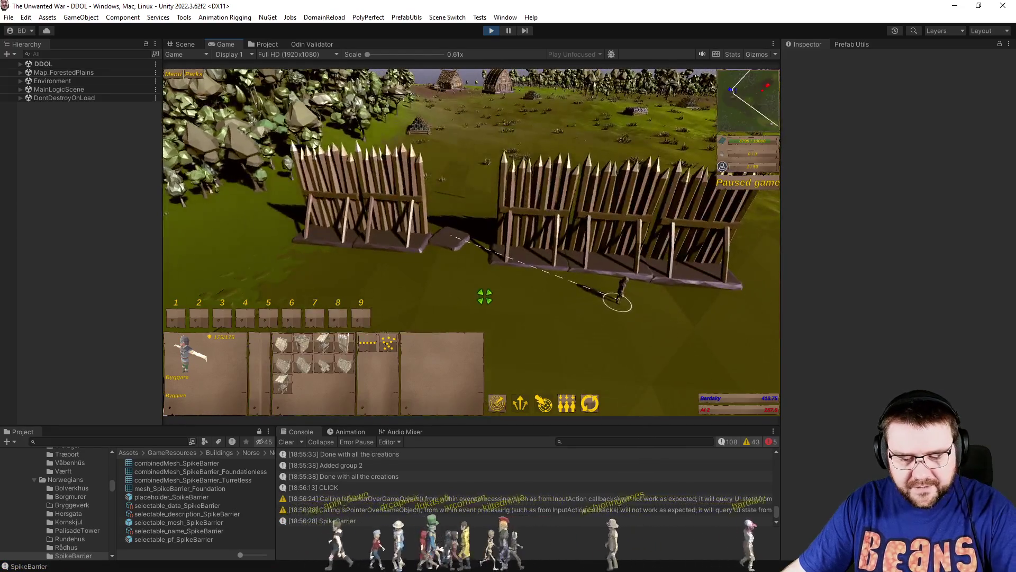
pyautogui.press('space')
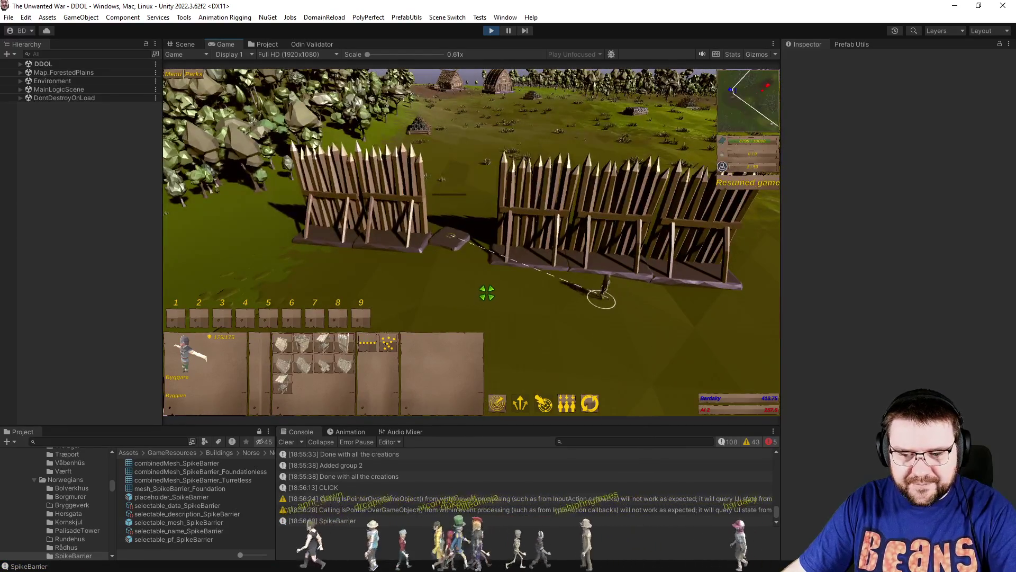
# Pause the game and select pf_AStar under Map_ForestedPlains to view its AstarPath graphs.
pyautogui.click(755, 55)
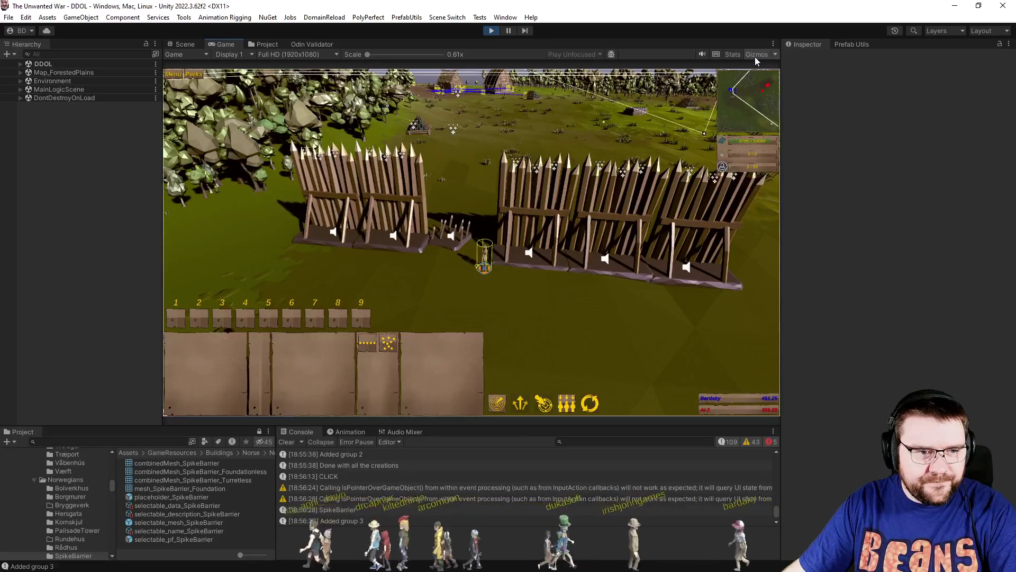
pyautogui.click(754, 56)
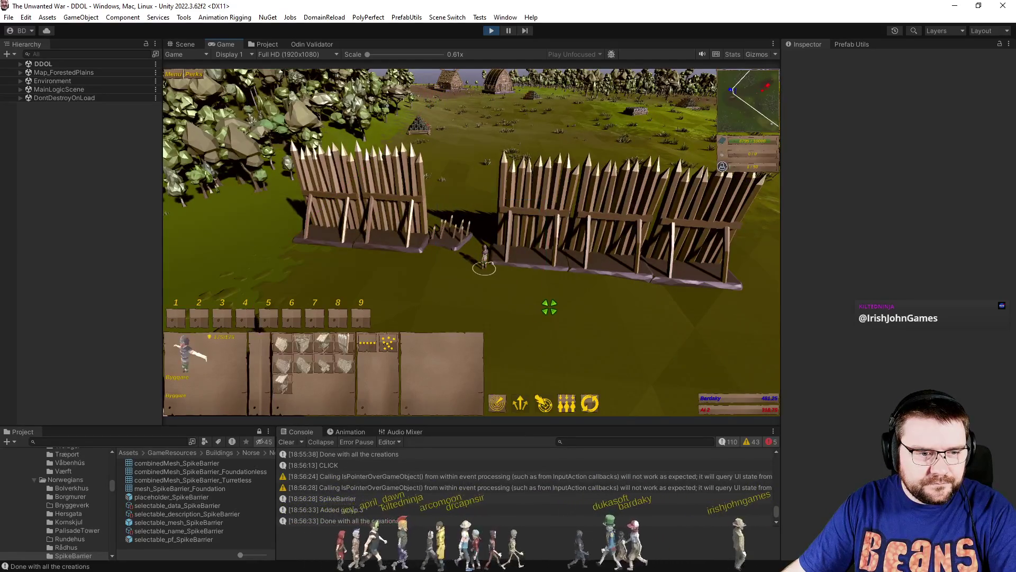
pyautogui.press('space')
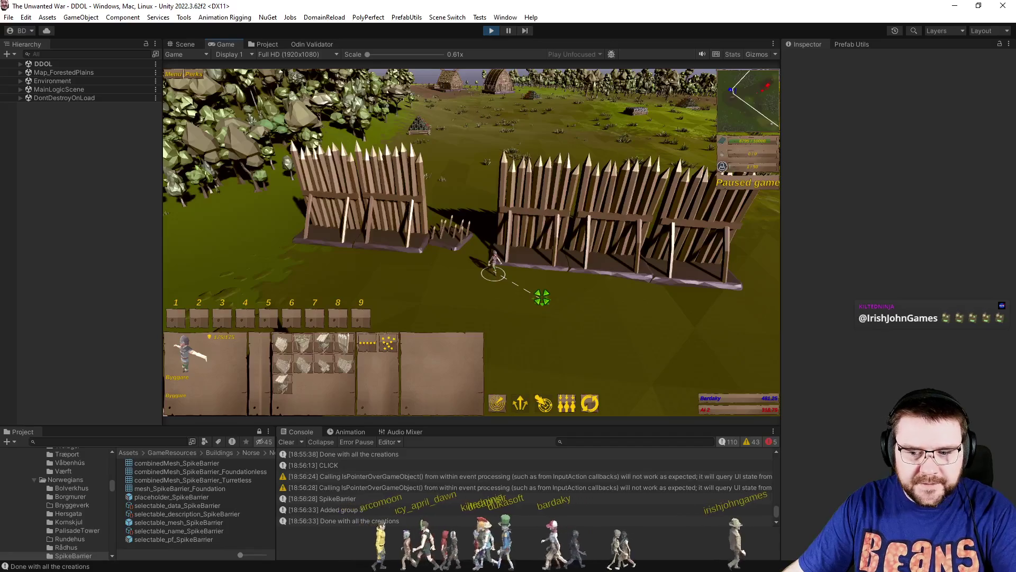
pyautogui.click(21, 72)
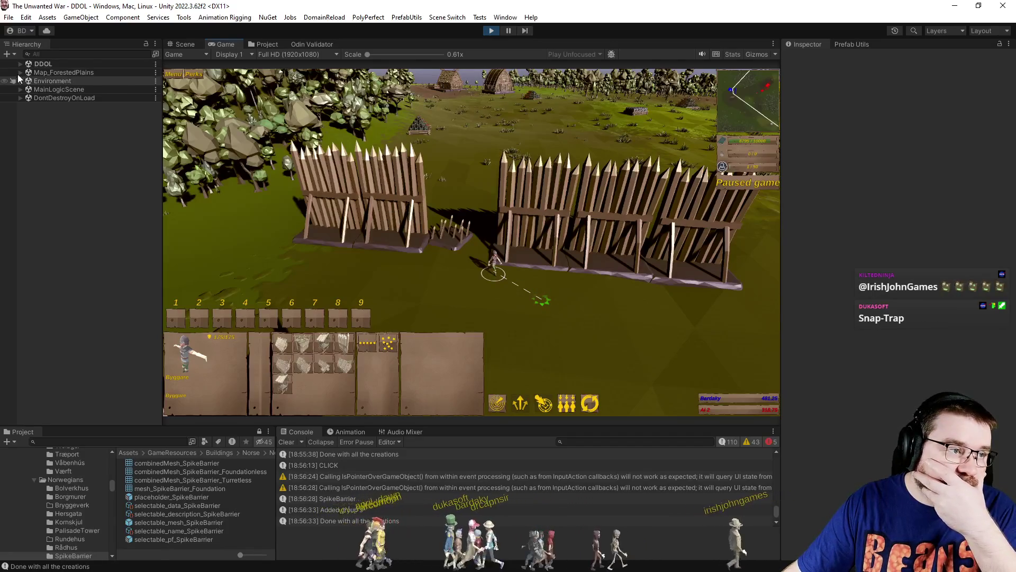
pyautogui.click(46, 107)
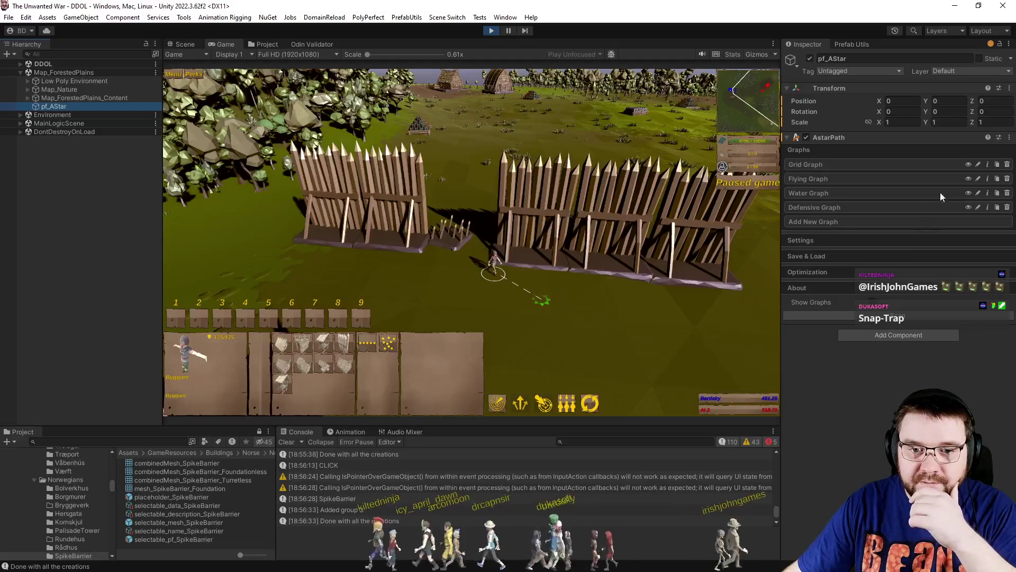
# Hide the Water Graph and briefly preview the A* graph overlay with the builder selected.
pyautogui.click(968, 192)
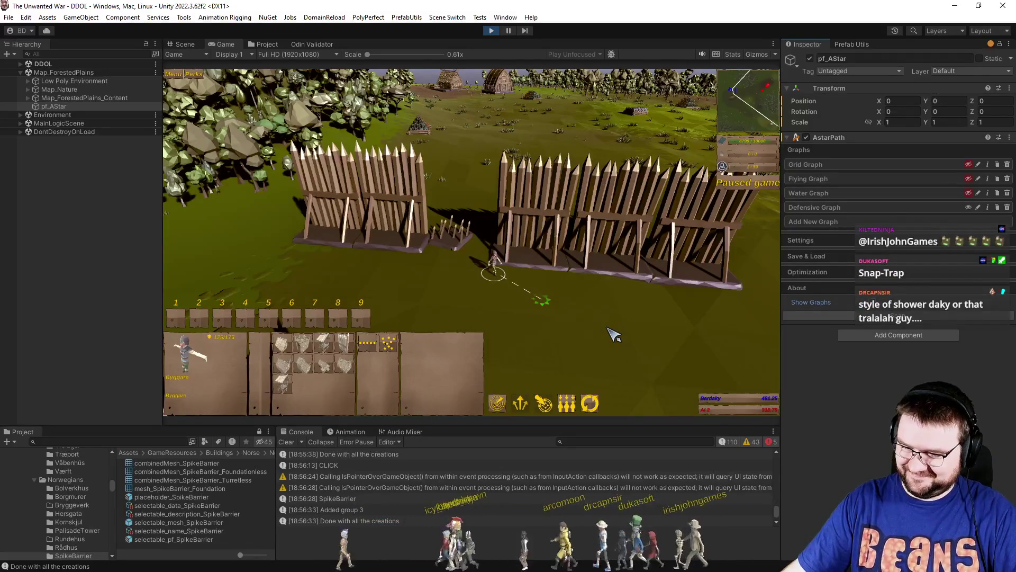
pyautogui.click(569, 299)
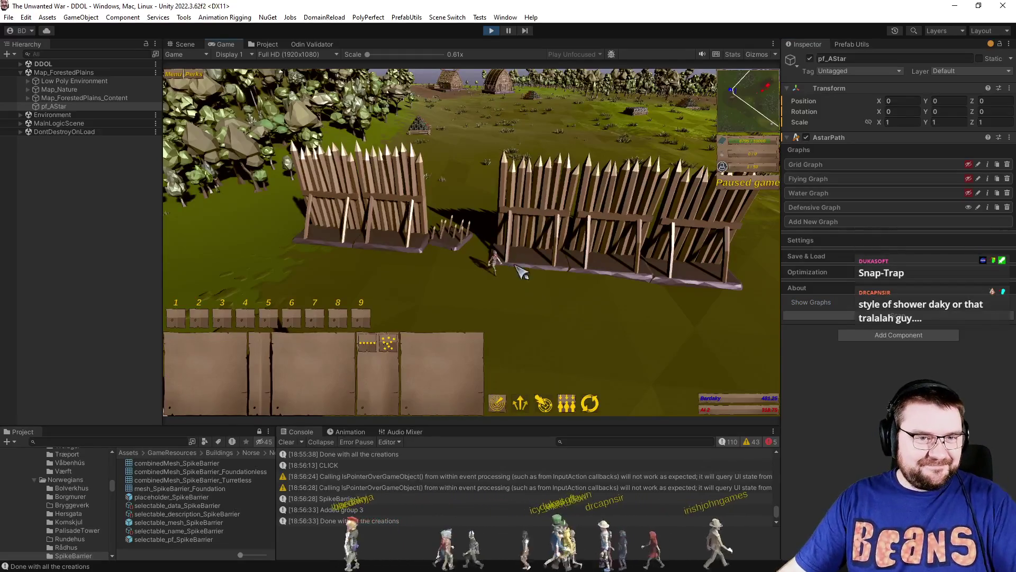
pyautogui.click(757, 54)
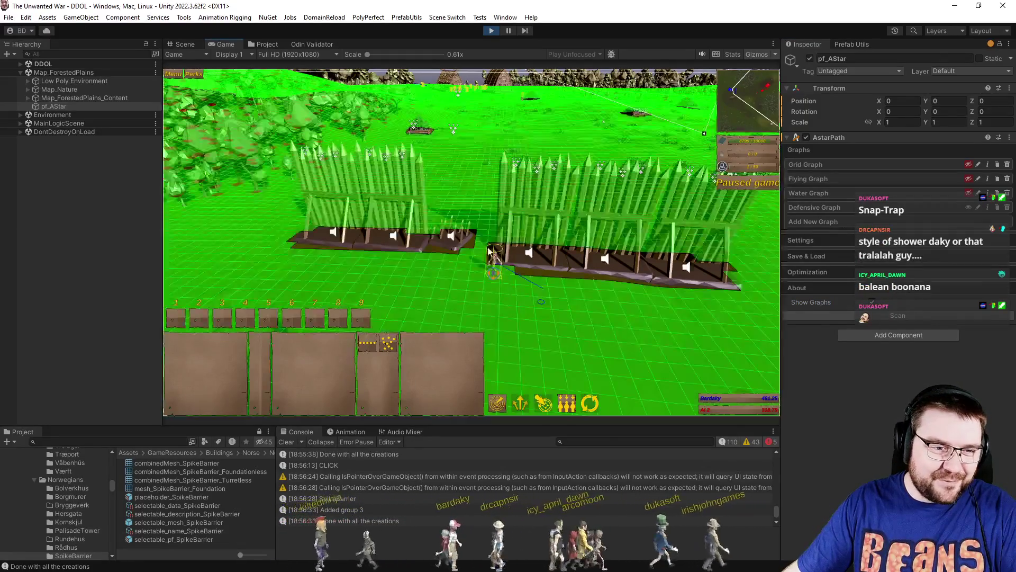
pyautogui.click(493, 262)
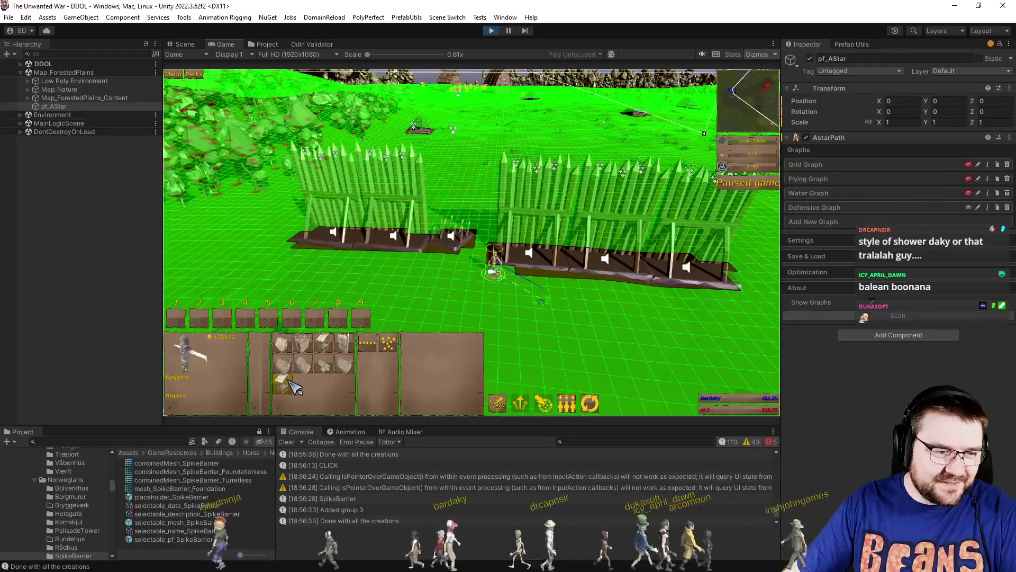
pyautogui.click(438, 294)
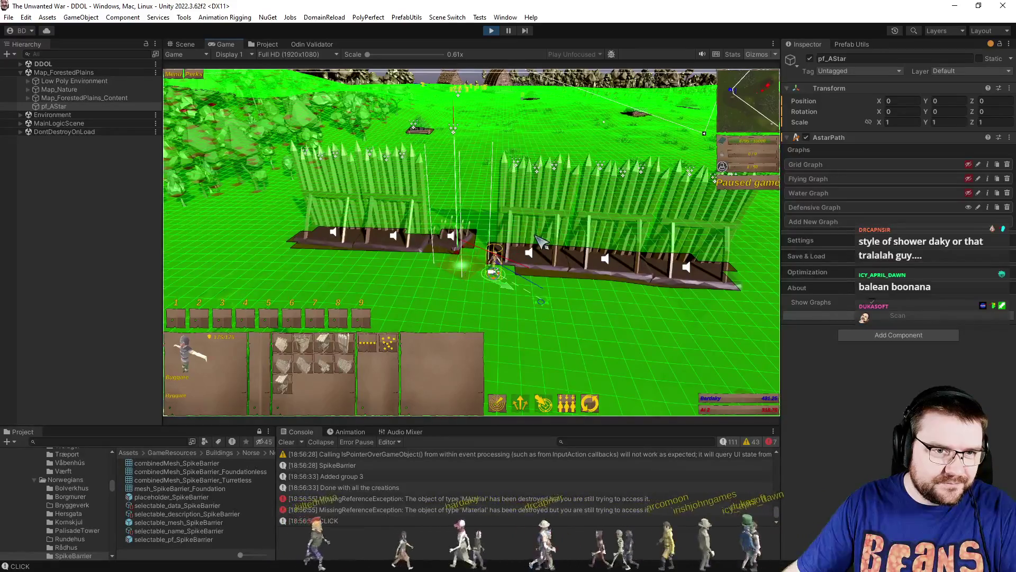
pyautogui.click(757, 54)
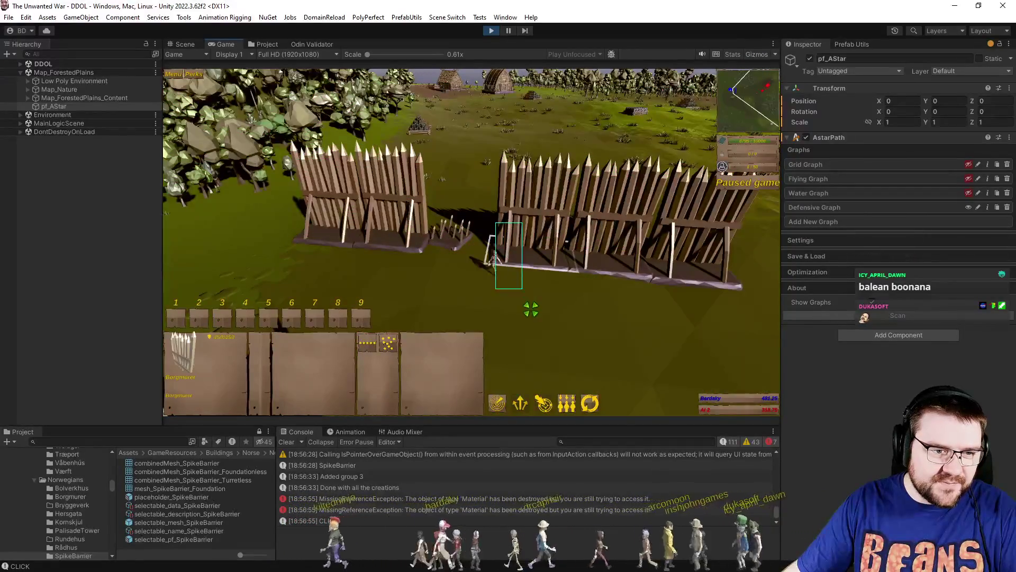
# Order the Byggare to build another SpikeBarrier in the fence gap and resume the game.
pyautogui.click(494, 259)
pyautogui.rightClick(542, 301)
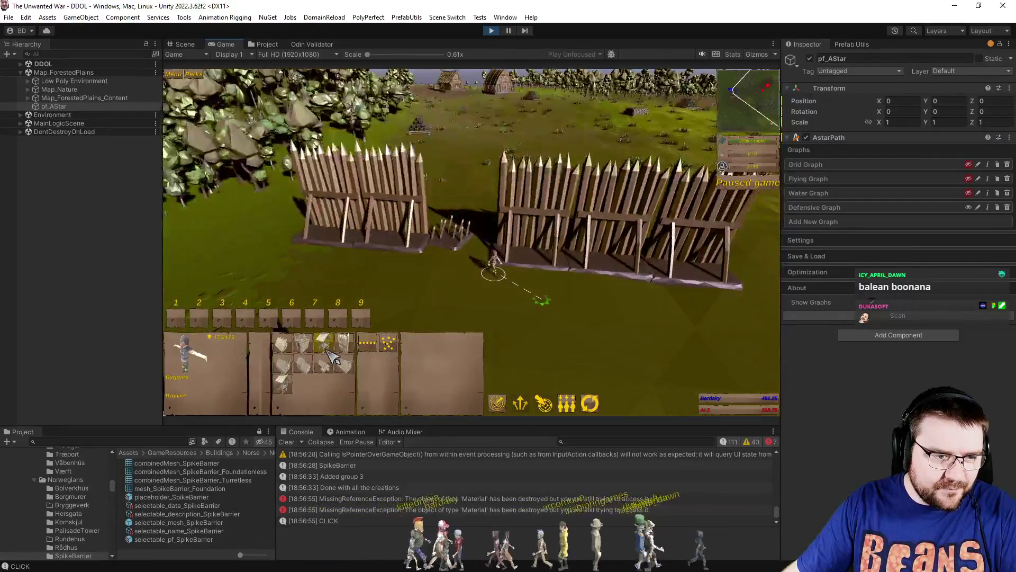
pyautogui.click(288, 389)
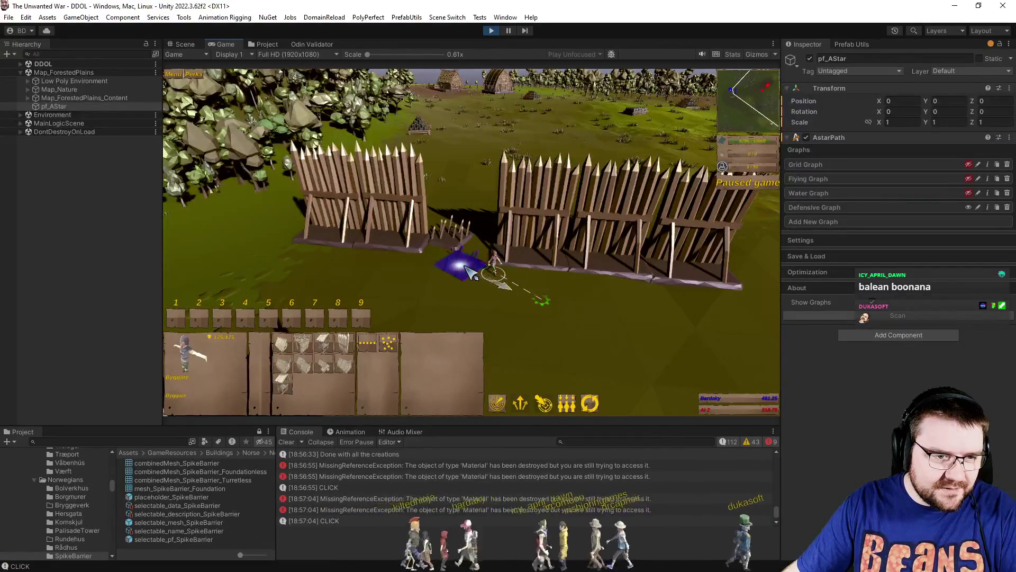
pyautogui.click(455, 234)
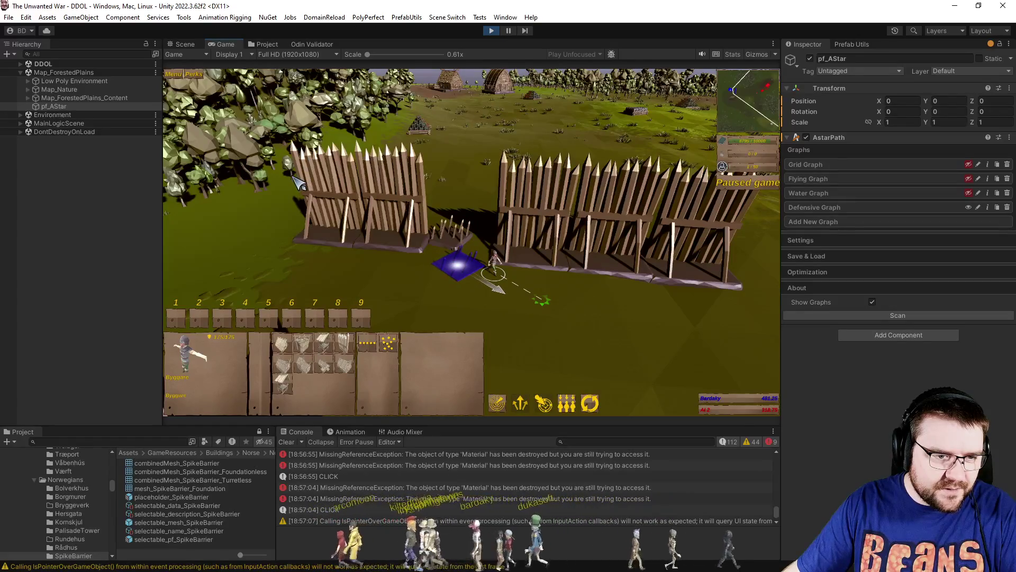
pyautogui.click(457, 262)
pyautogui.press('space')
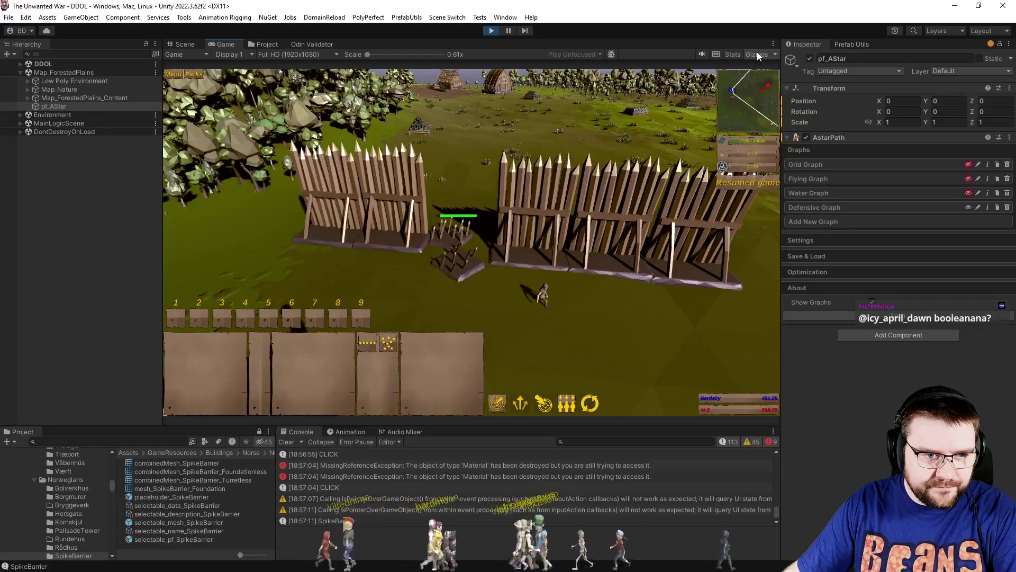
# Turn on the green A* graph overlay and pause the game.
pyautogui.click(757, 54)
pyautogui.hotkey('ctrl', '4')
pyautogui.press('space')
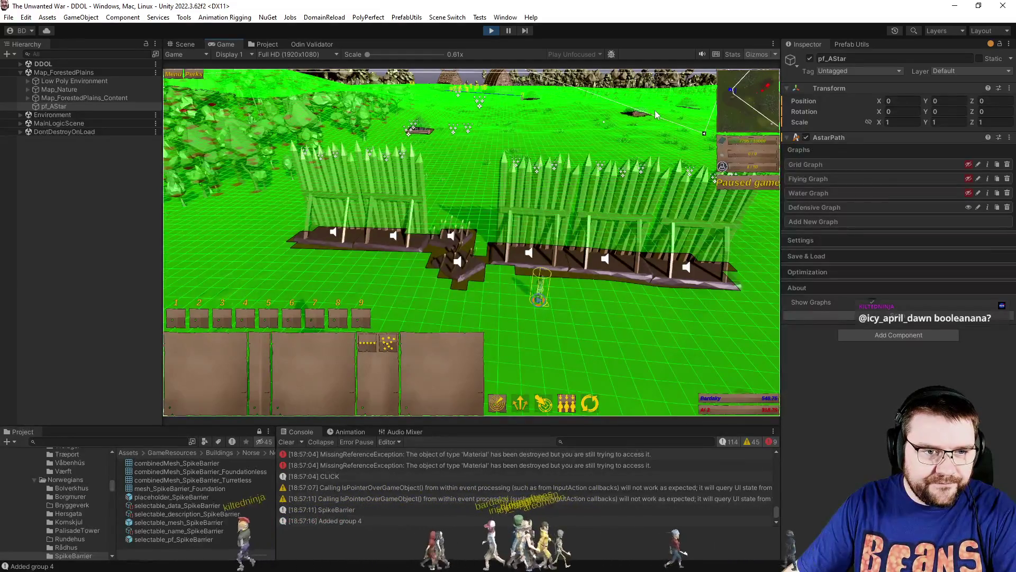